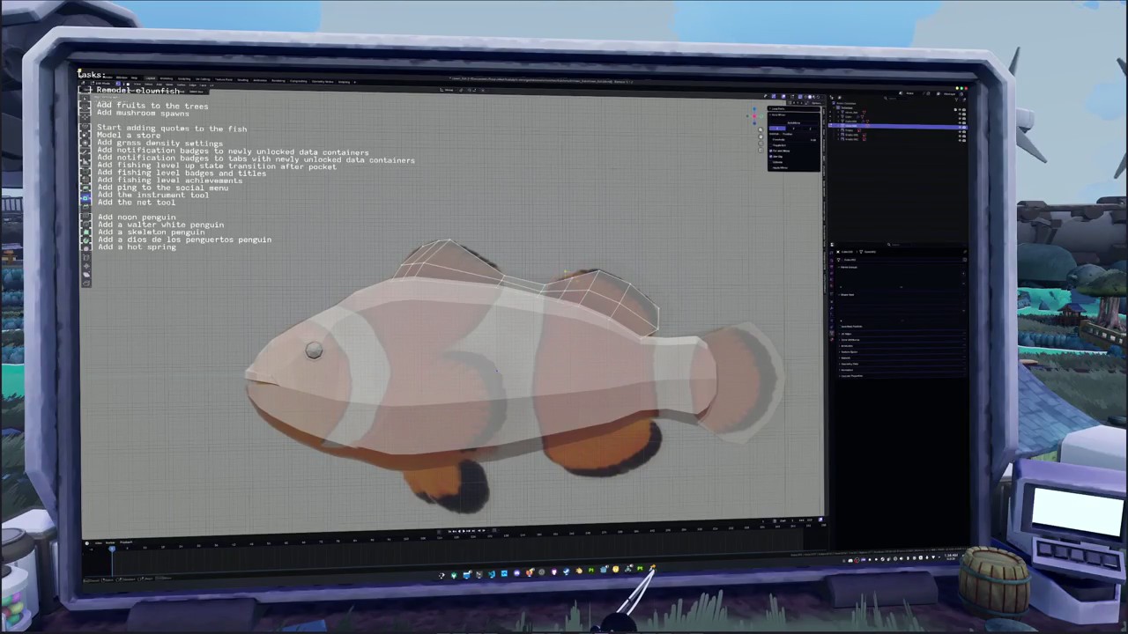
- Loop-cut the front dorsal fin and move the new edge upward
shift+right_click(570, 265)
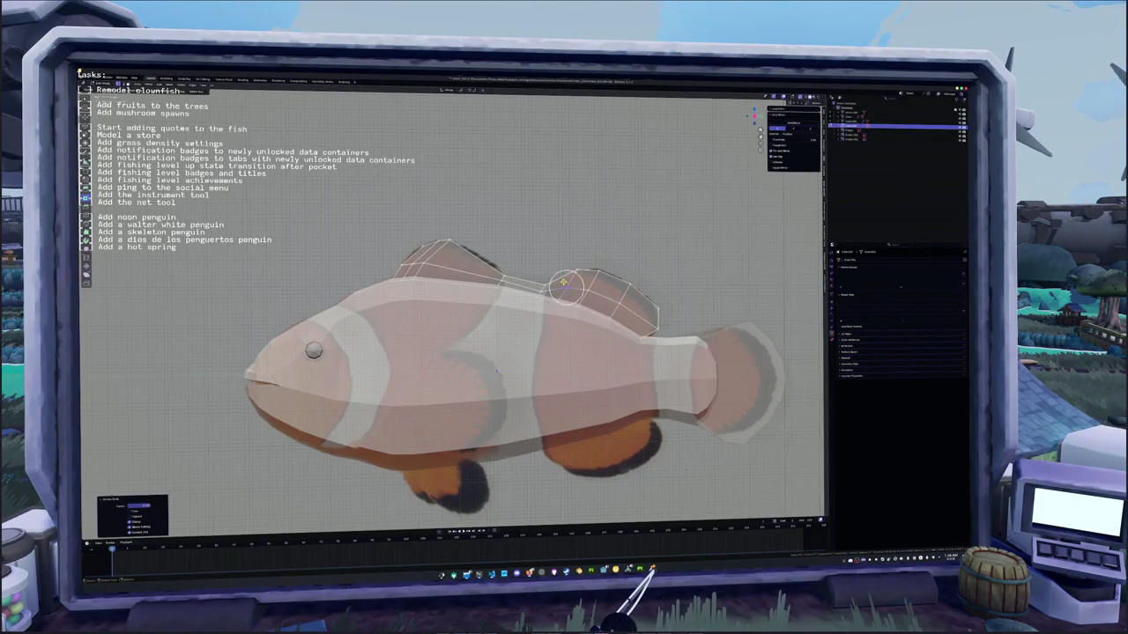
scroll(570, 284, up, 2)
click(511, 265)
shift+middle_drag(454, 352, 539, 368)
click(450, 252)
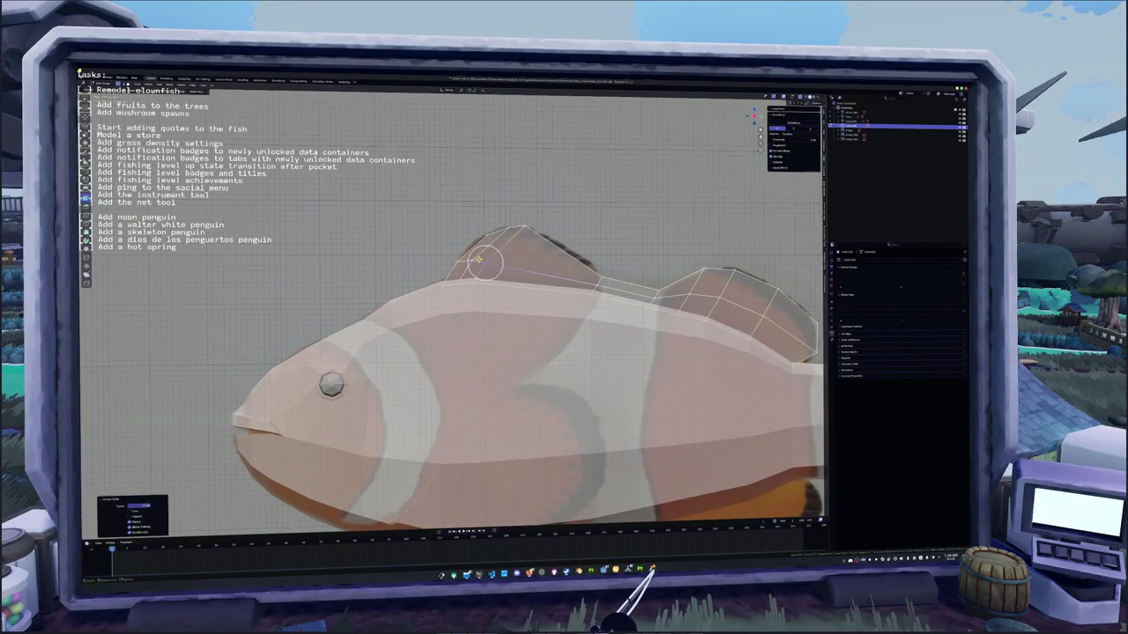
click(456, 262)
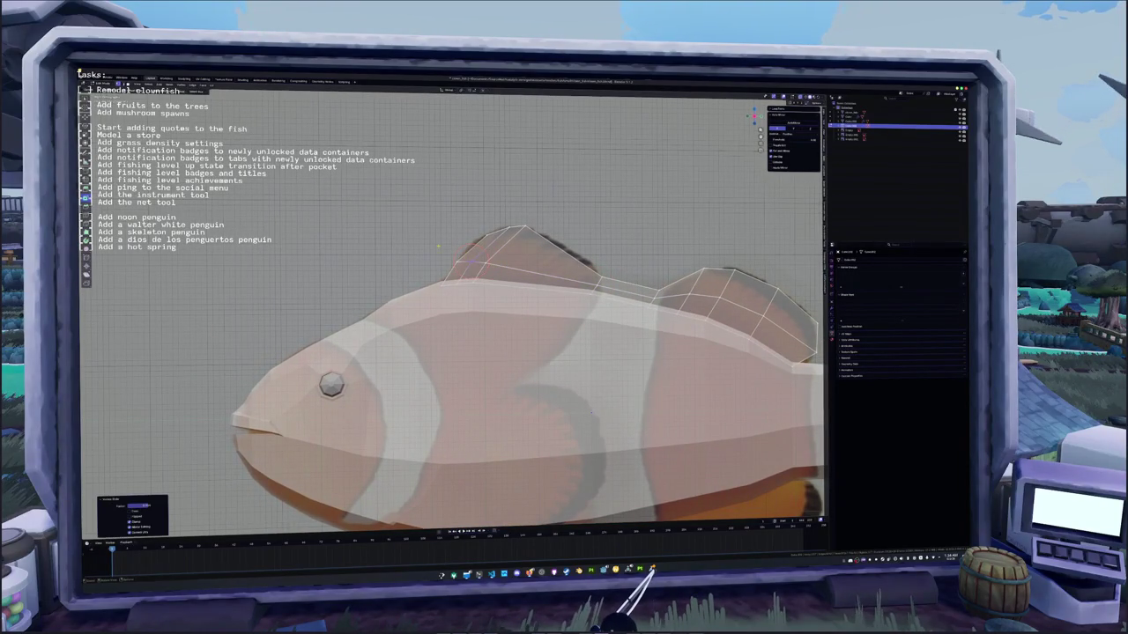
key(ctrl+r)
click(458, 263)
key(g)
click(461, 244)
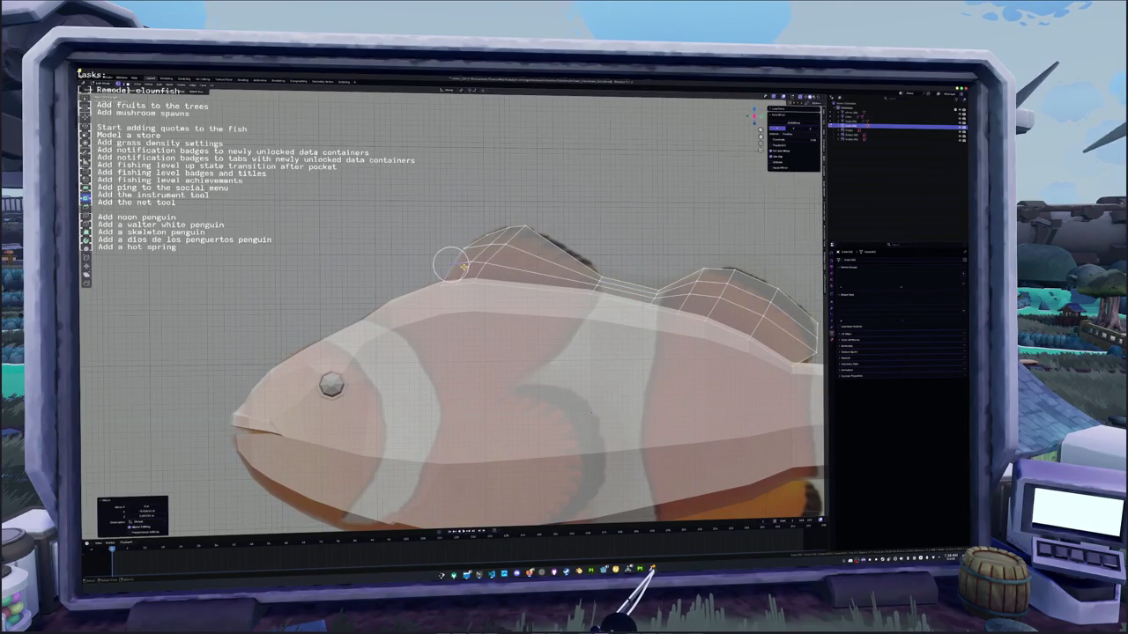
- Nudge the front dorsal fin's vertices, including its top vertex, into shape
shift+middle_drag(458, 239, 401, 240)
click(537, 414)
key(g)
click(537, 414)
key(g)
click(538, 414)
key(g)
click(538, 414)
key(g)
click(537, 414)
scroll(536, 415, down, 5)
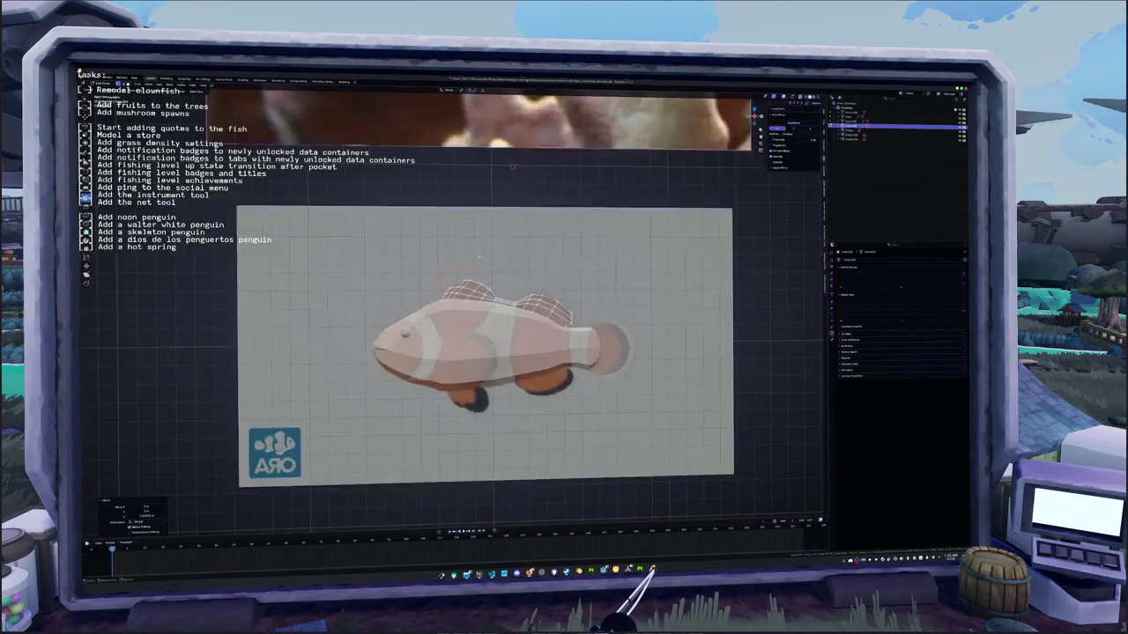
scroll(536, 415, down, 2)
scroll(537, 415, up, 8)
scroll(537, 415, down, 1)
- Circle-select the vertices of the rear dorsal fin
key(g)
right_click(588, 317)
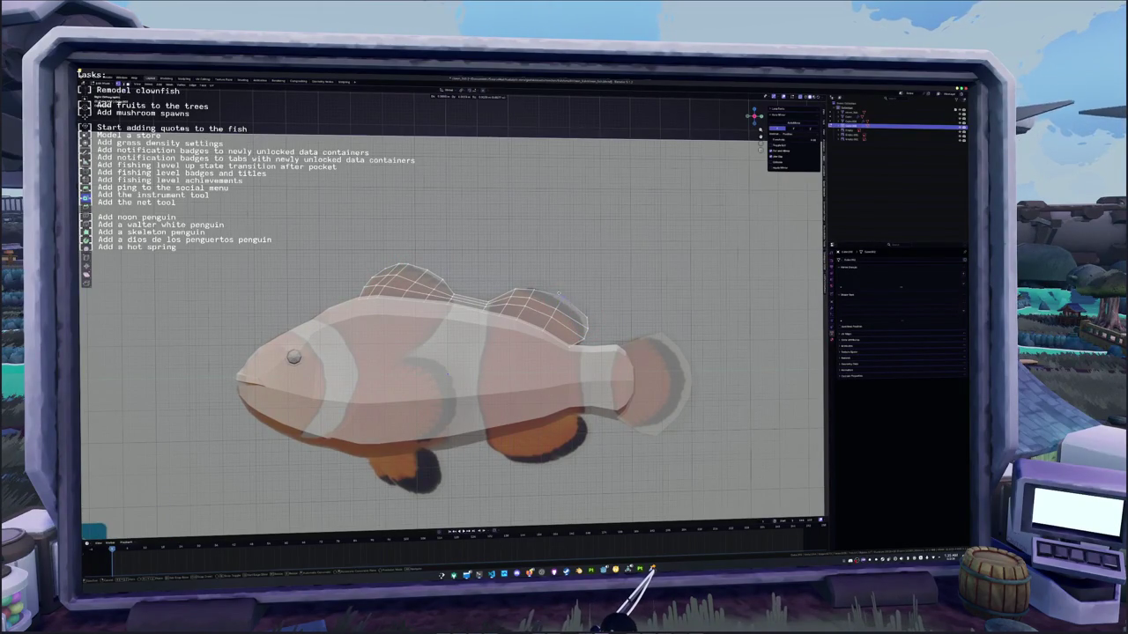
key(g)
right_click(532, 283)
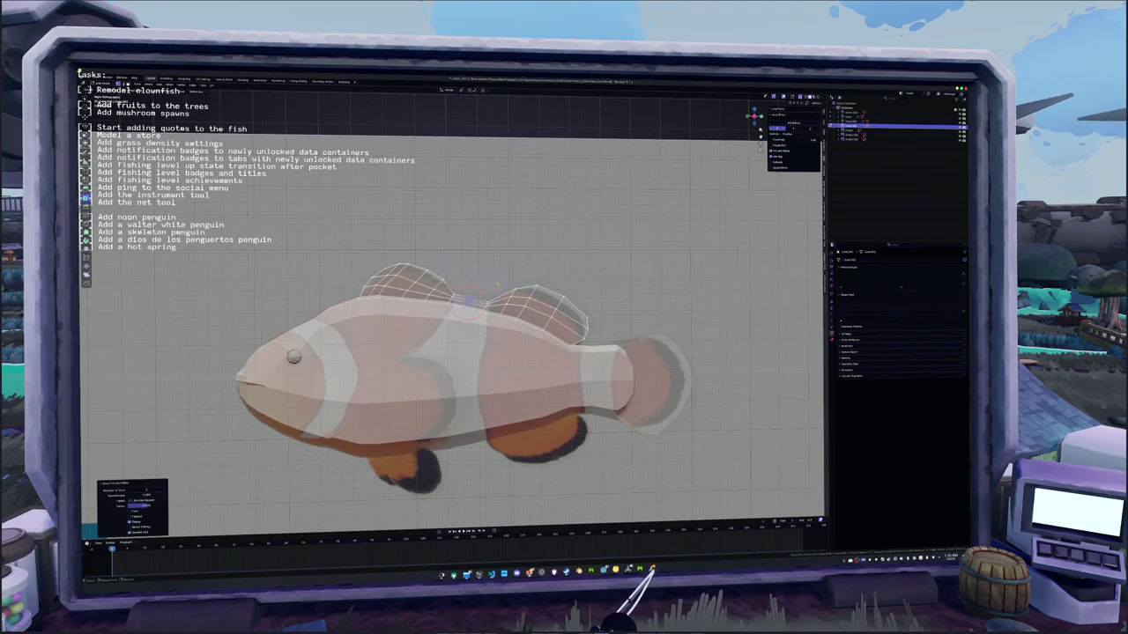
scroll(484, 295, up, 3)
key(c)
click(466, 298)
drag(467, 298, 476, 265)
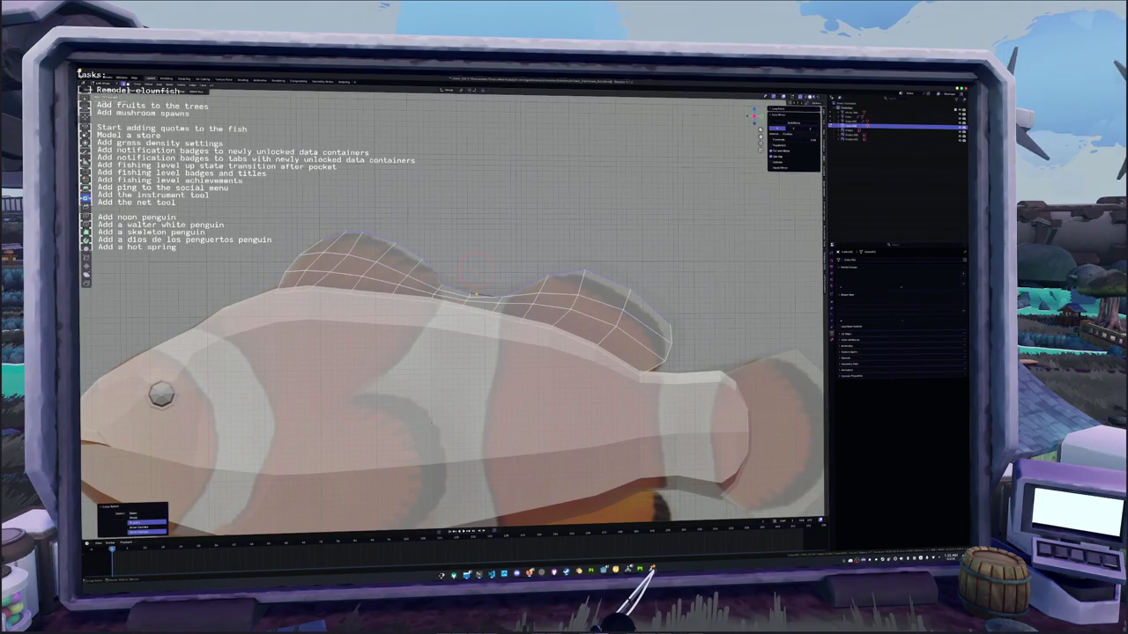
click(476, 265)
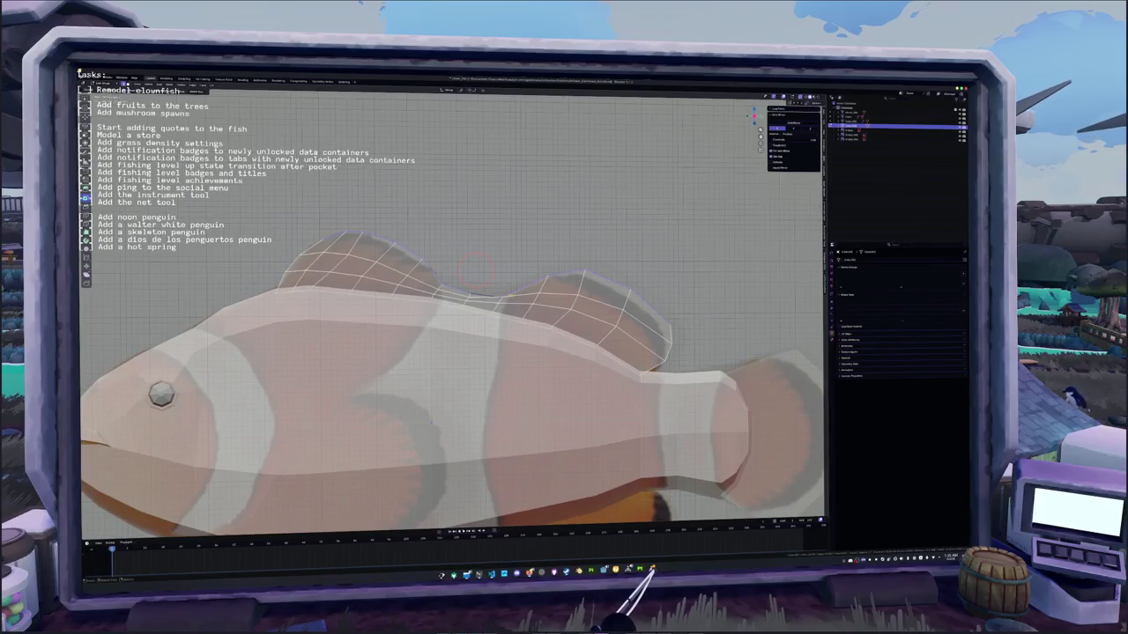
drag(474, 264, 503, 282)
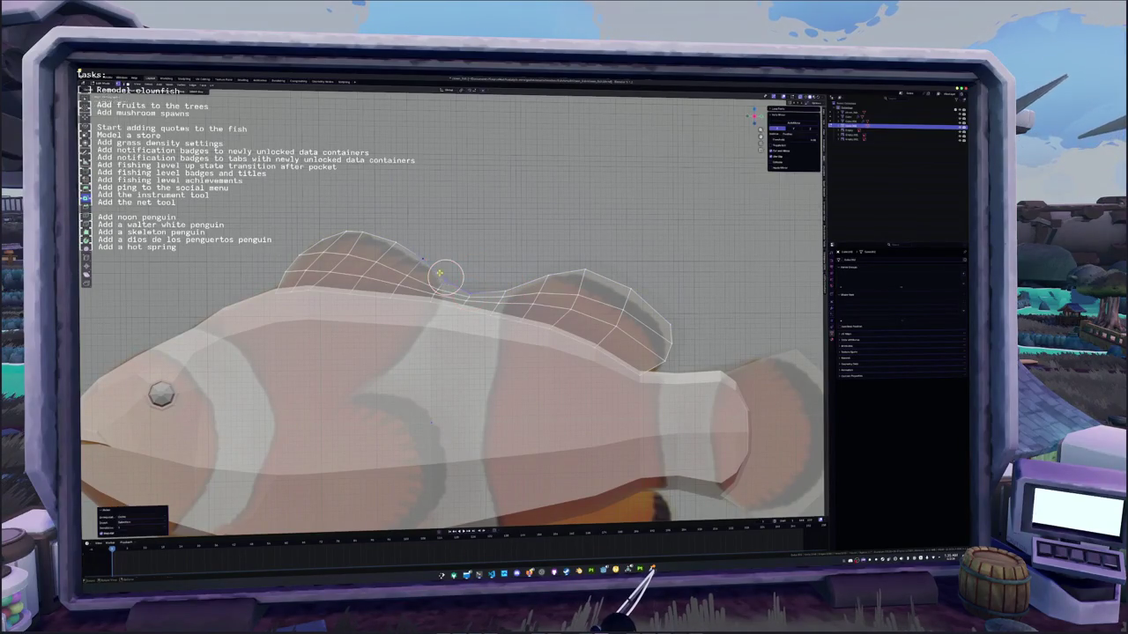
- Reshape the selected rear fin vertices and return to Object Mode
key(Tab)
middle_drag(488, 290, 357, 274)
key(Tab)
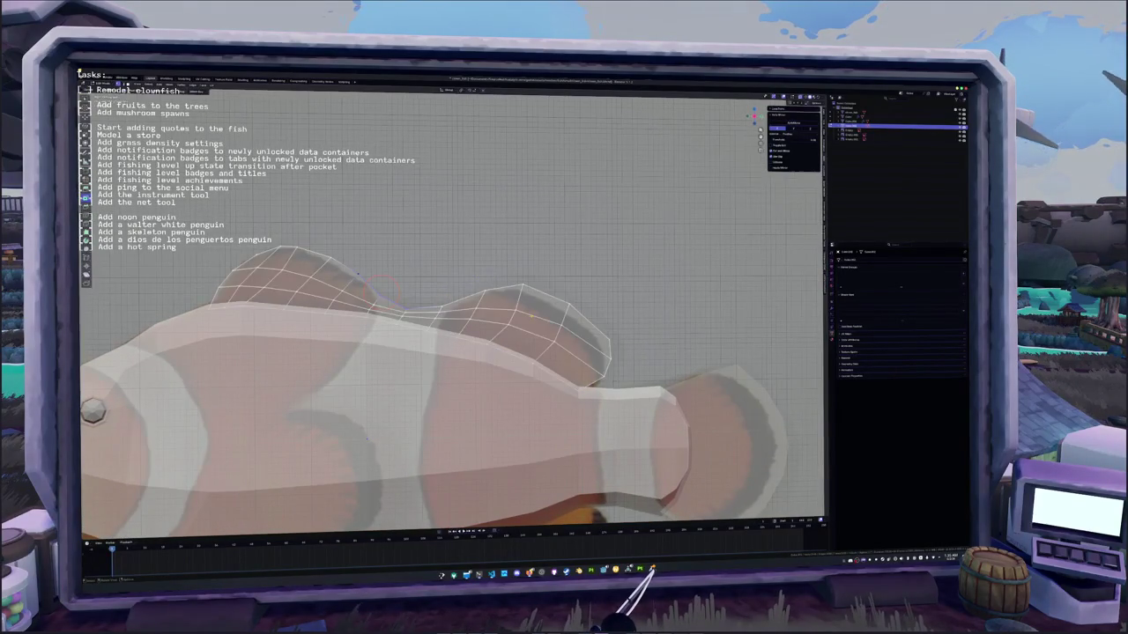
mouse_move(379, 281)
mouse_down()
mouse_move(501, 313)
mouse_move(472, 310)
mouse_up()
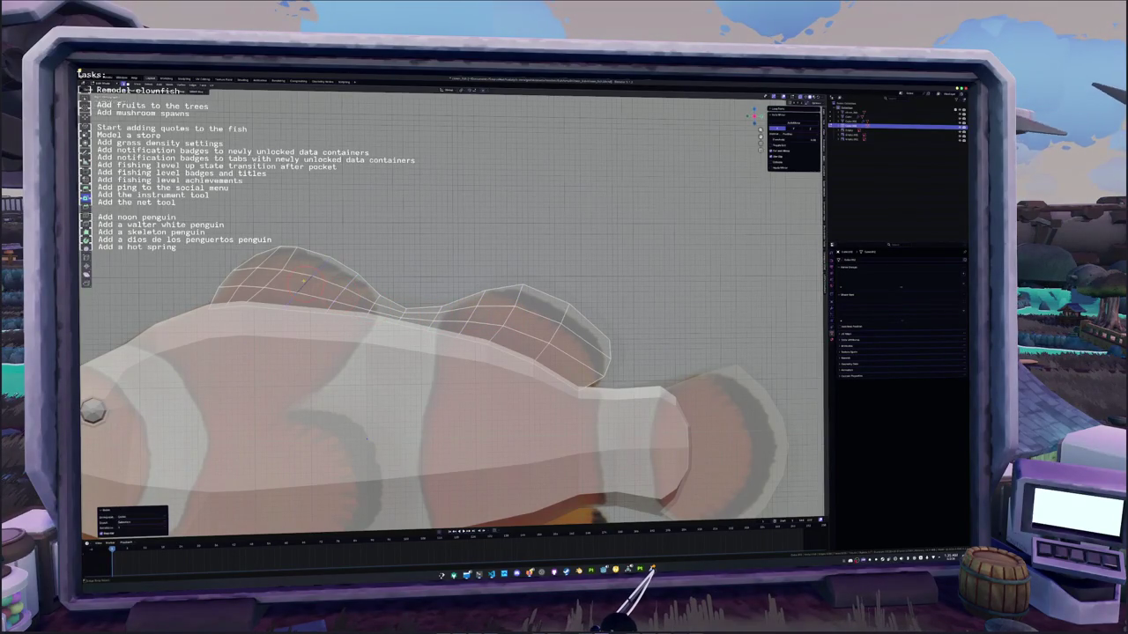
key(Tab)
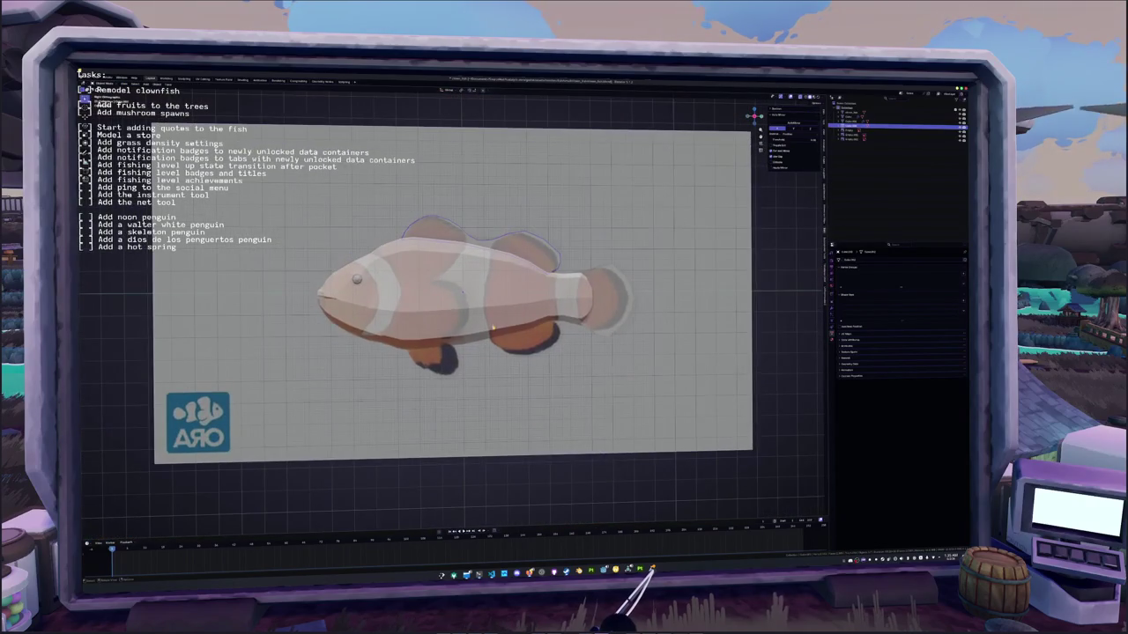
key(Tab)
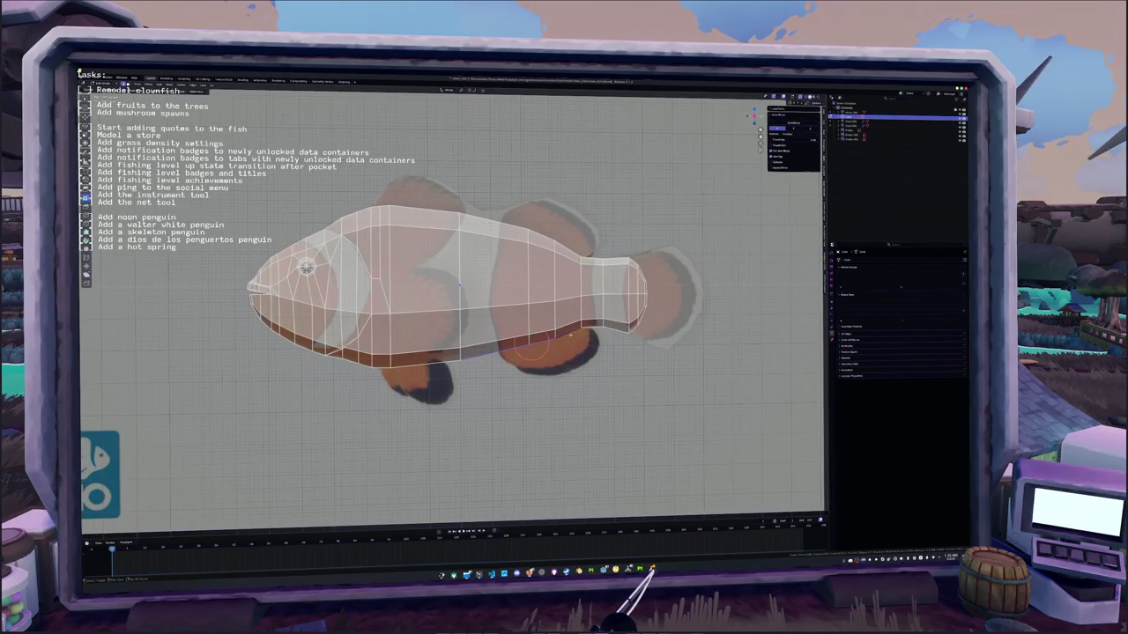
- Select the pectoral fin object and circle-select its faces in Edit Mode
shift+middle_drag(505, 341, 453, 351)
right_click(454, 356)
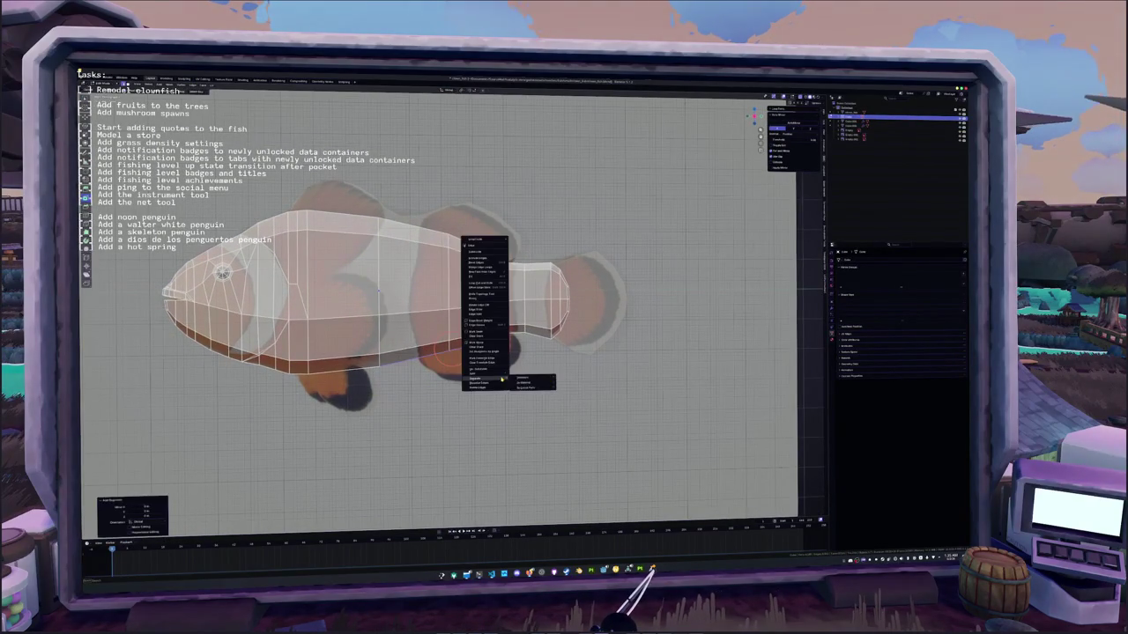
key(Tab)
click(460, 351)
key(Tab)
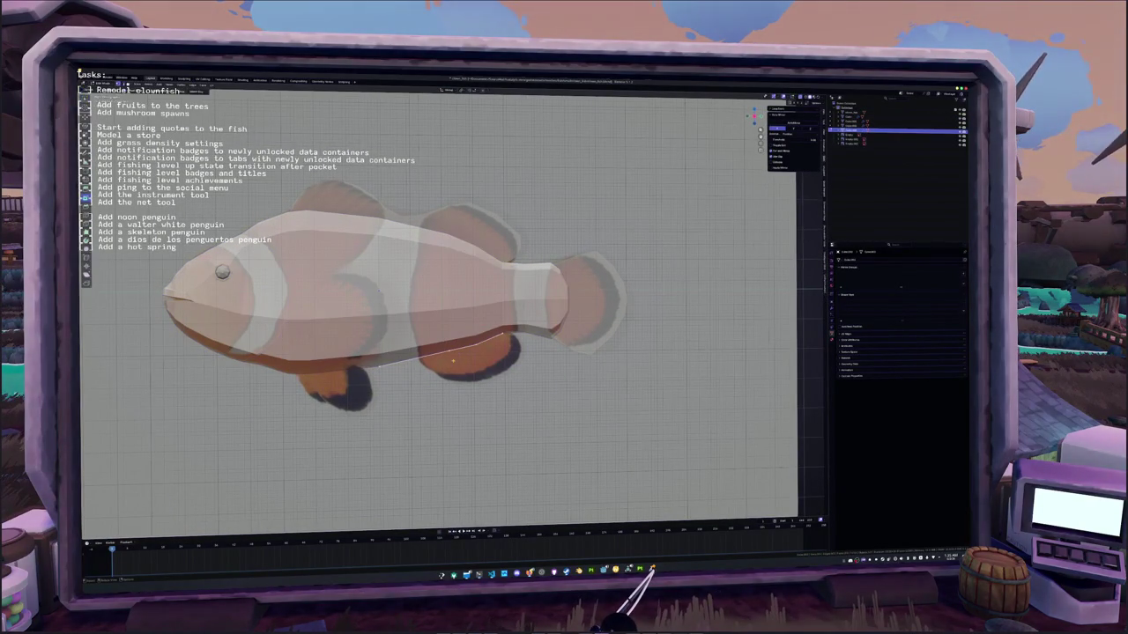
key(alt+a)
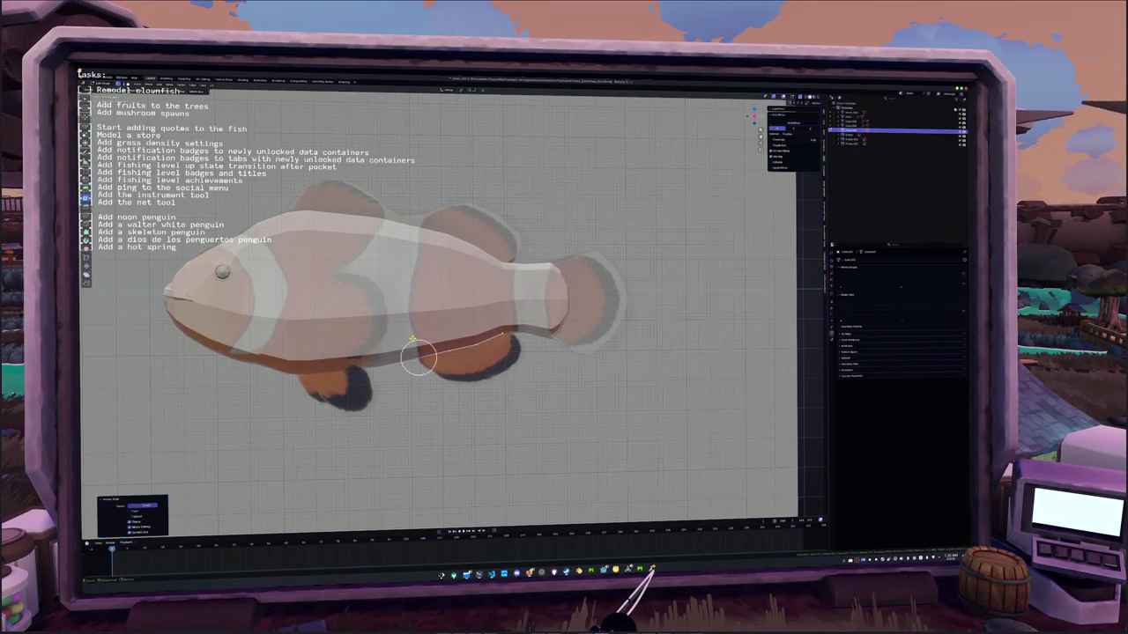
key(c)
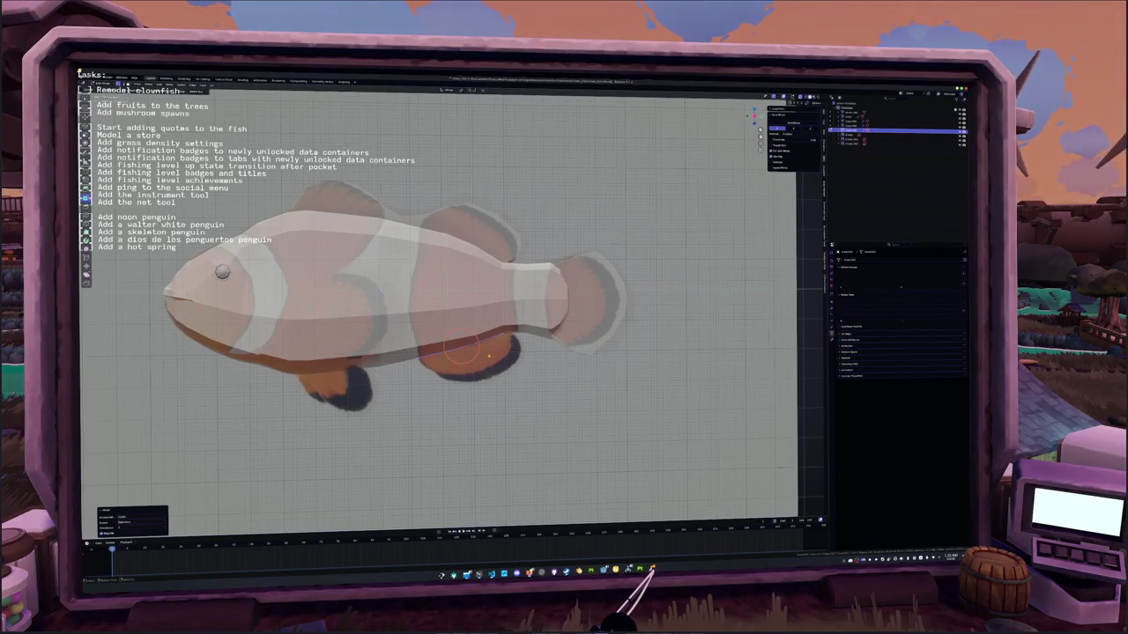
key(g)
drag(488, 354, 518, 385)
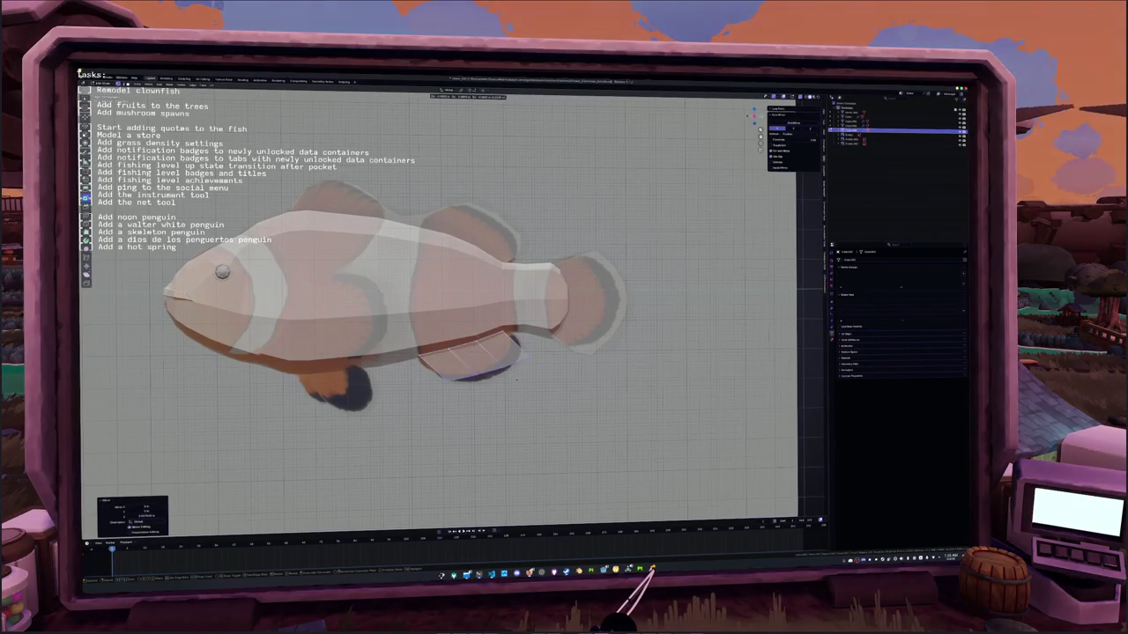
key(Escape)
- Move the pectoral fin's faces slightly upward with smooth falloff
key(g)
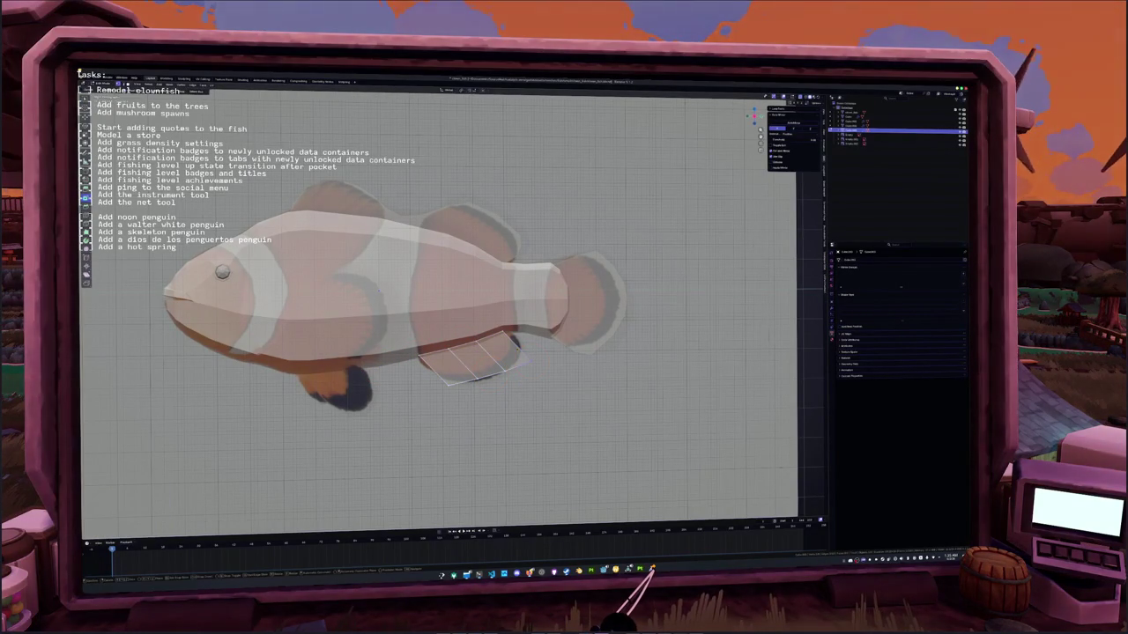
click(518, 379)
key(g)
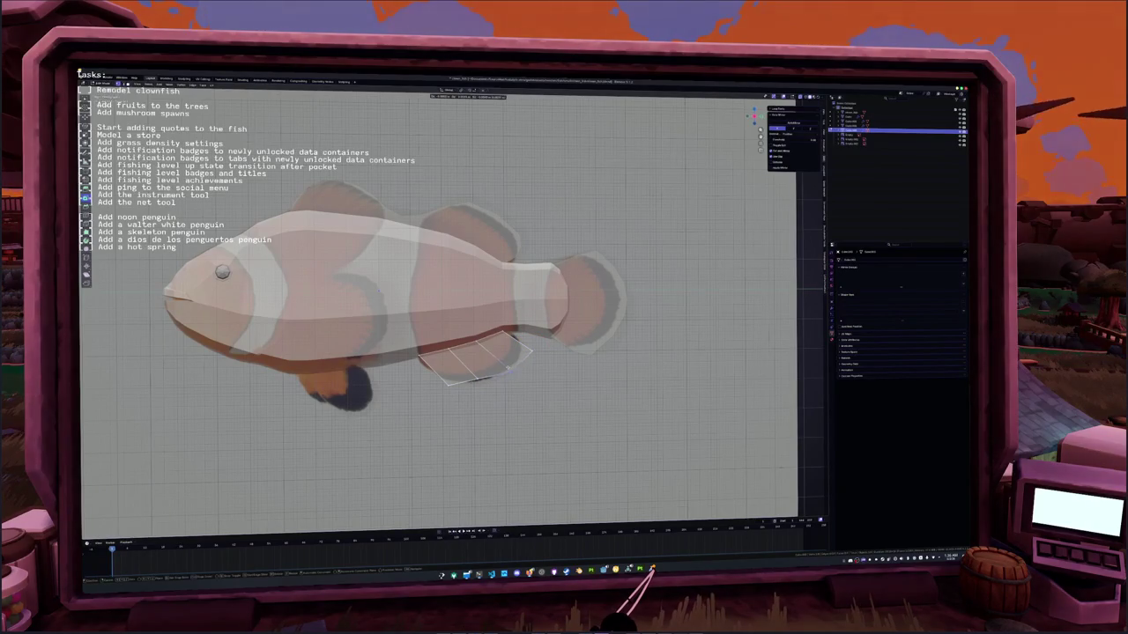
click(448, 385)
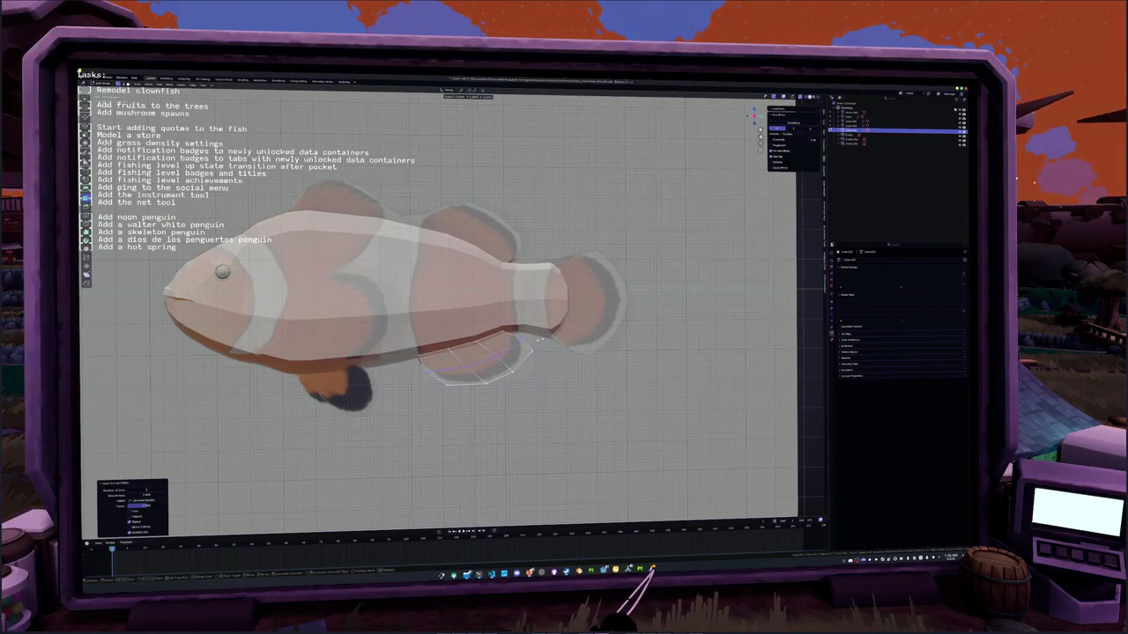
scroll(485, 273, up, 2)
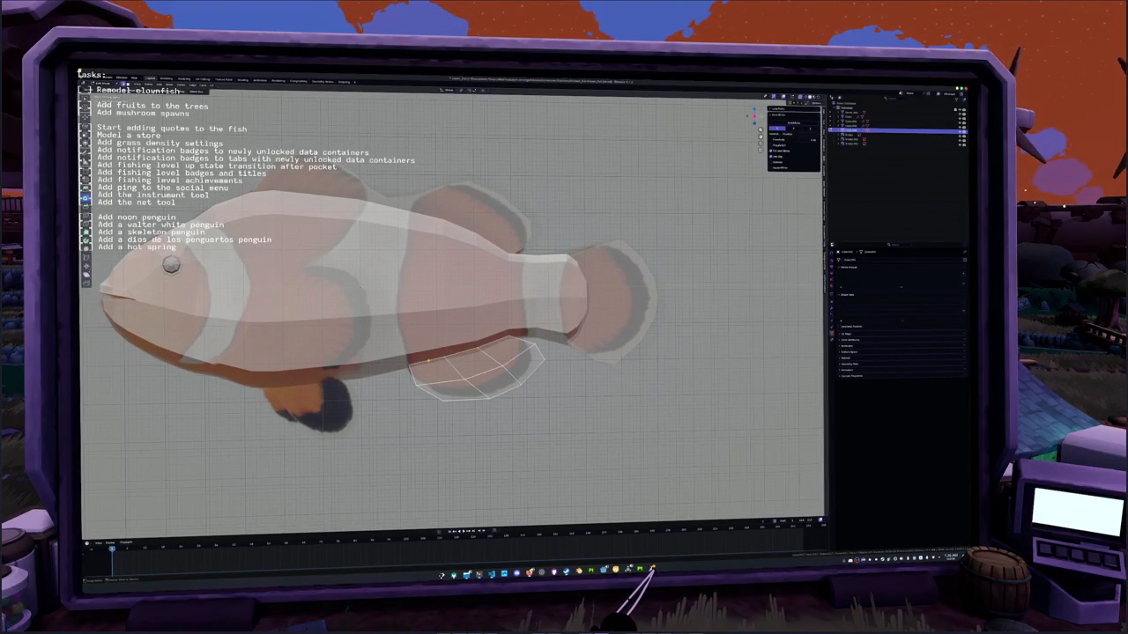
key(g)
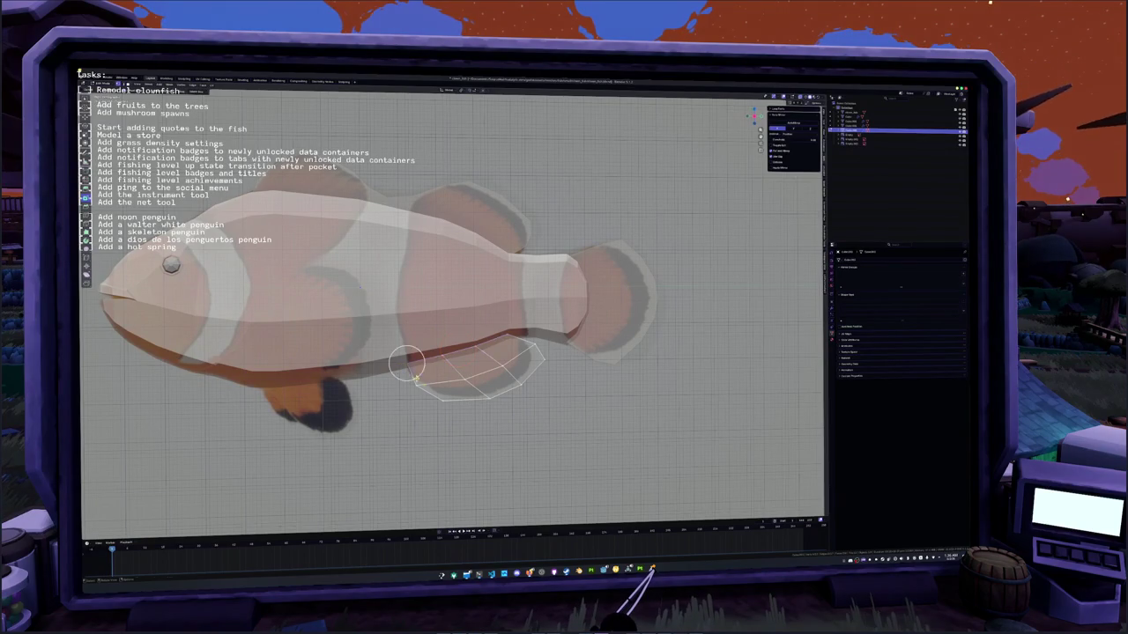
click(410, 373)
key(ctrl+z)
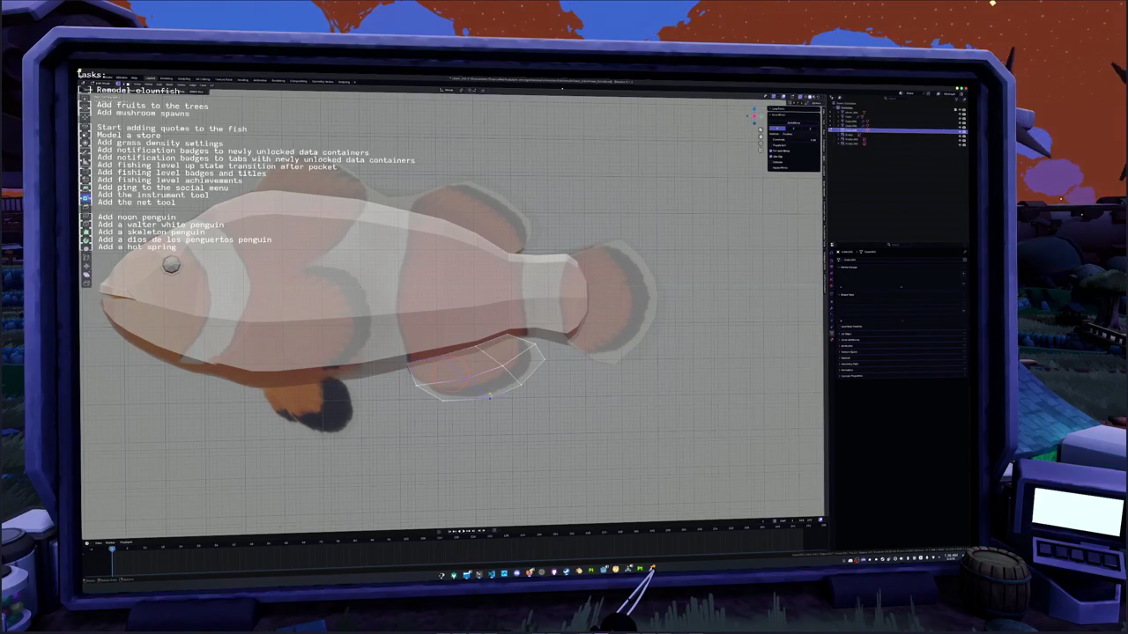
key(ctrl+shift+z)
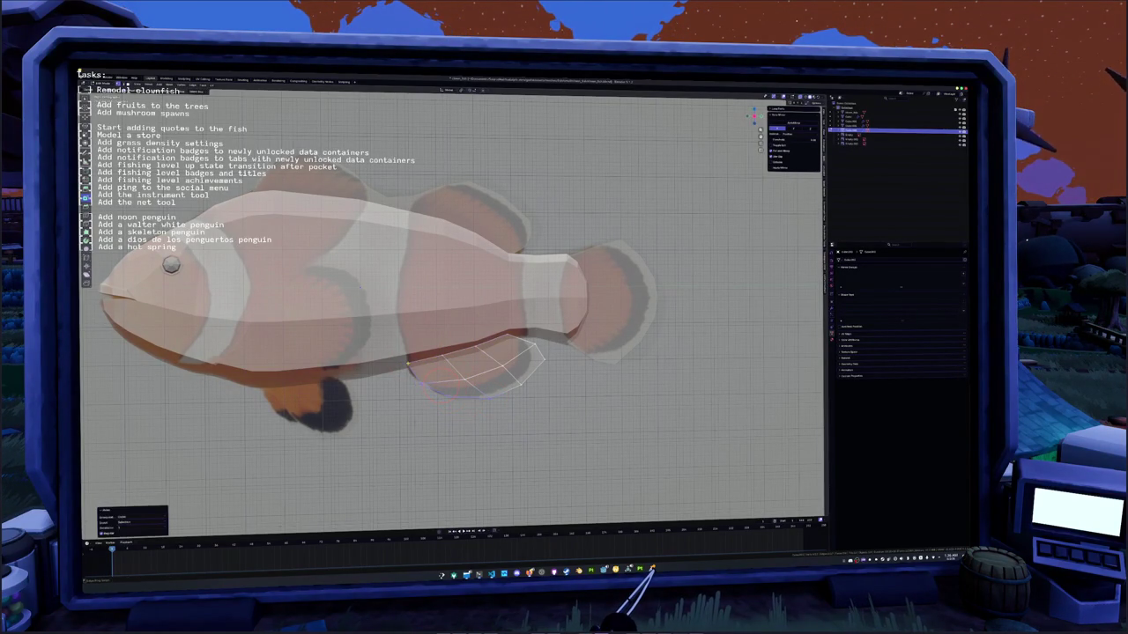
- Undo the last fin move, adjust a fin vertex, and exit Edit Mode
key(ctrl+z)
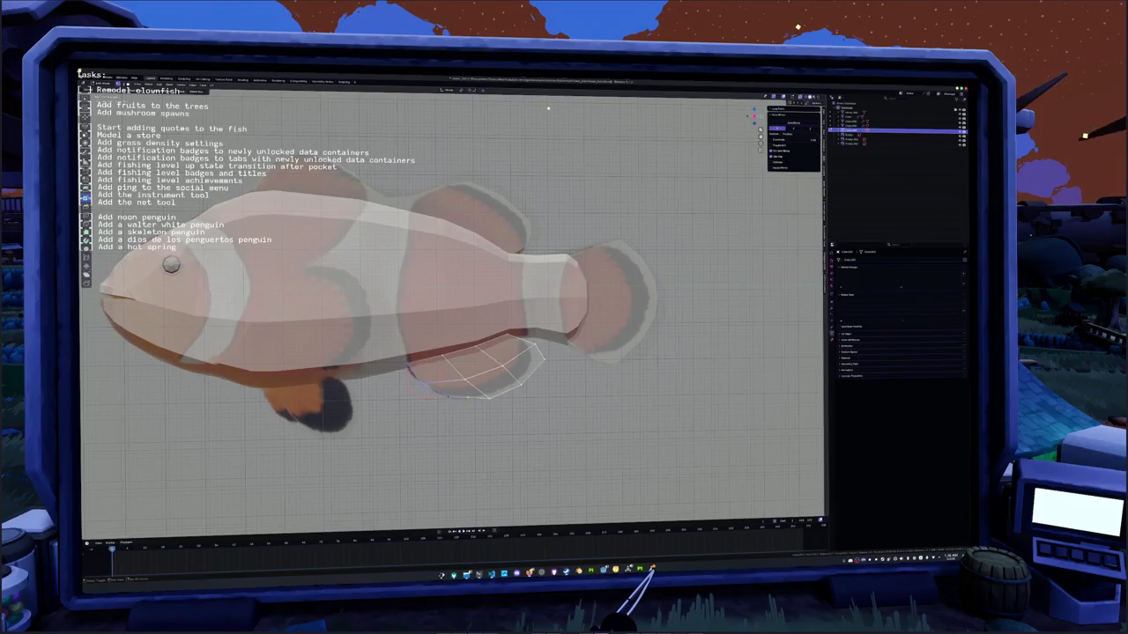
key(g)
key(Return)
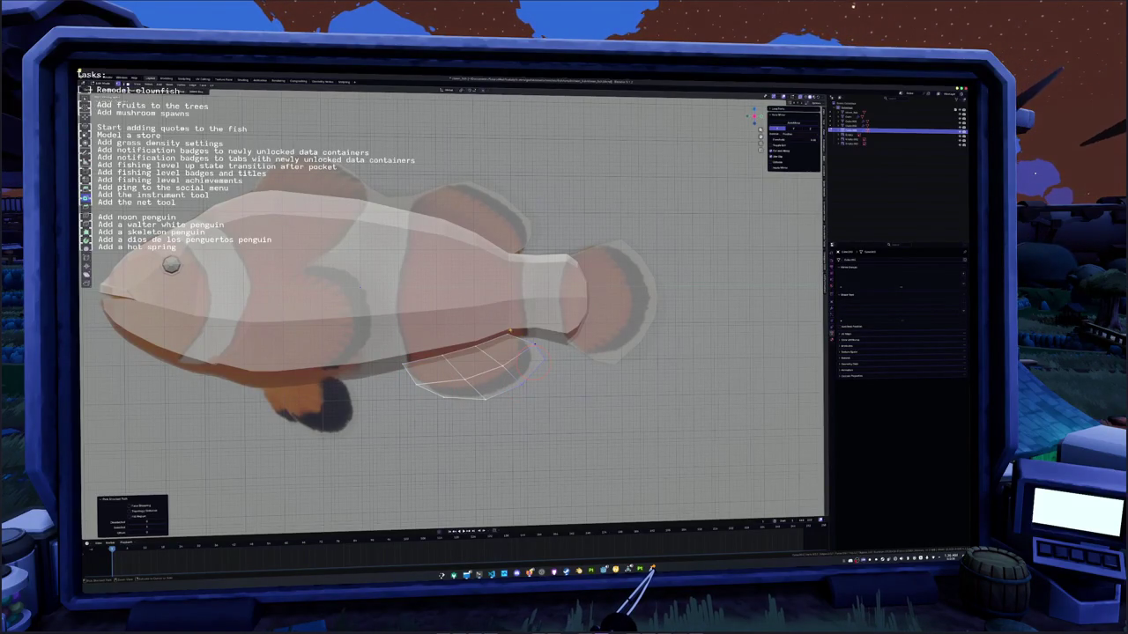
click(509, 333)
key(Tab)
scroll(509, 346, down, 3)
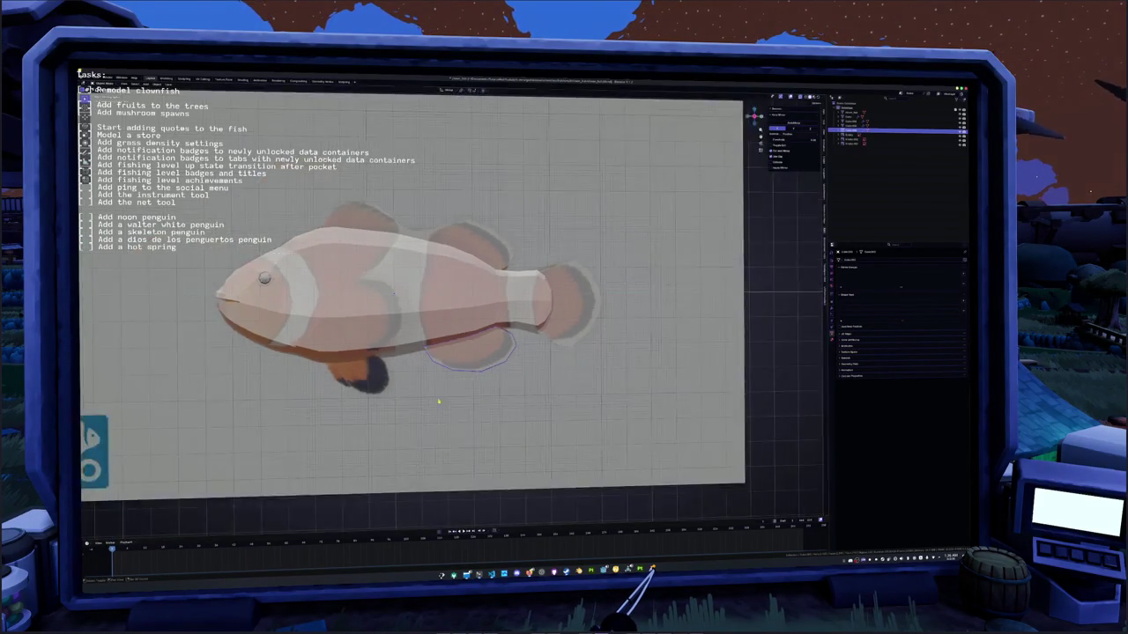
- Select the fish body, switch to front view, zoom on the head, and enter Edit Mode
click(881, 115)
key(Tab)
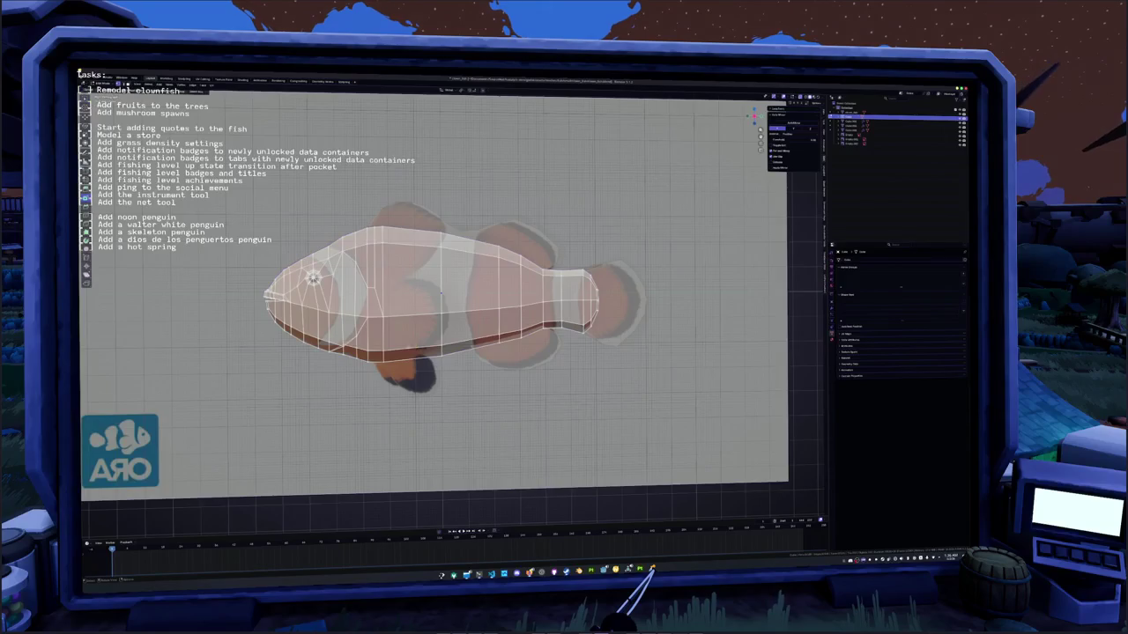
scroll(454, 265, up, 2)
right_click(463, 261)
key(Escape)
key(Tab)
click(464, 261)
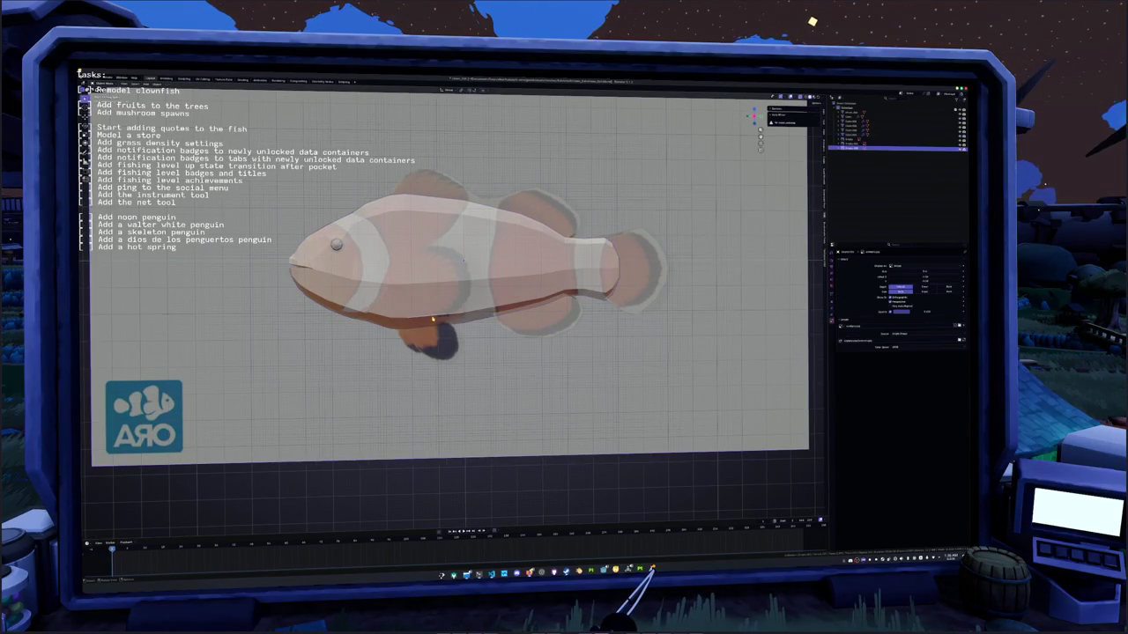
key(KP_1)
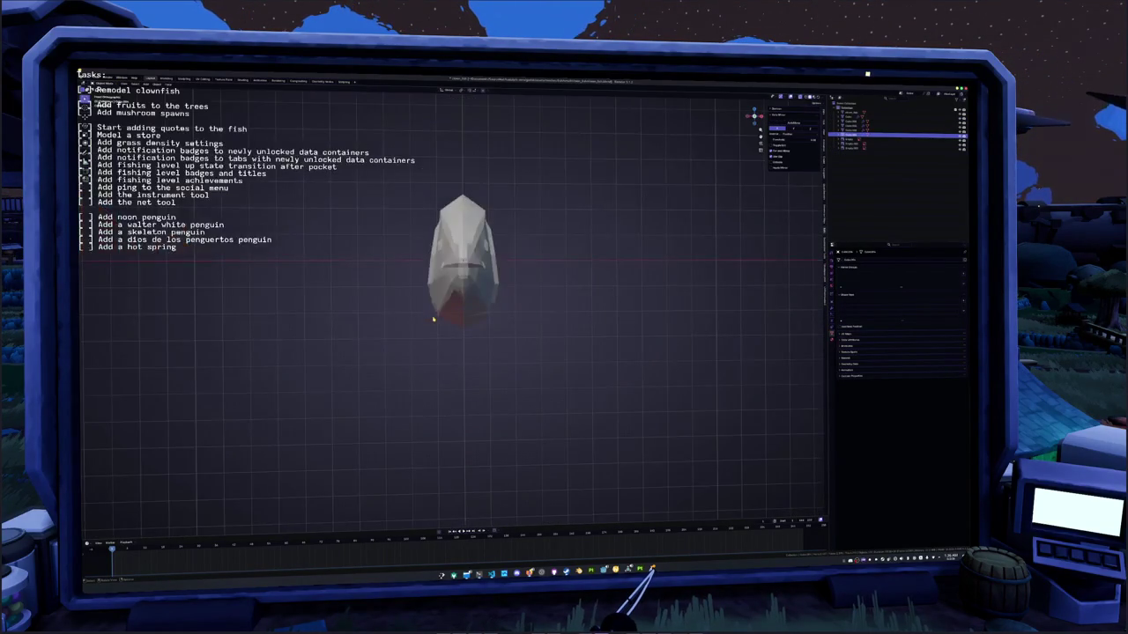
scroll(496, 347, up, 3)
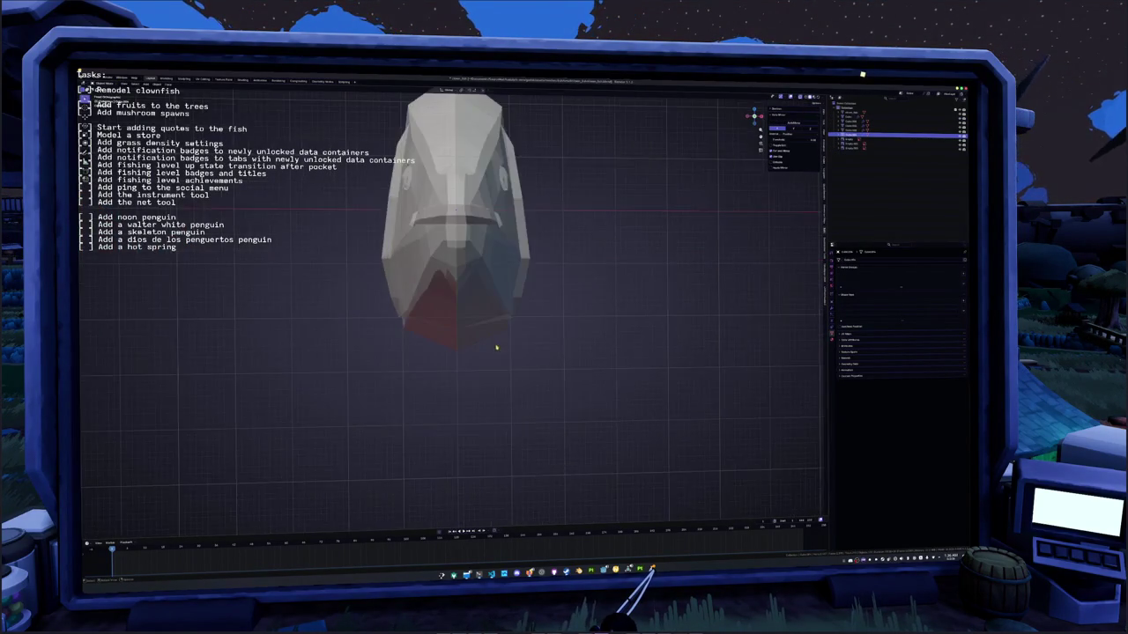
key(Tab)
key(k)
click(492, 362)
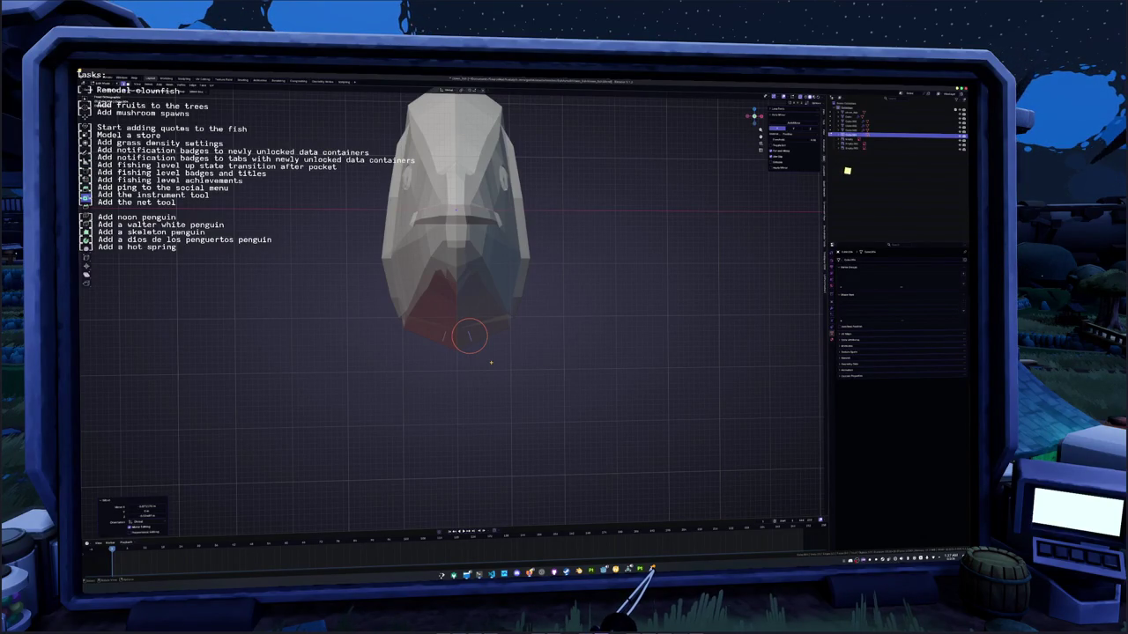
- Adjust the belly edge and extrude it into a new face below the body
scroll(469, 336, up, 2)
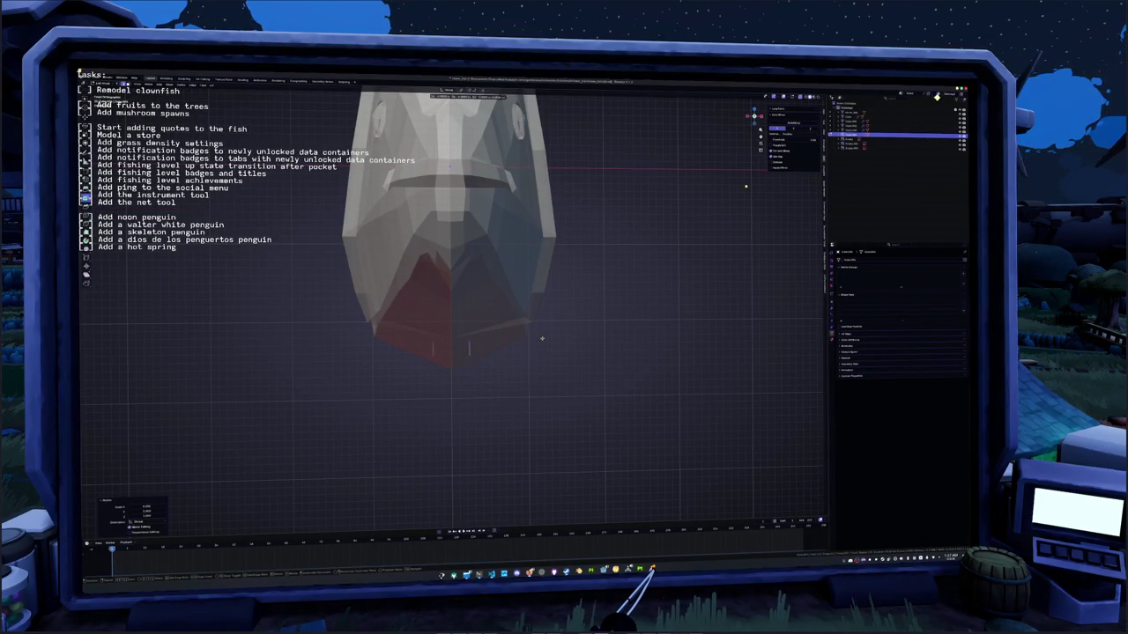
middle_drag(536, 341, 497, 321)
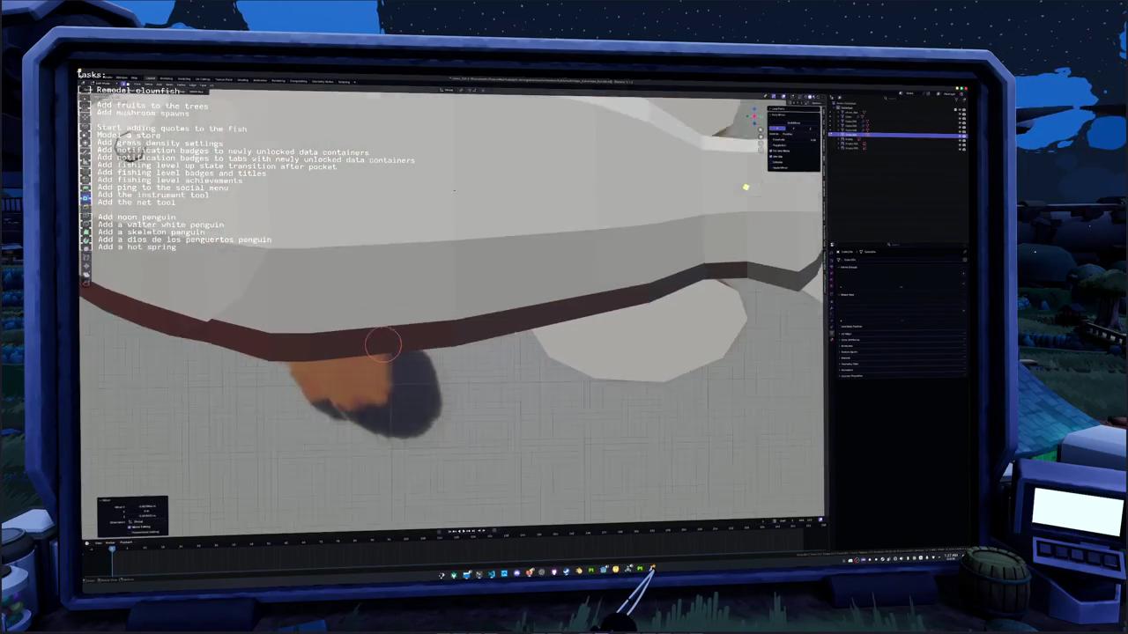
key(g)
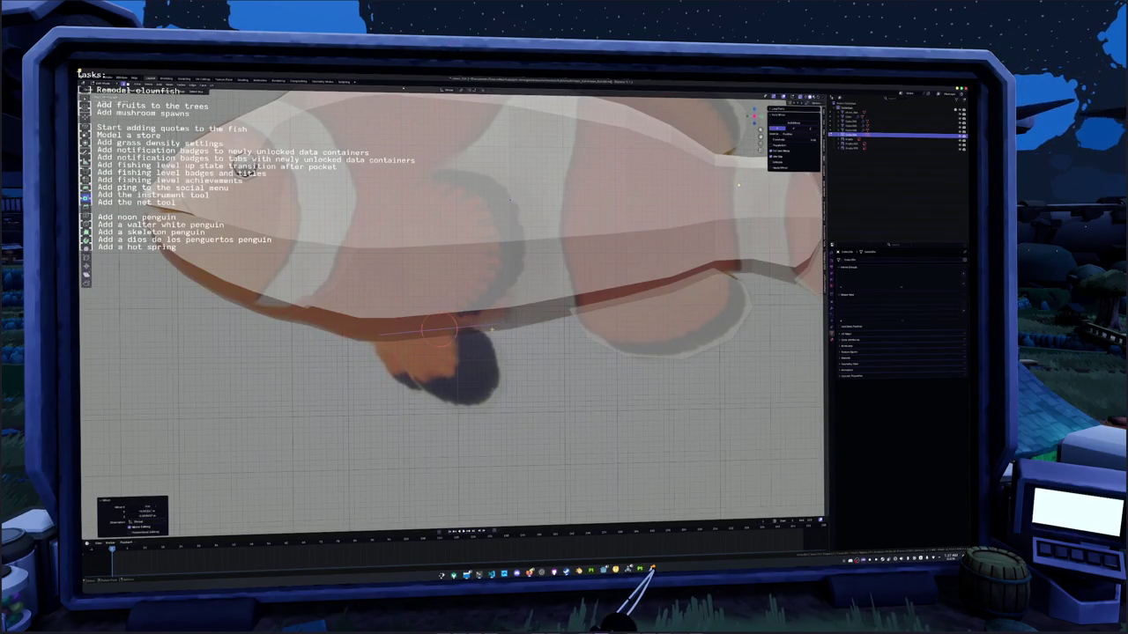
click(491, 315)
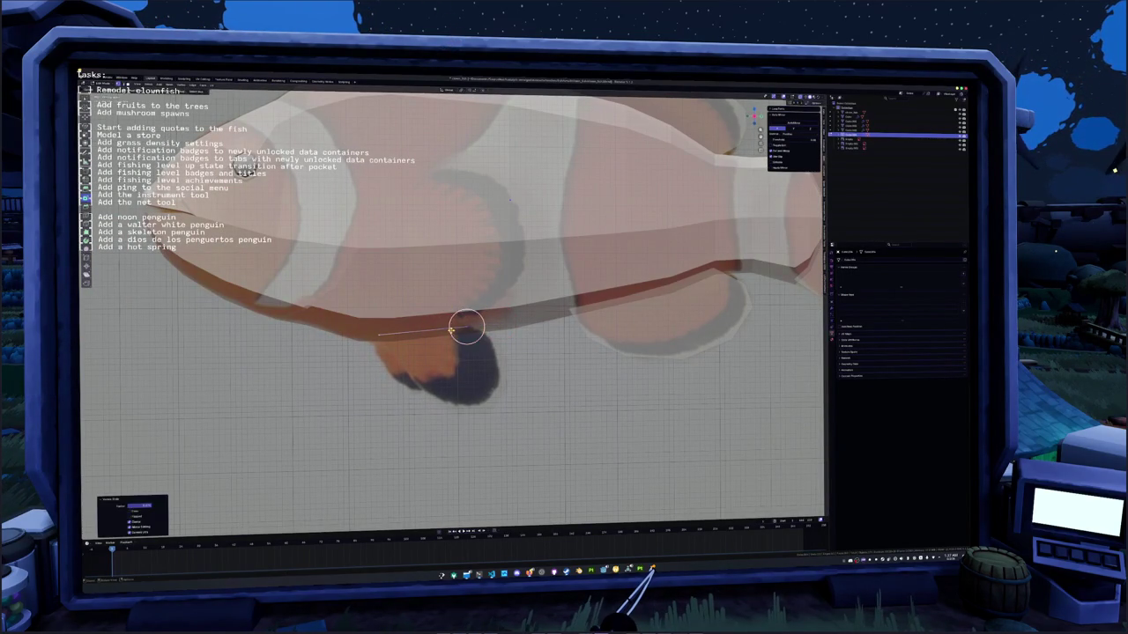
key(e)
click(538, 410)
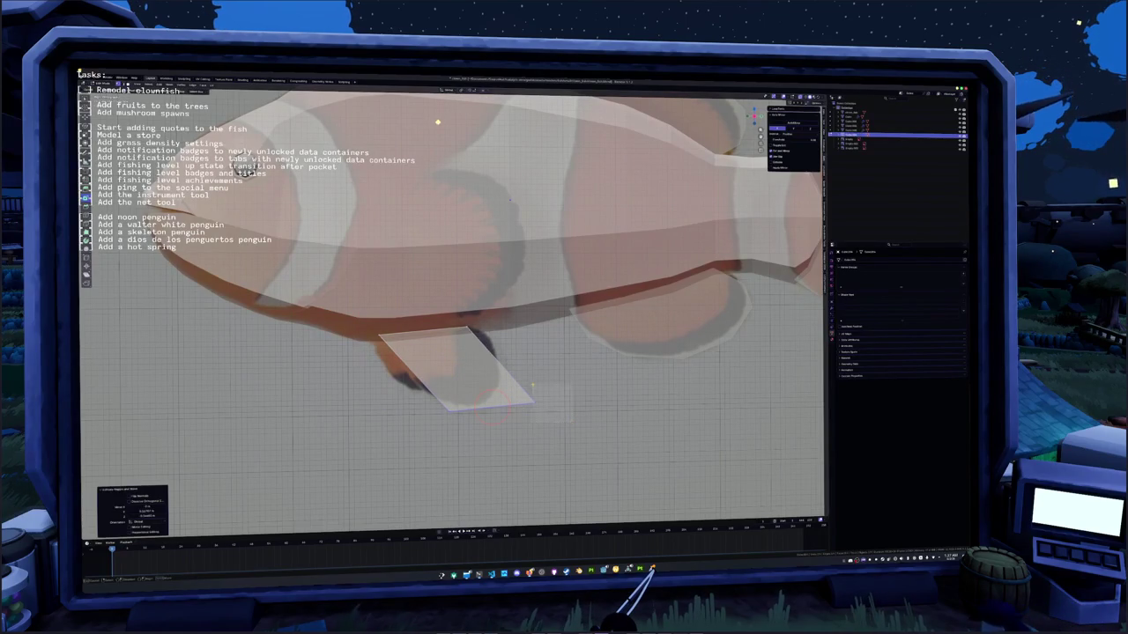
middle_drag(537, 410, 554, 370)
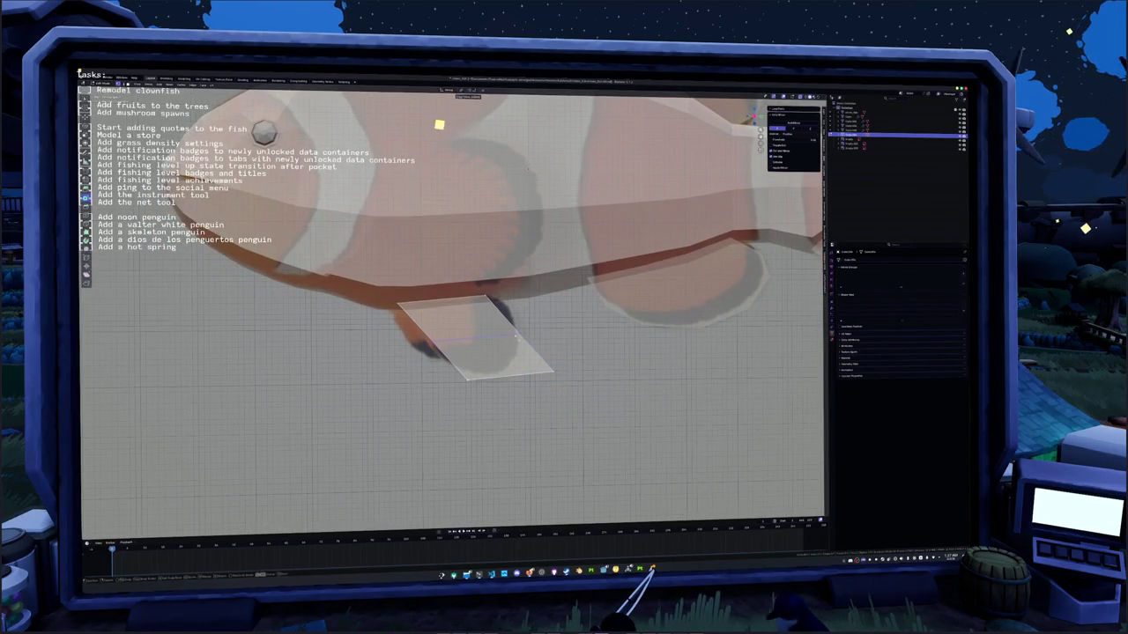
- Loop-cut the new face and move its corners into a fin outline
key(ctrl+r)
click(493, 335)
click(491, 363)
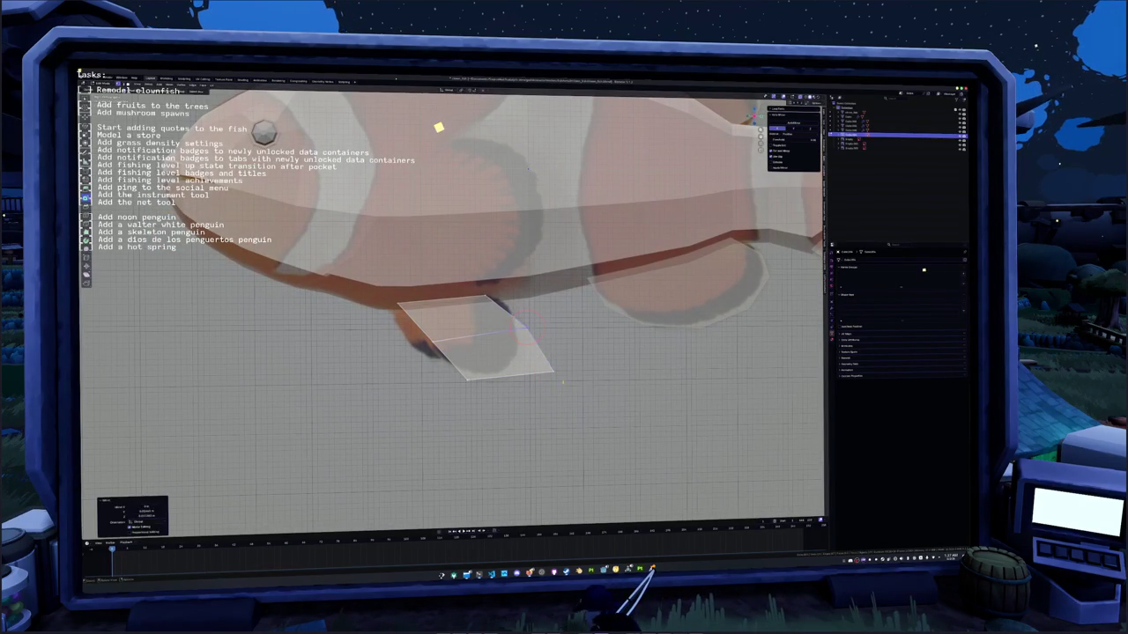
key(g)
click(490, 363)
key(g)
click(496, 384)
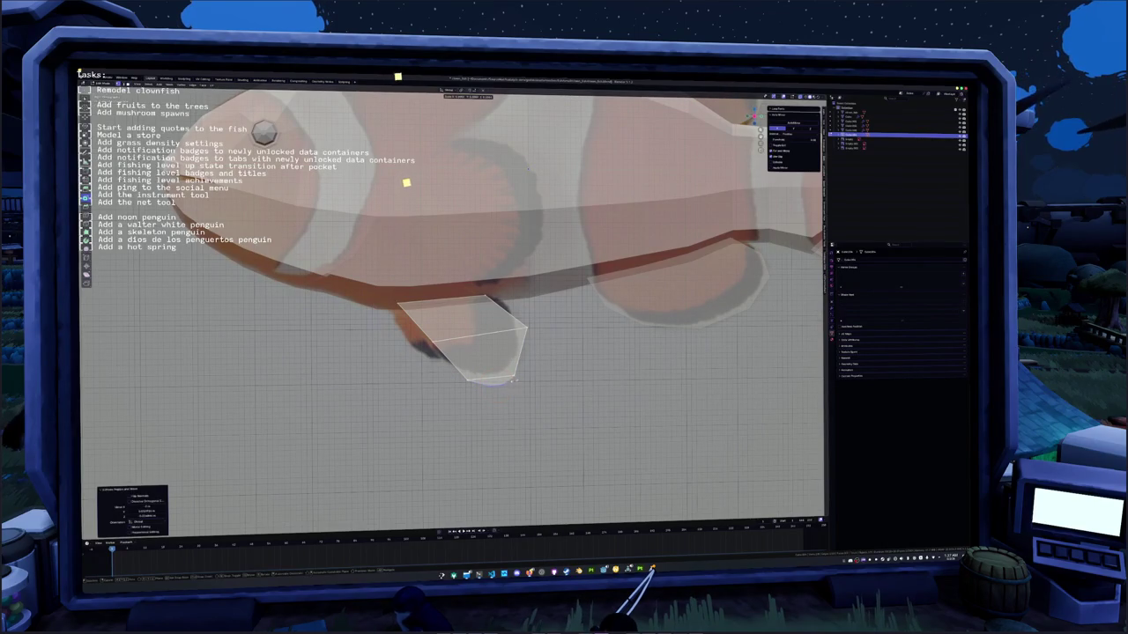
key(g)
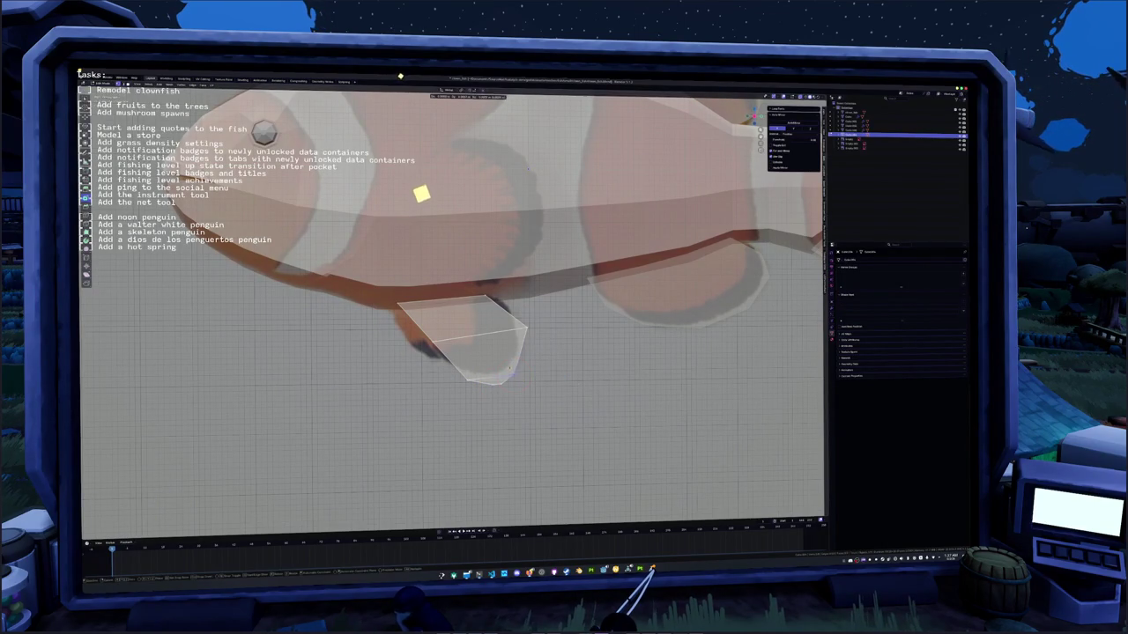
click(428, 206)
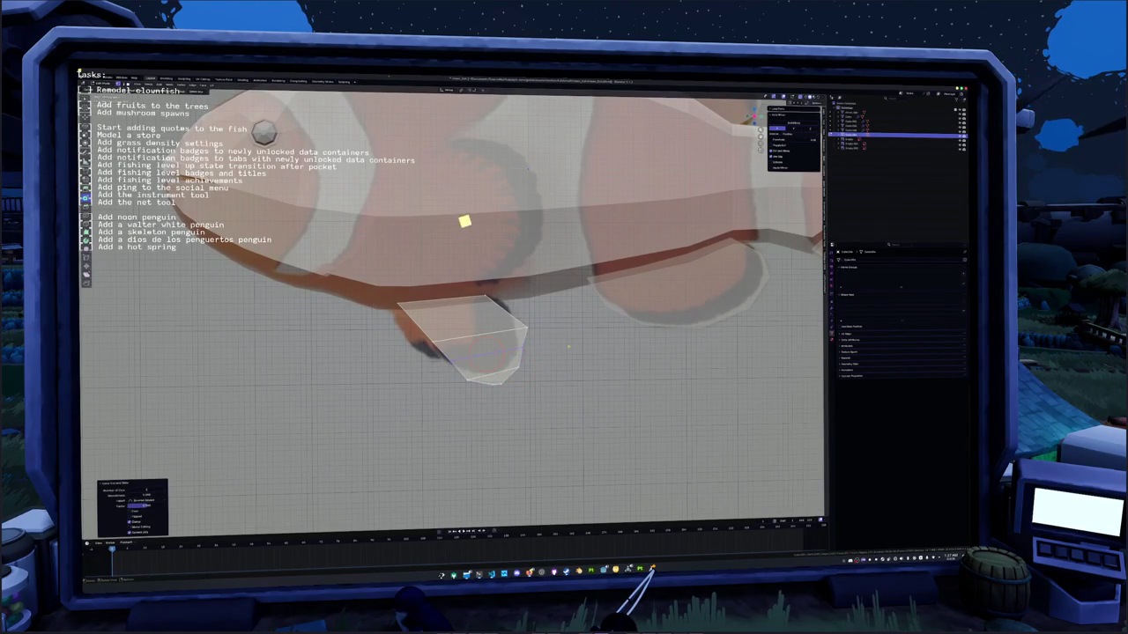
- Add a second edge loop across the fin and refine its shape
scroll(520, 344, down, 2)
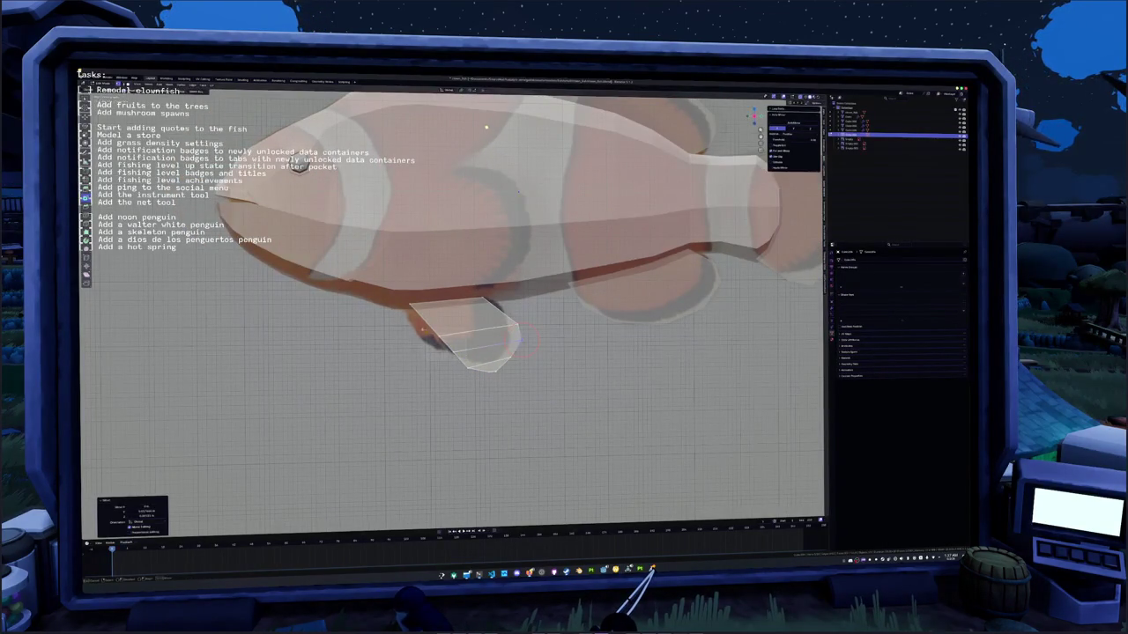
key(g)
click(412, 330)
key(ctrl+r)
click(507, 308)
click(493, 295)
key(g)
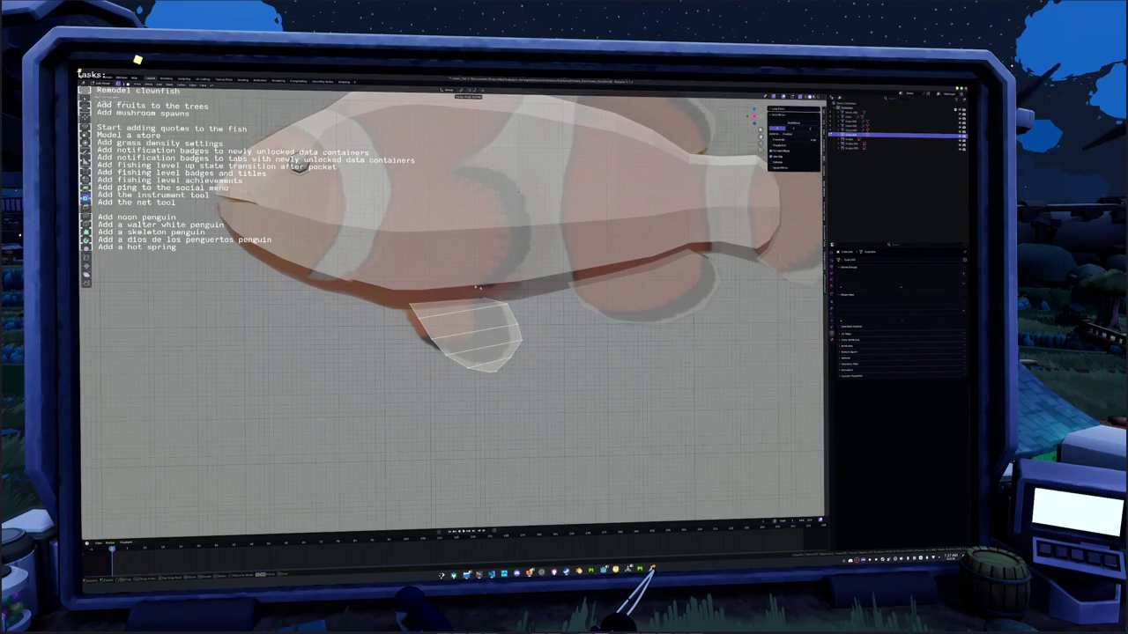
click(476, 285)
scroll(476, 287, down, 3)
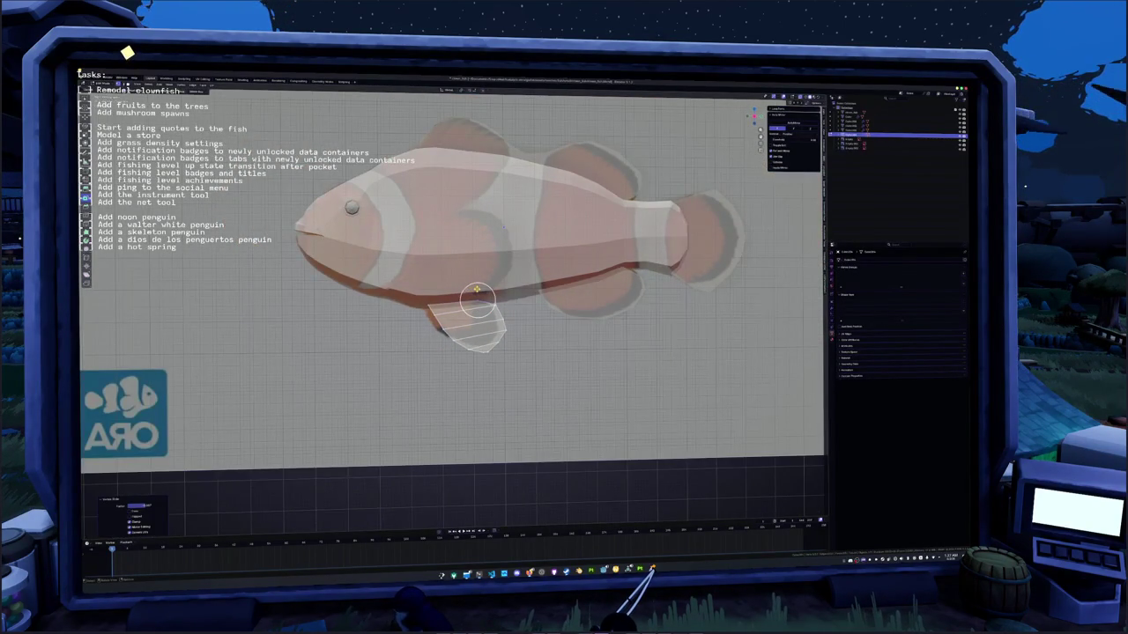
- Rotate the new fin 90° around Z from the front view
key(KP_1)
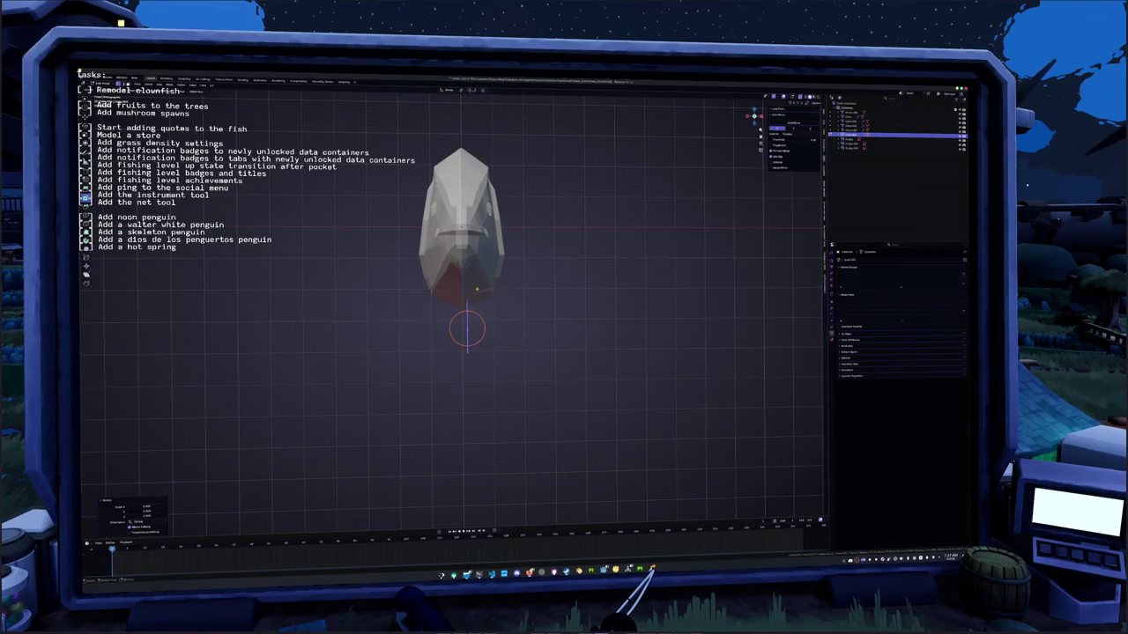
scroll(476, 287, up, 2)
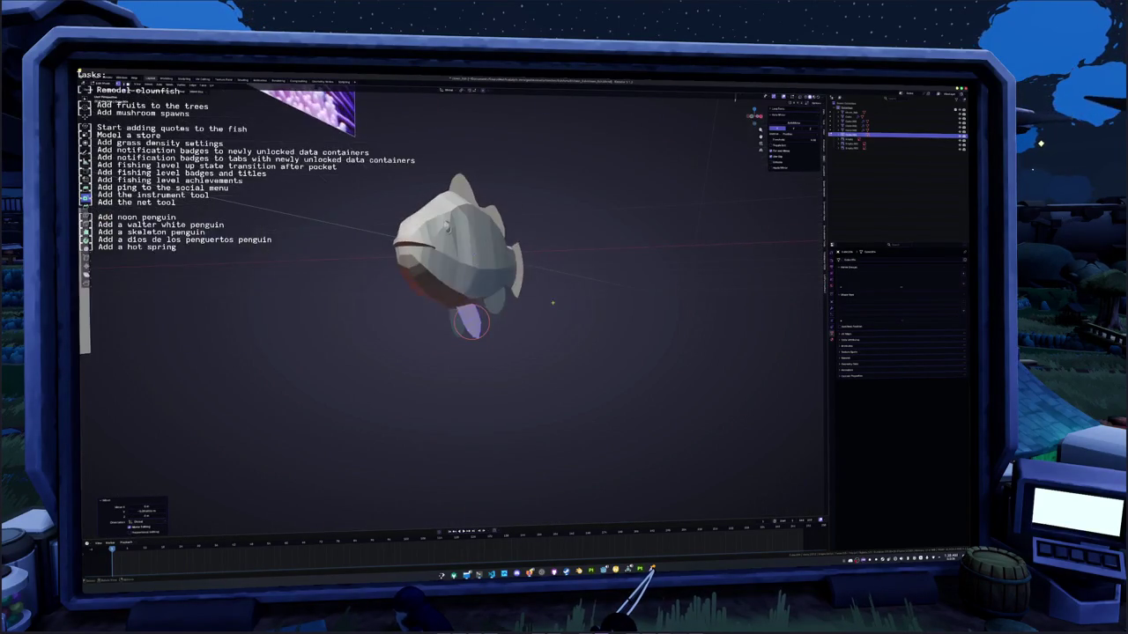
mouse_move(553, 303)
middle_down()
mouse_move(567, 295)
mouse_move(528, 290)
middle_up()
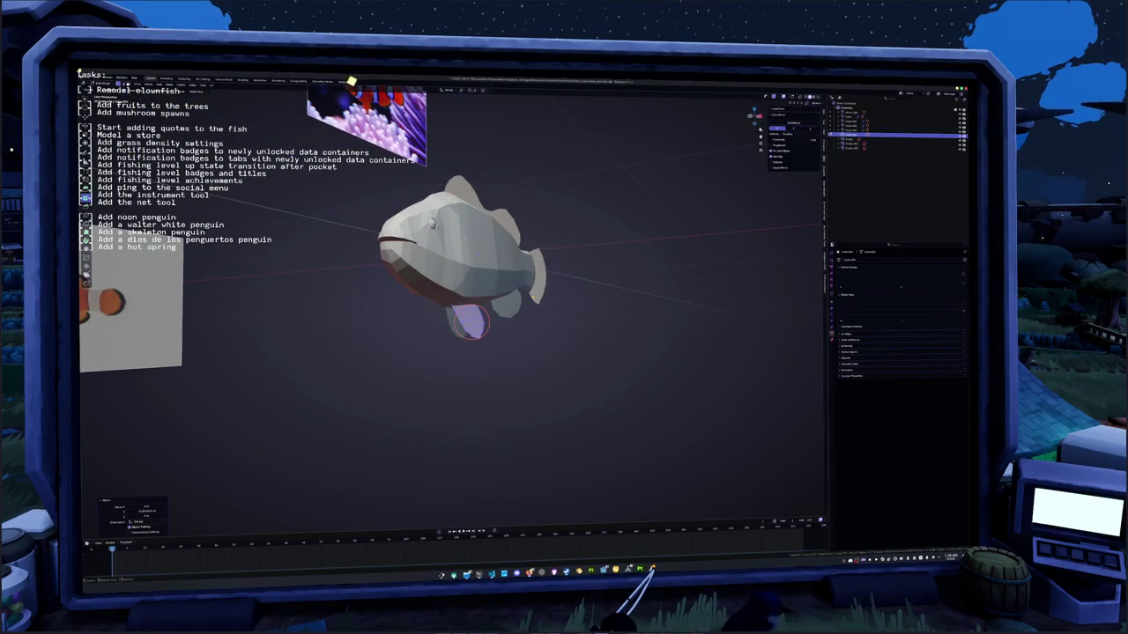
key(KP_1)
scroll(535, 298, up, 2)
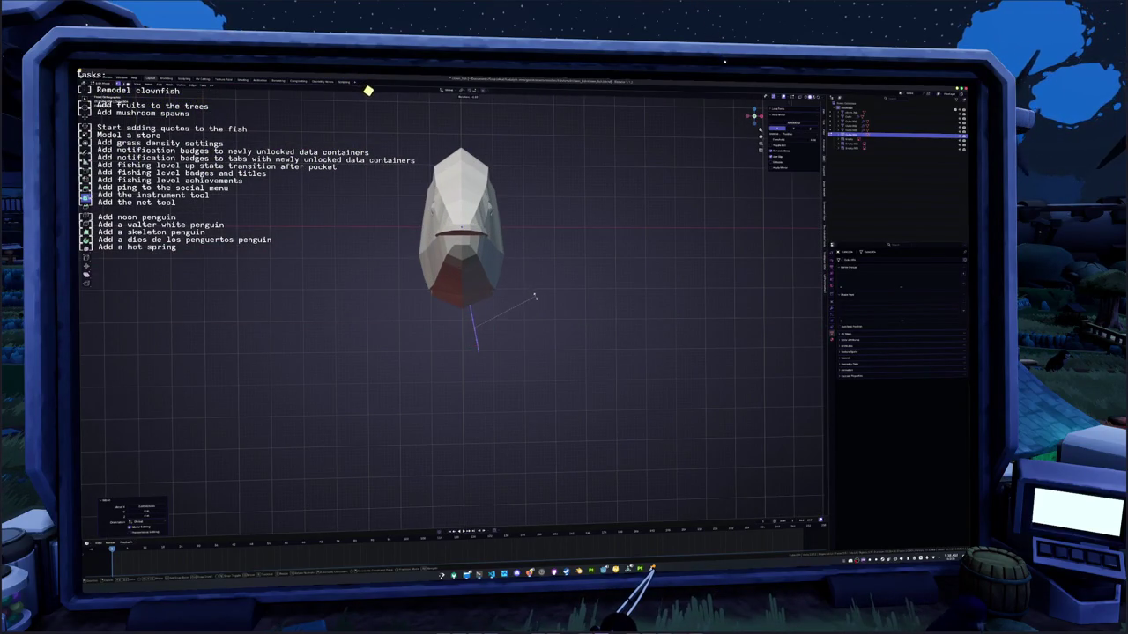
text(z90)
key(Return)
- Exit Local View and show the fish in X-ray side view over the reference image
mouse_move(539, 296)
middle_down()
mouse_move(508, 312)
mouse_move(476, 280)
middle_up()
click(476, 280)
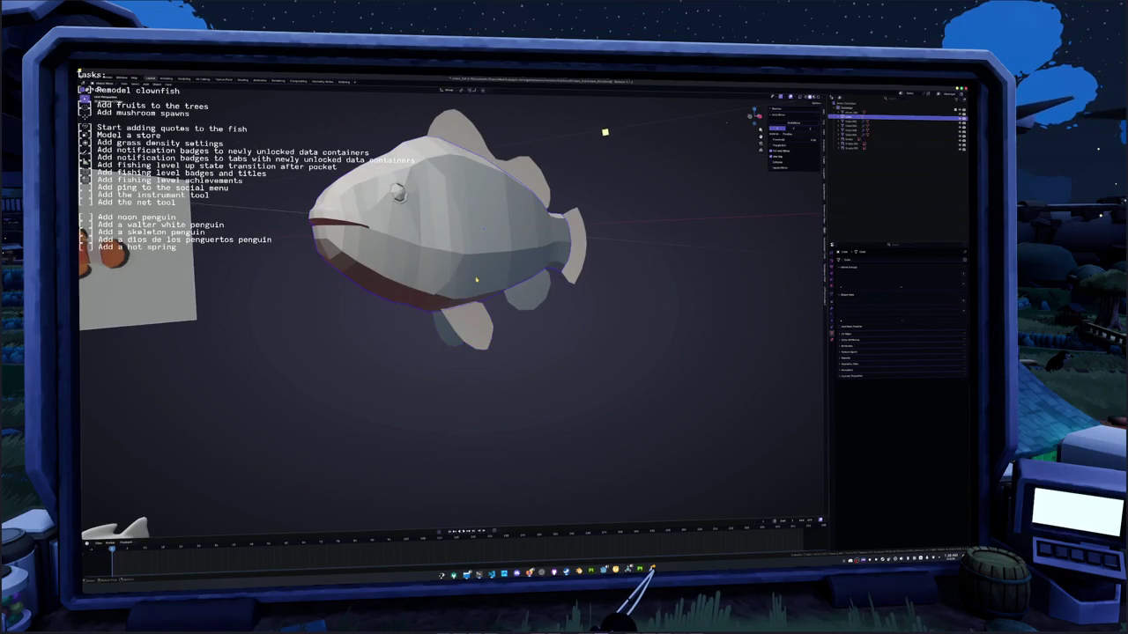
key(slash)
key(Tab)
scroll(461, 288, up, 2)
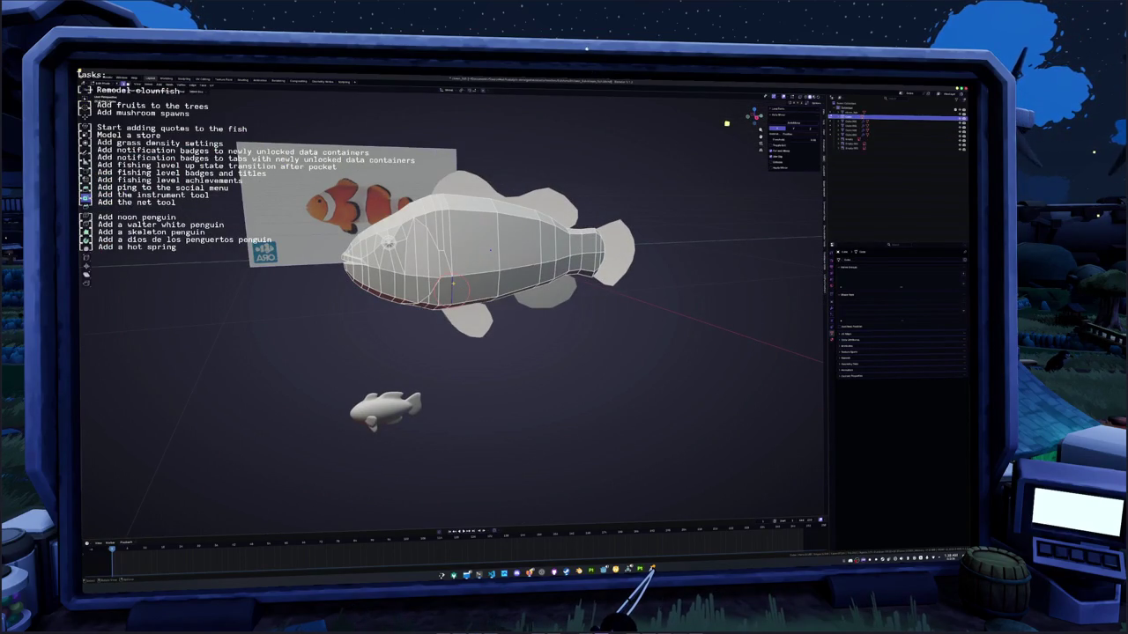
key(KP_1)
key(KP_3)
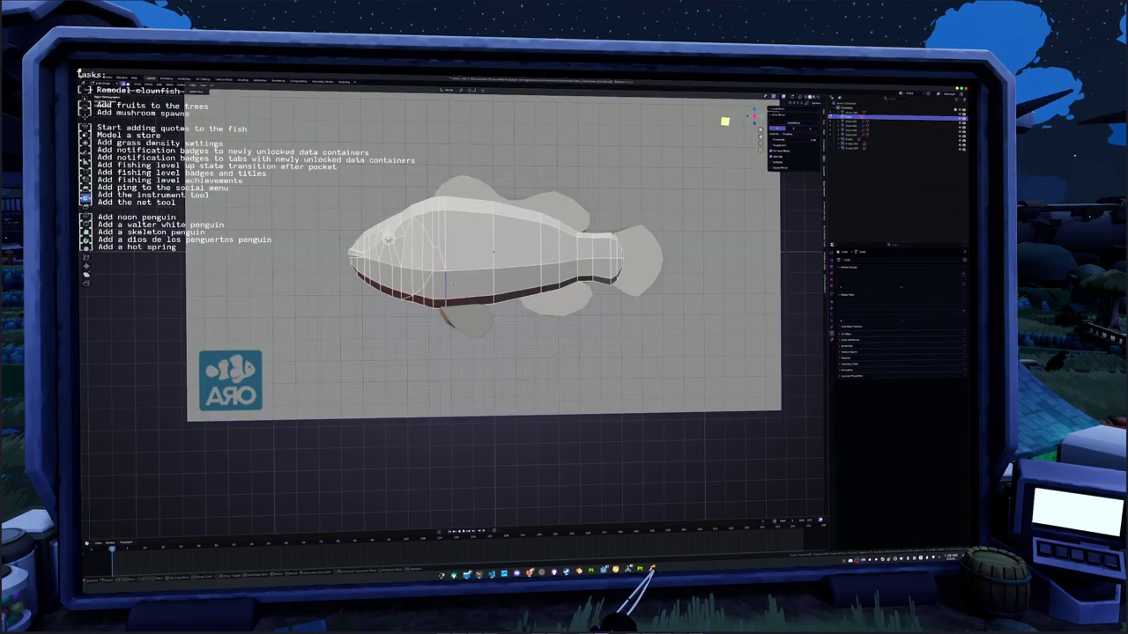
key(alt+z)
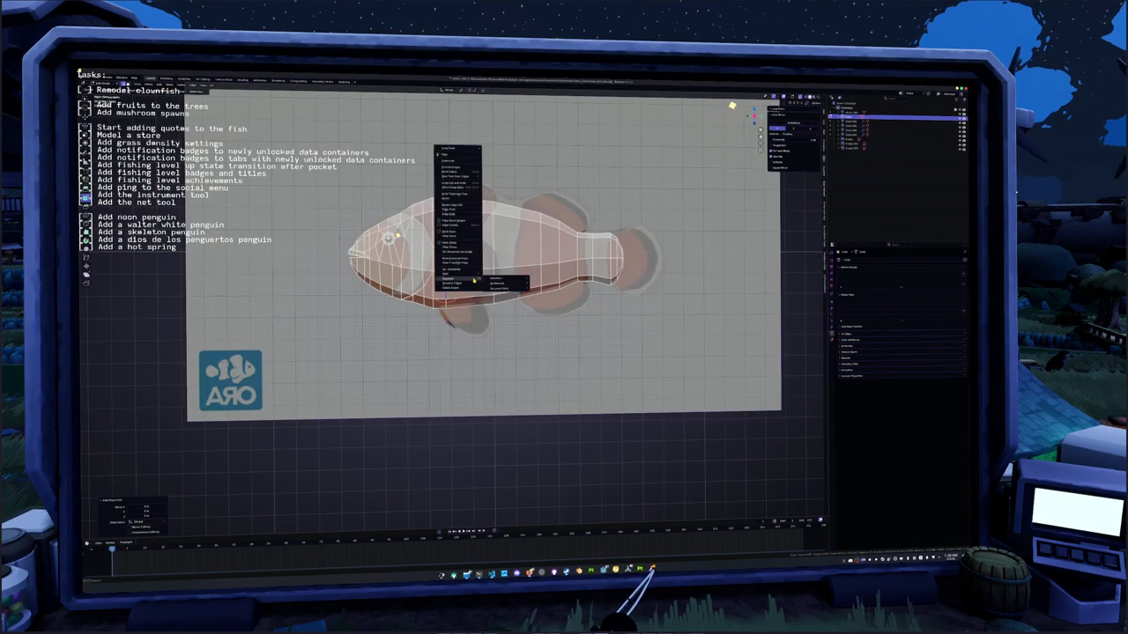
key(Tab)
- Select another object in the scene and extrude one of its edges
click(921, 141)
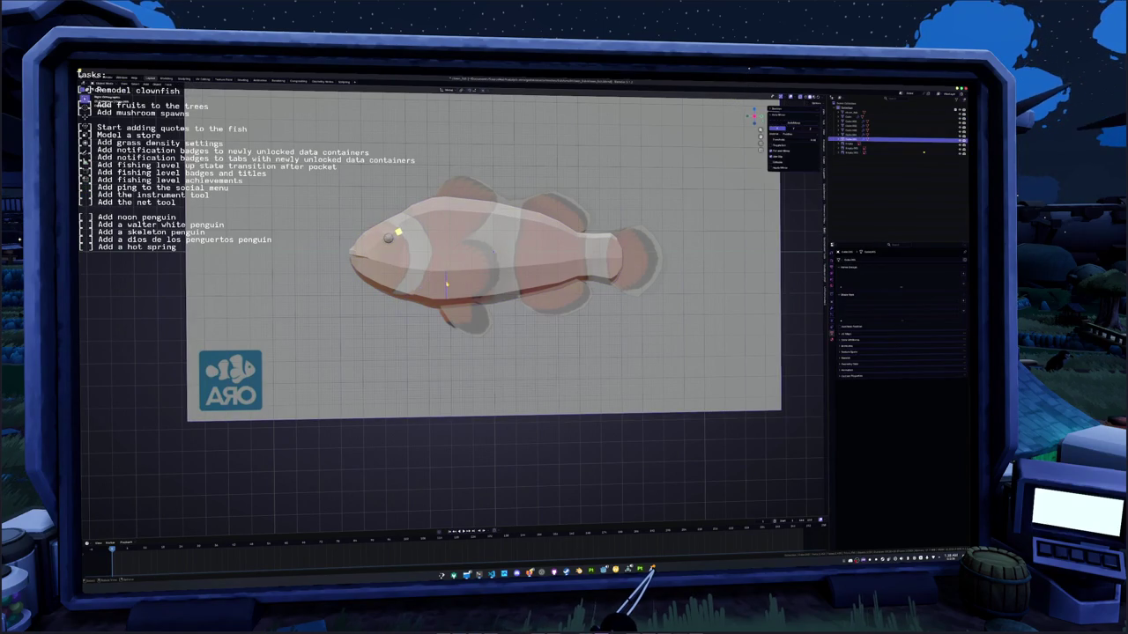
key(ctrl+a)
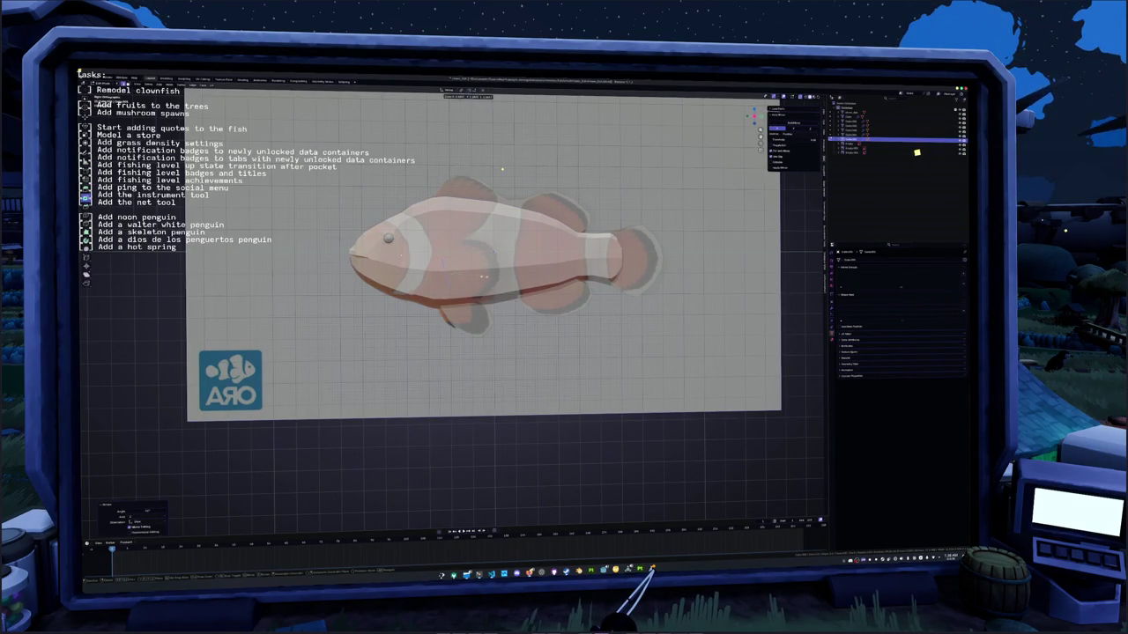
middle_drag(485, 279, 565, 305)
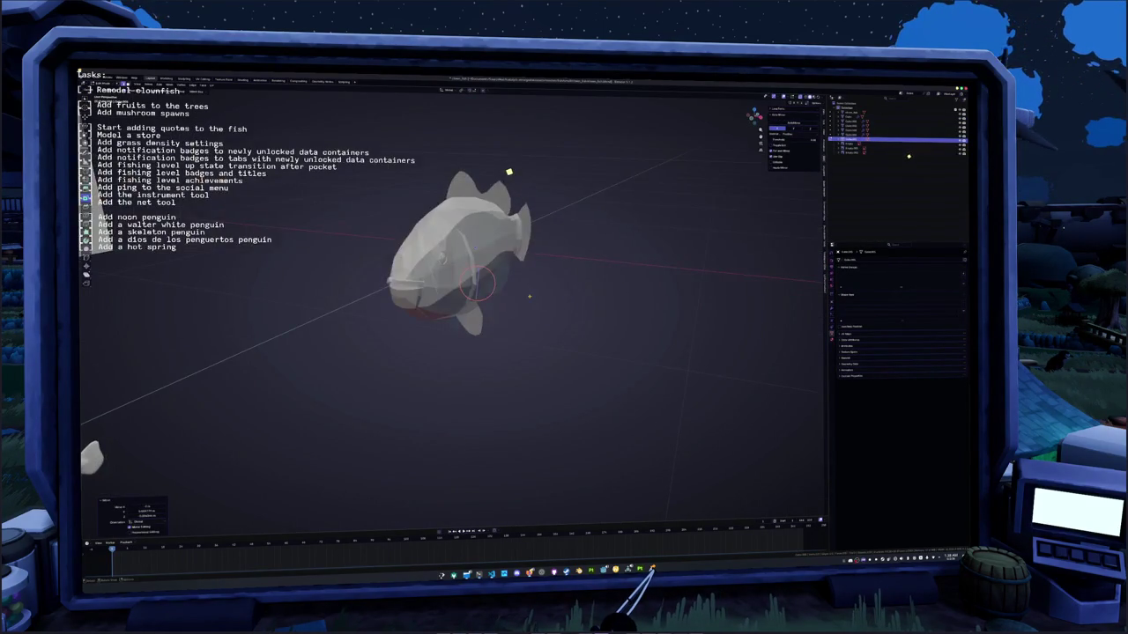
key(e)
click(571, 305)
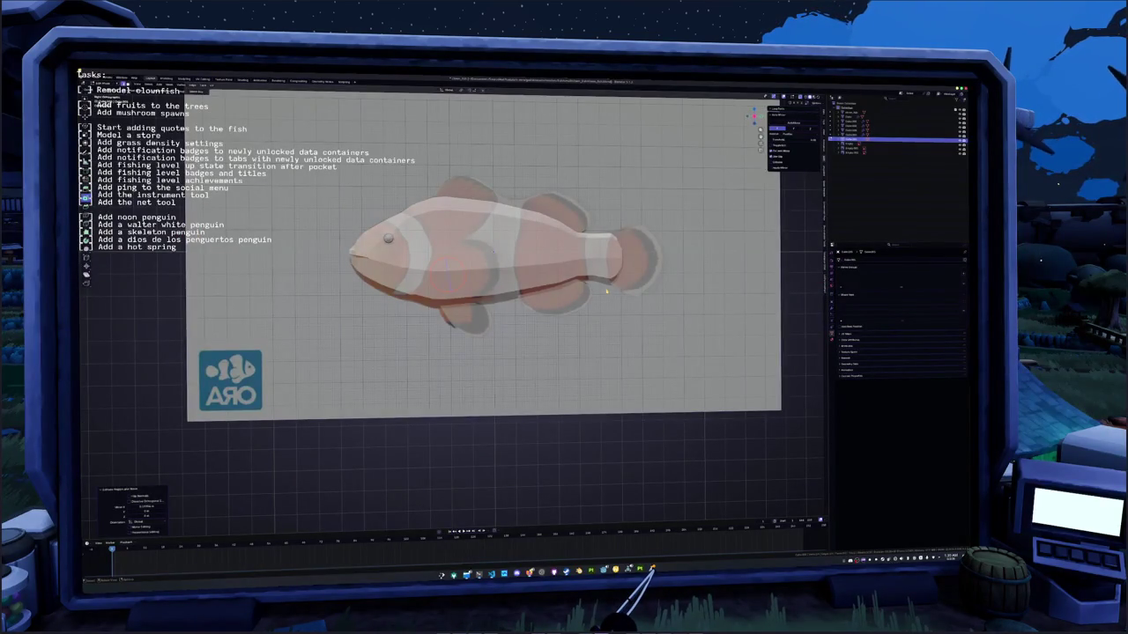
- Rotate and enlarge the side face, inset it, then extrude and scale its inner region into a fin
key(g)
key(r)
click(655, 255)
key(s)
click(607, 253)
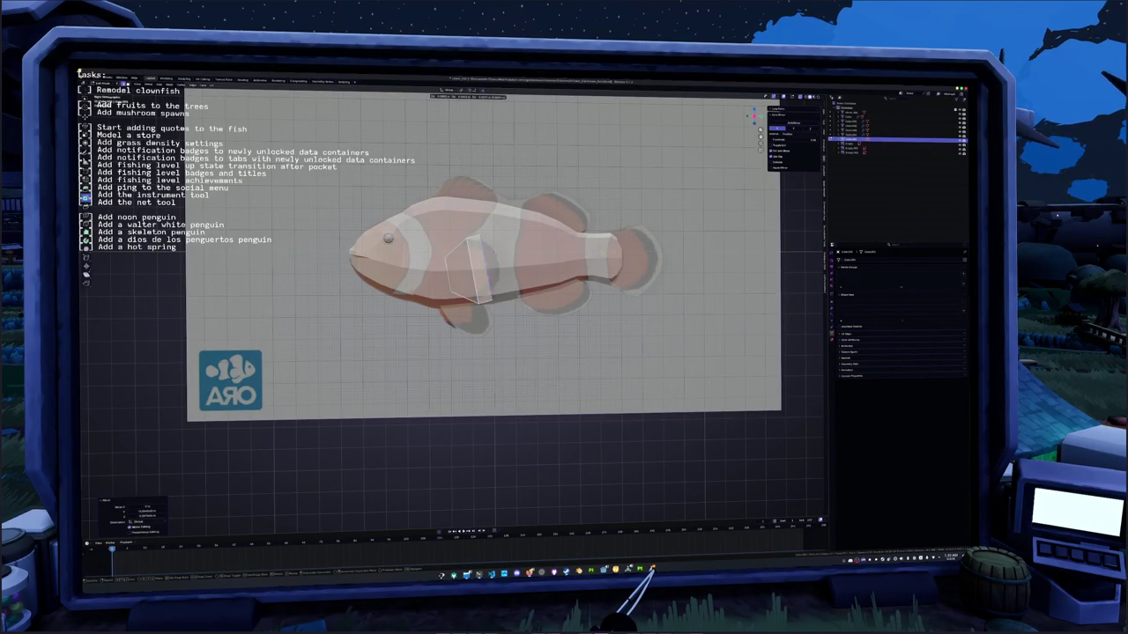
key(e)
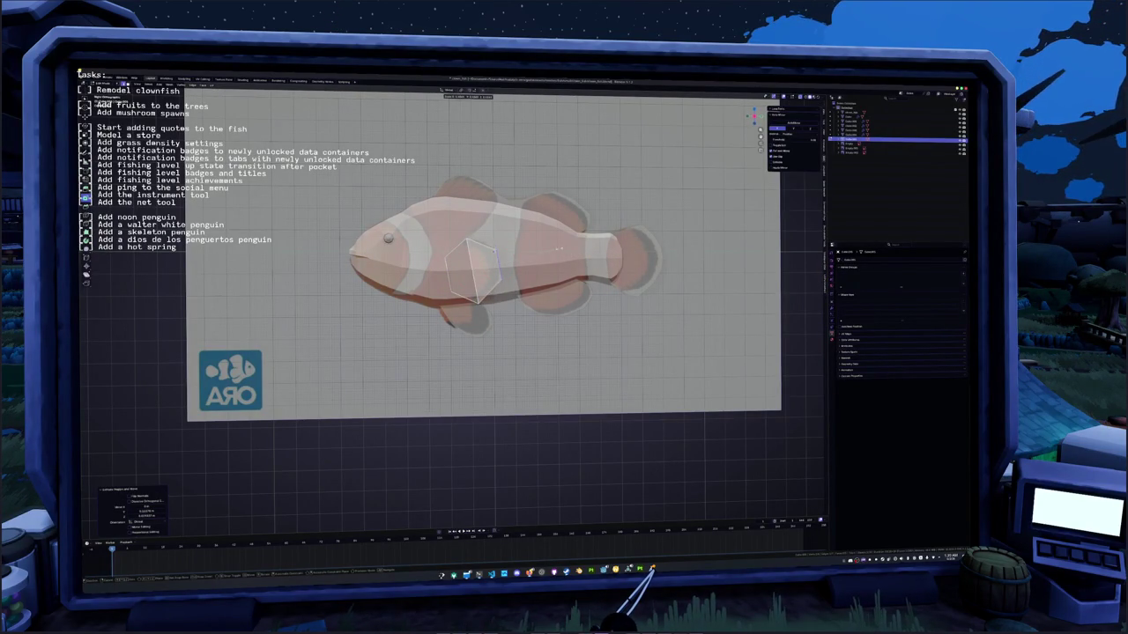
key(i)
click(550, 249)
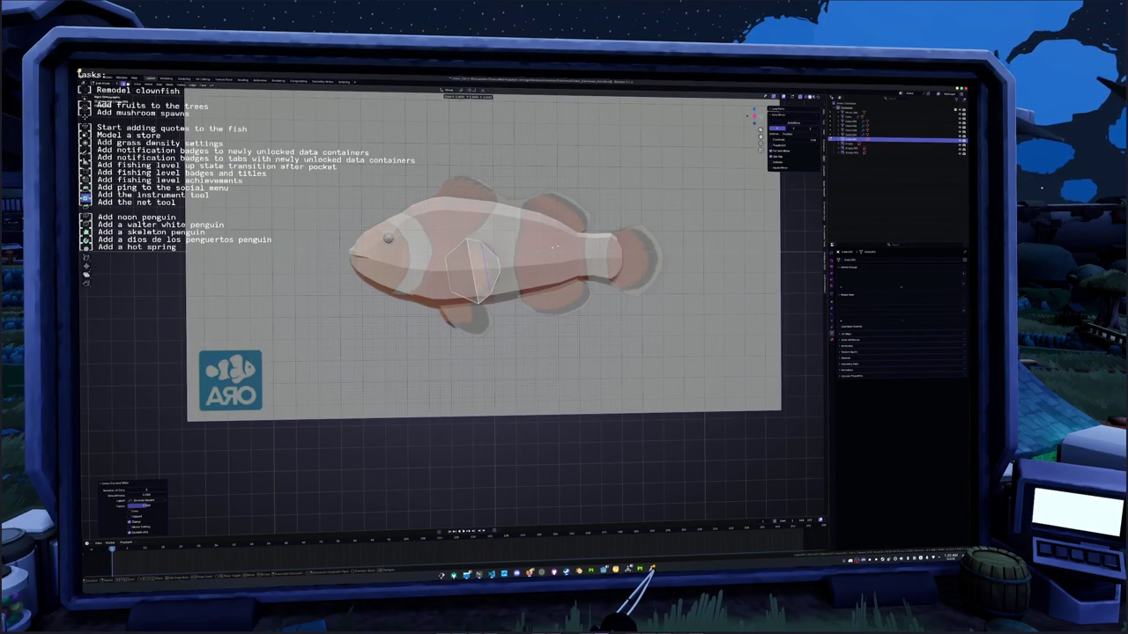
key(e)
click(564, 241)
key(s)
click(547, 240)
- Flatten the fin face to zero X width with S X 0, then rotate the fins outward
middle_drag(553, 239, 528, 261)
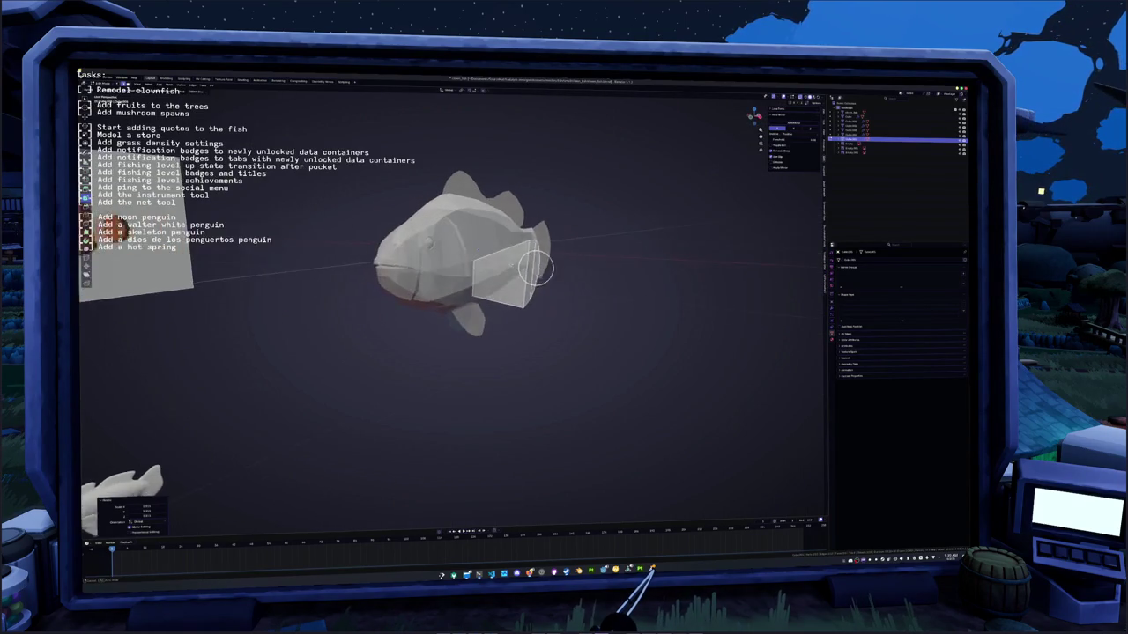
text(sx0)
key(Return)
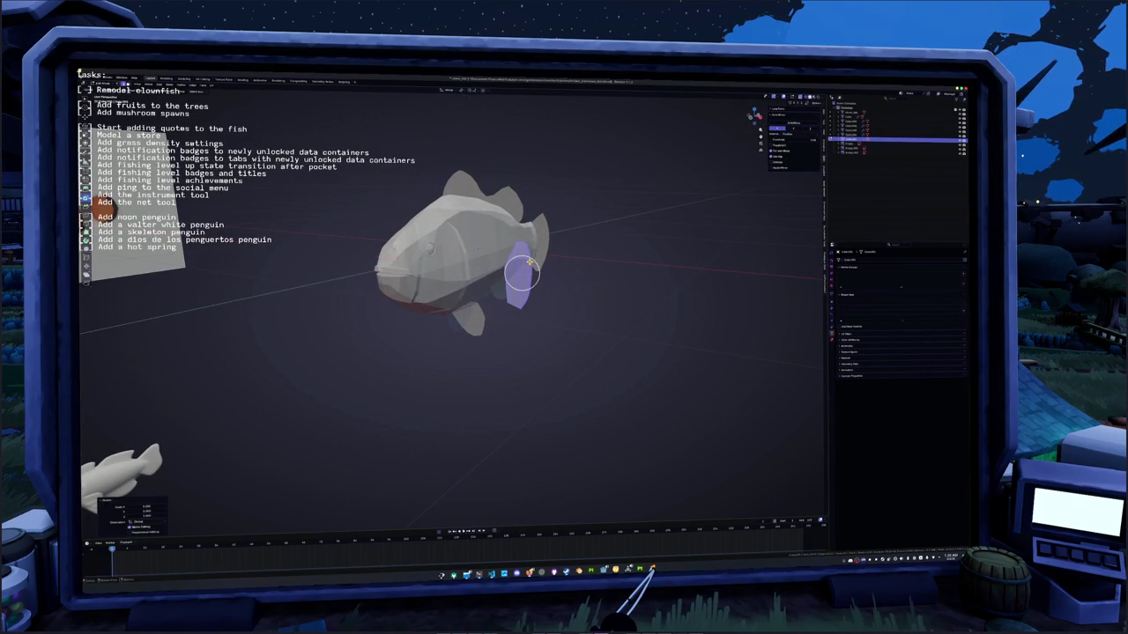
key(KP_1)
middle_drag(529, 261, 554, 314)
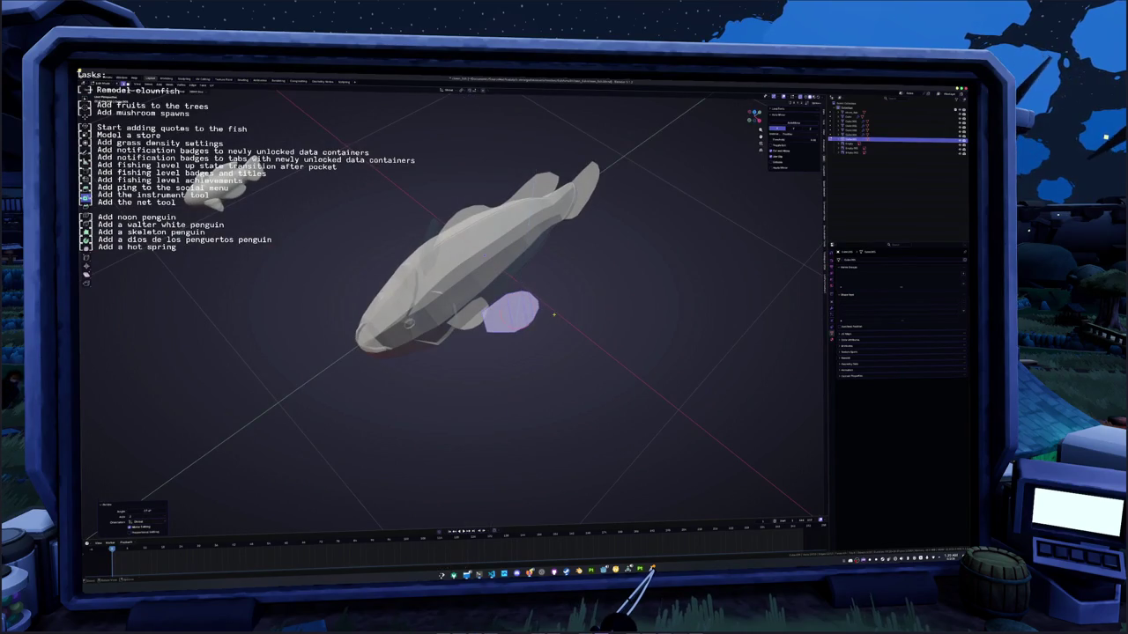
key(KP_1)
key(r)
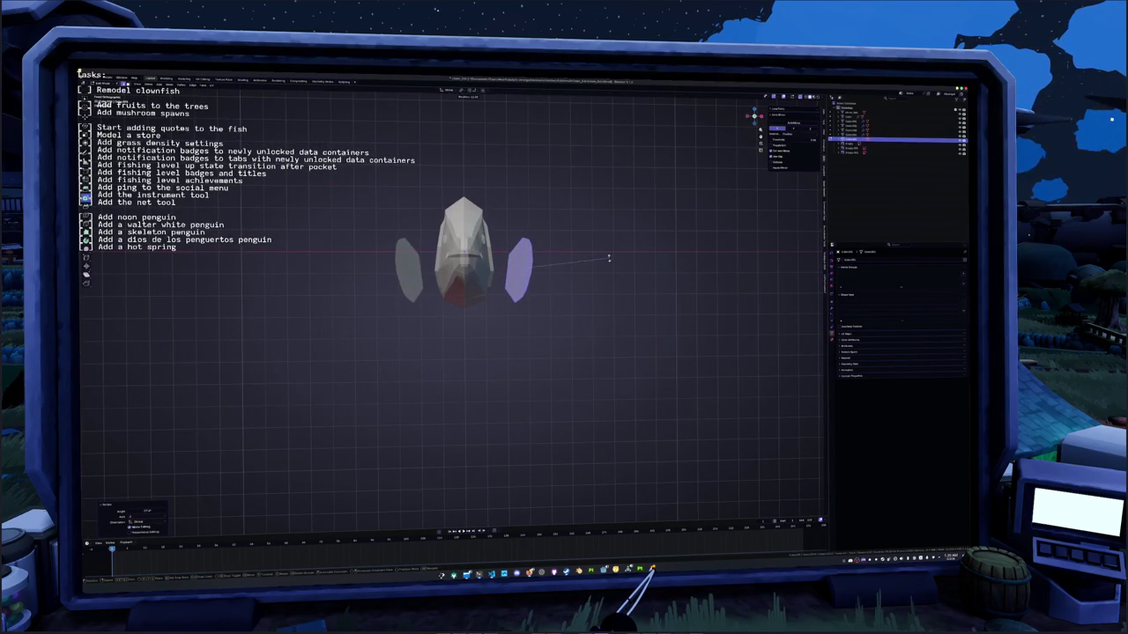
key(KP_3)
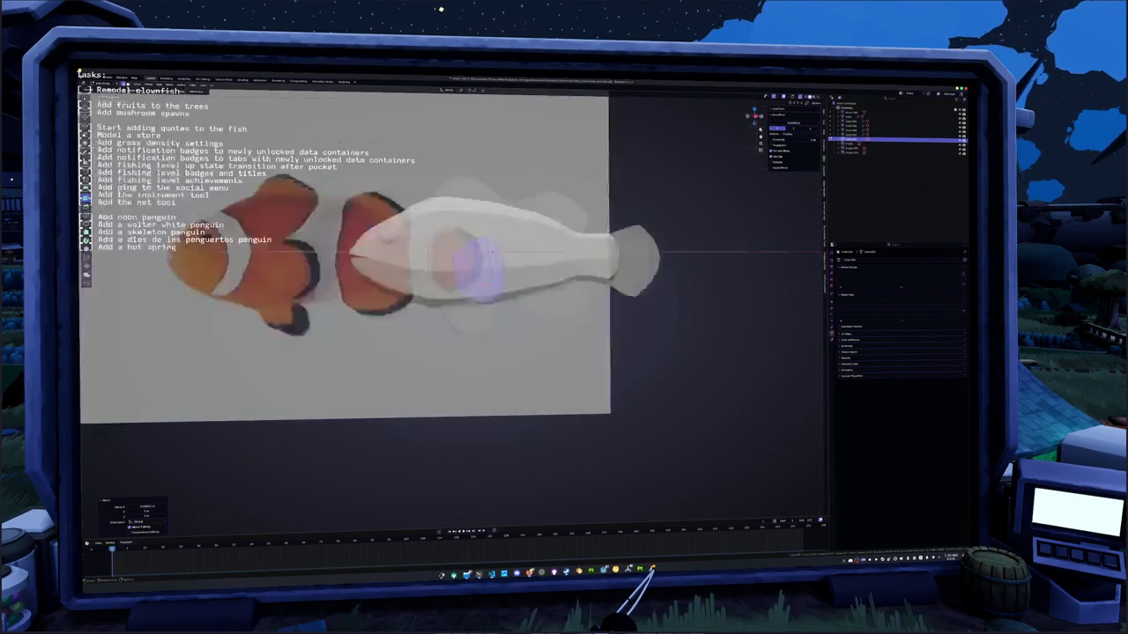
- Slide the pectoral fin sideways along the X axis
middle_drag(528, 291, 586, 299)
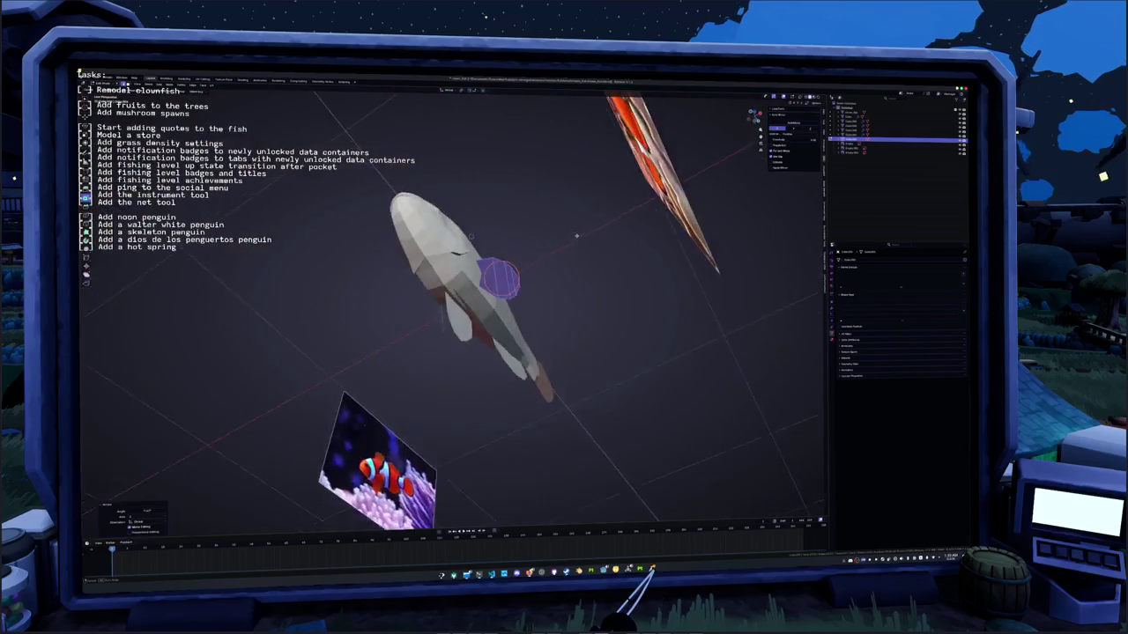
key(g)
key(x)
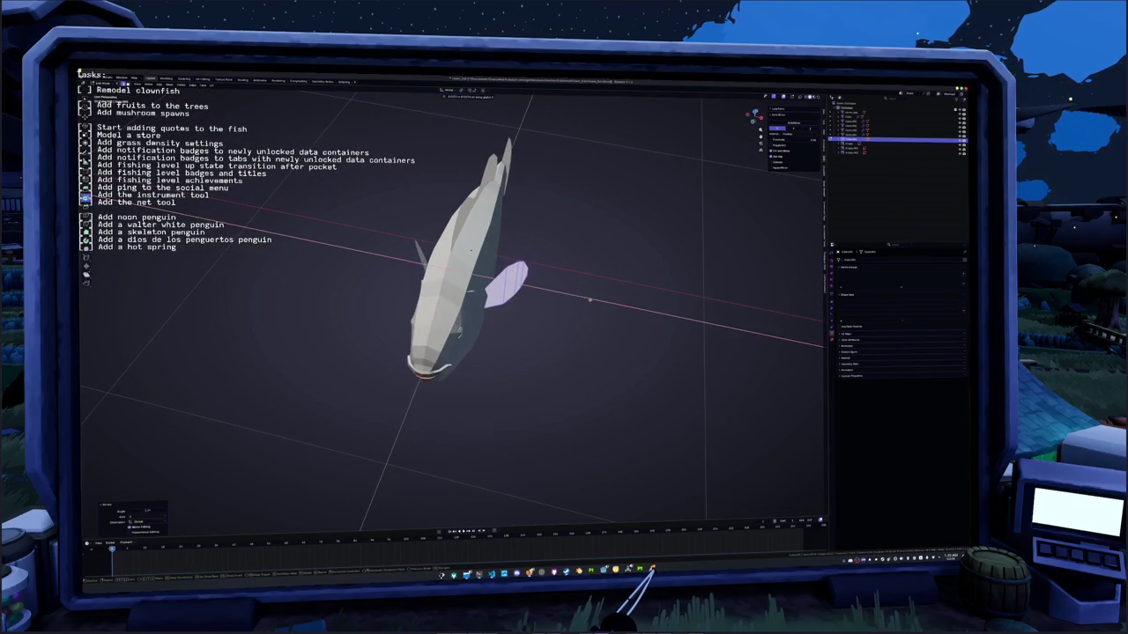
click(588, 300)
middle_drag(588, 299, 608, 304)
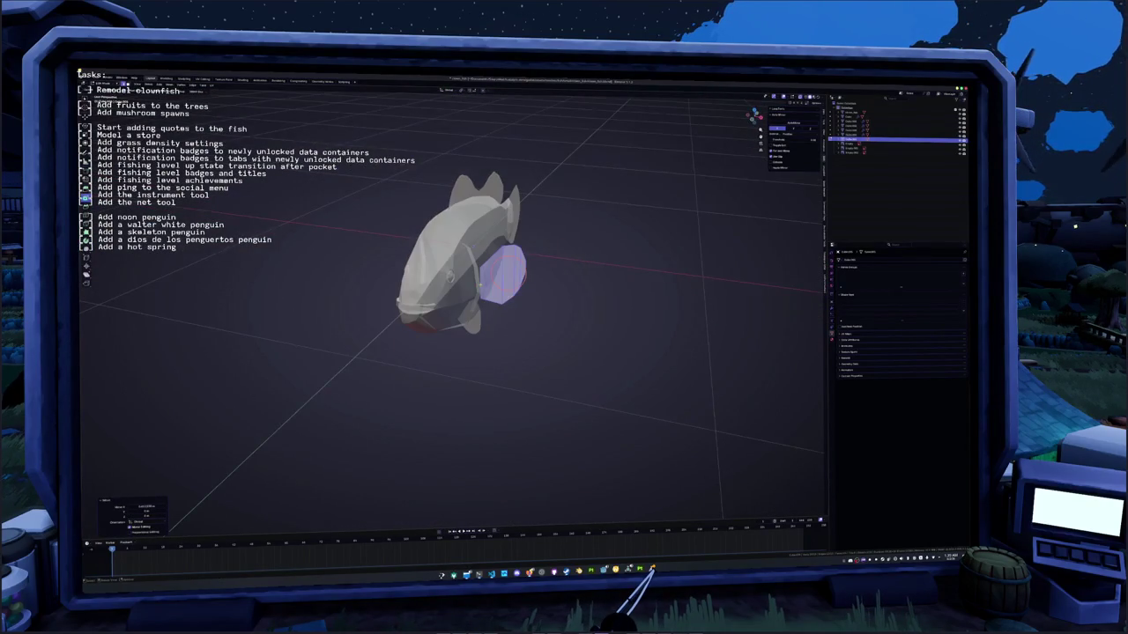
- Select the fish body and enter Edit Mode on its mesh
key(Tab)
middle_drag(458, 274, 476, 280)
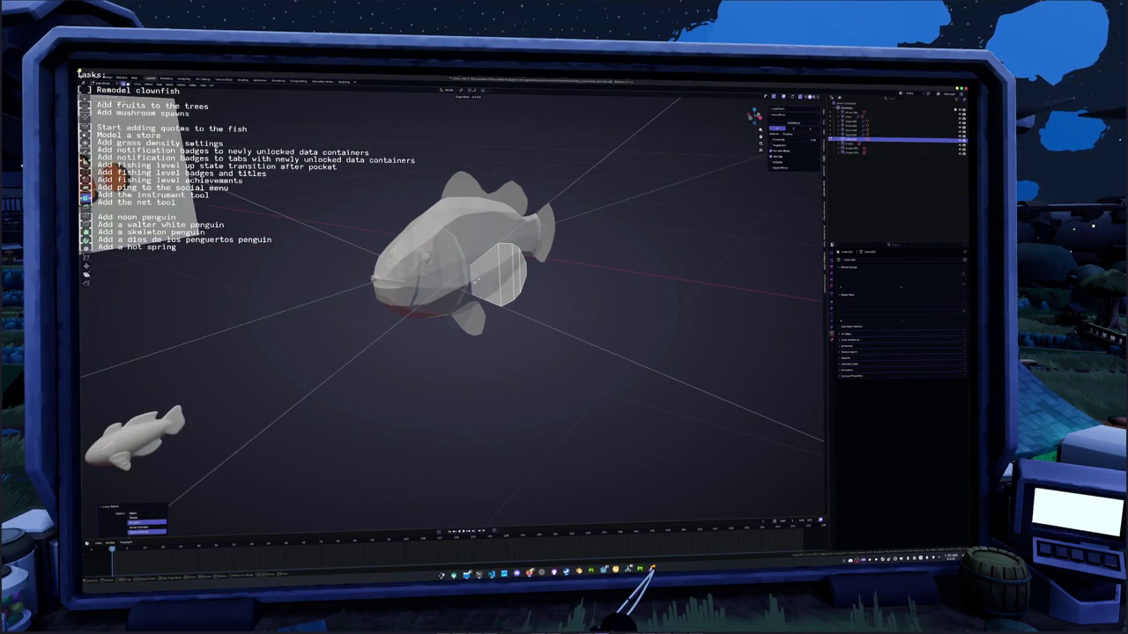
mouse_move(476, 280)
middle_down()
mouse_move(490, 127)
mouse_move(567, 280)
middle_up()
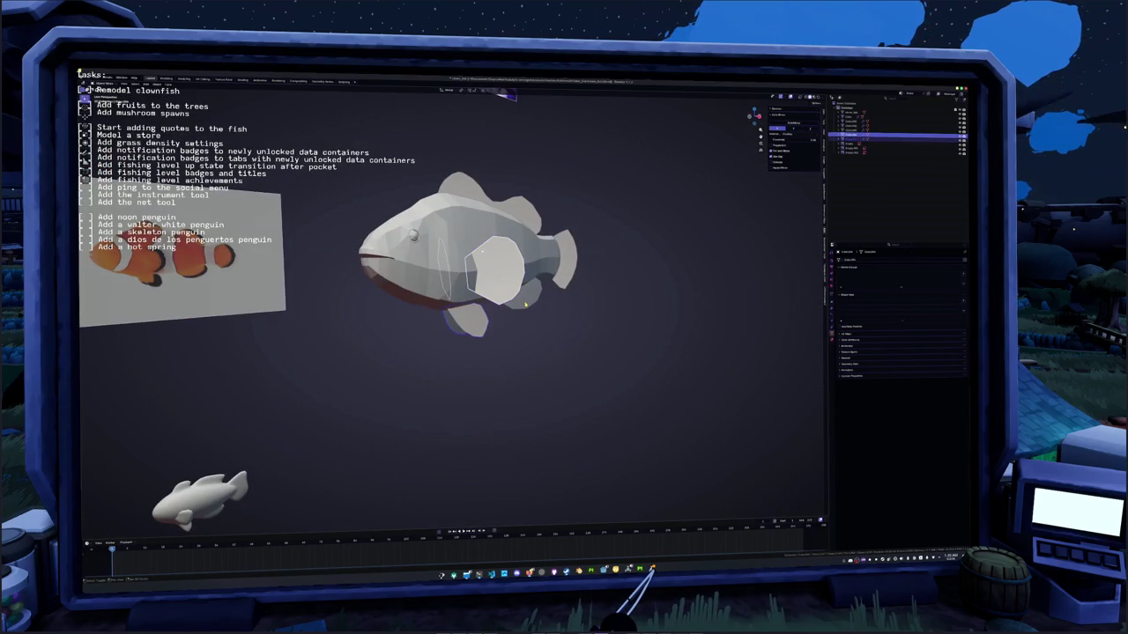
scroll(533, 254, down, 5)
mouse_move(566, 280)
middle_down()
mouse_move(533, 254)
mouse_move(388, 268)
middle_up()
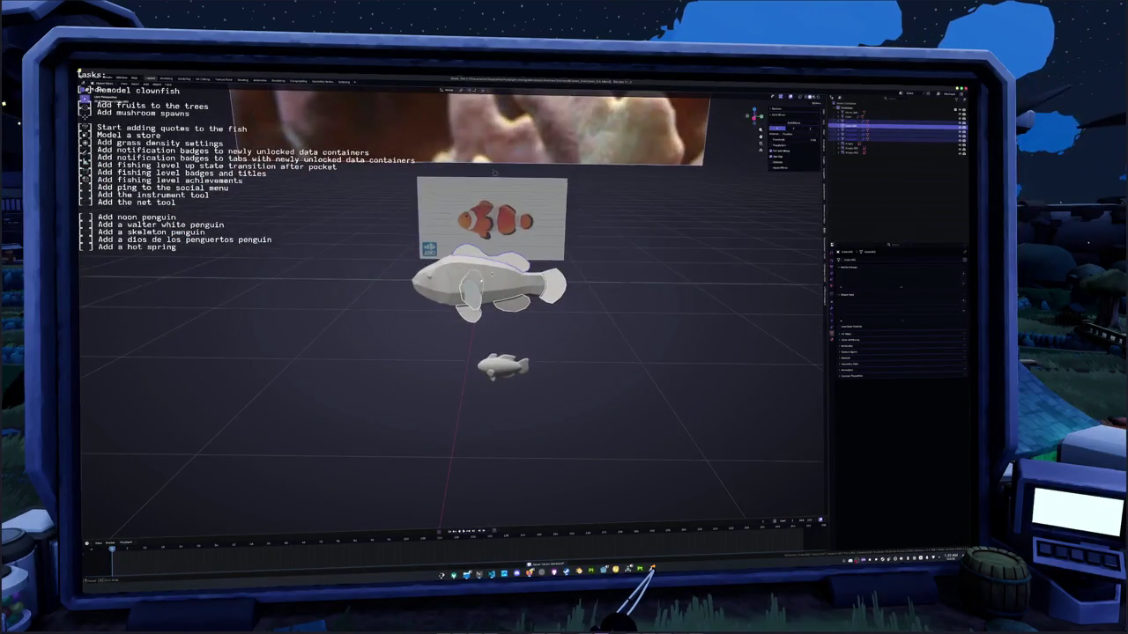
scroll(389, 267, up, 4)
click(389, 268)
key(Tab)
- Select the eye's octagon face and inset it
key(c)
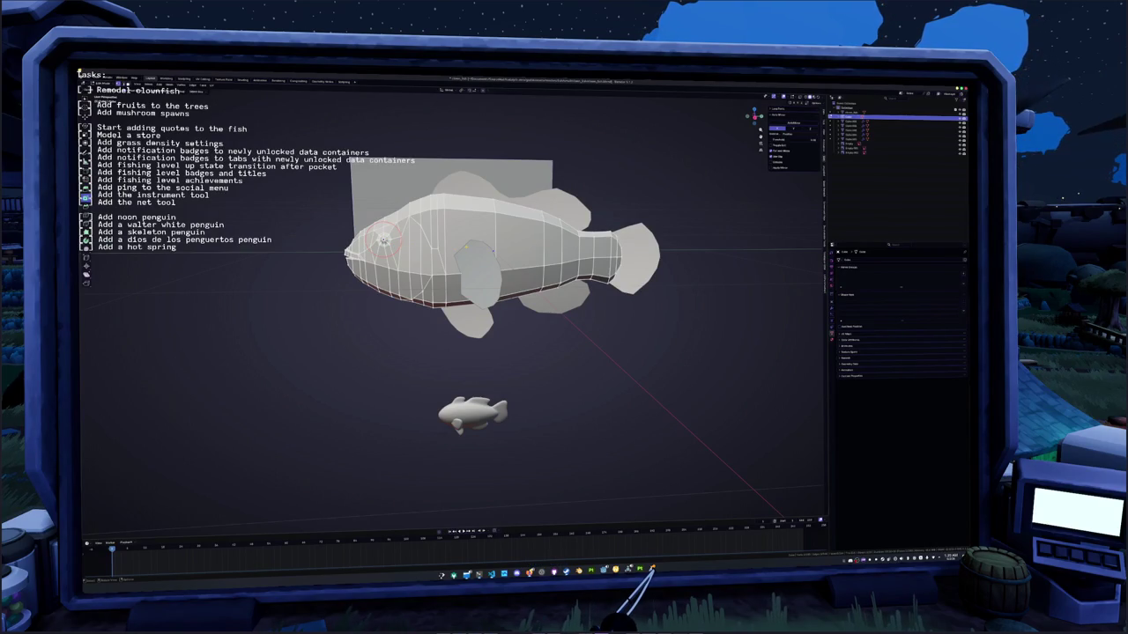
key(KP_Decimal)
click(470, 307)
scroll(469, 308, down, 3)
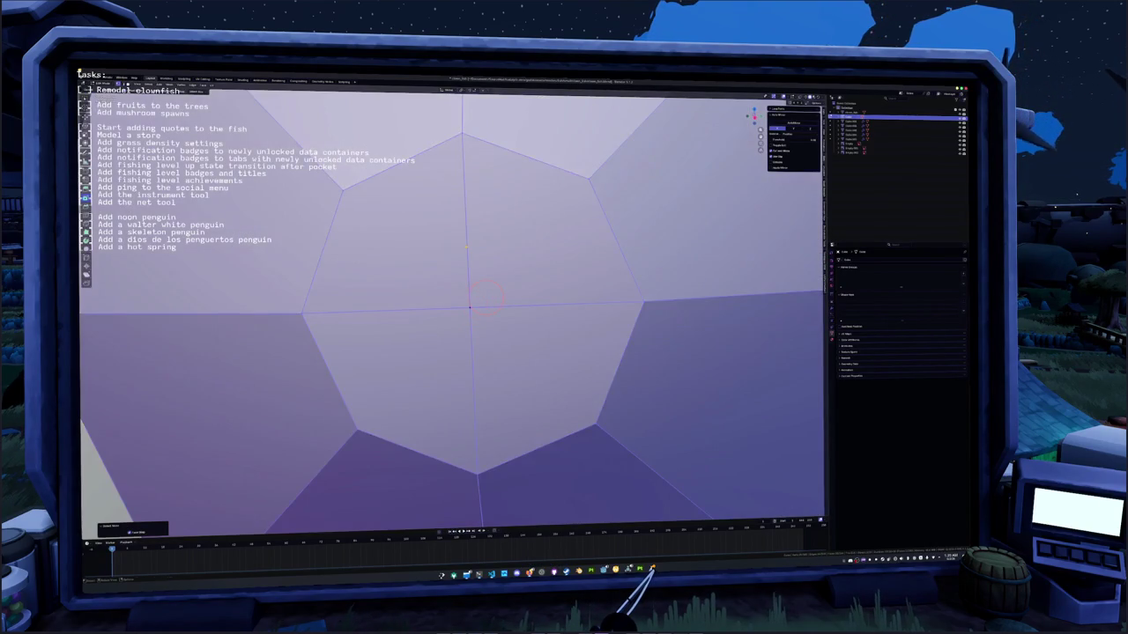
key(i)
scroll(470, 307, down, 3)
- Grow the selection to the surrounding ring, inset it, and push the centre eye face inward
mouse_move(470, 308)
middle_down()
mouse_move(619, 261)
mouse_move(403, 363)
mouse_move(422, 377)
mouse_move(405, 320)
mouse_move(557, 290)
middle_up()
key(ctrl+KP_Add)
key(ctrl+KP_Add)
key(i)
click(619, 262)
click(564, 291)
click(403, 364)
key(ctrl+shift+m)
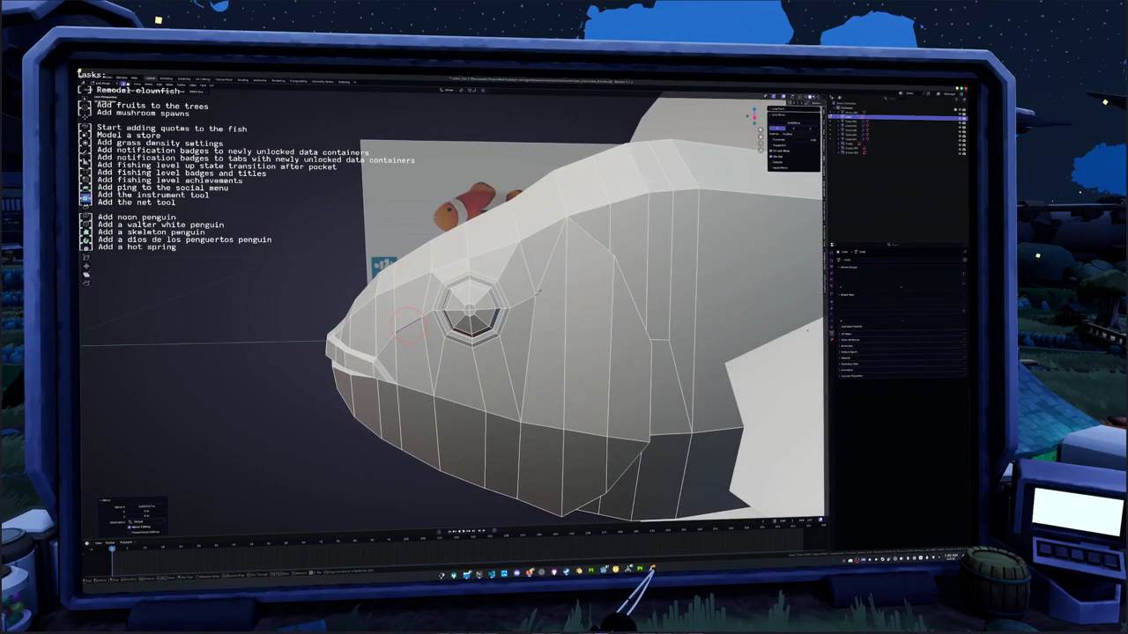
- Knife-cut a new edge line across the head and leave Edit Mode
key(k)
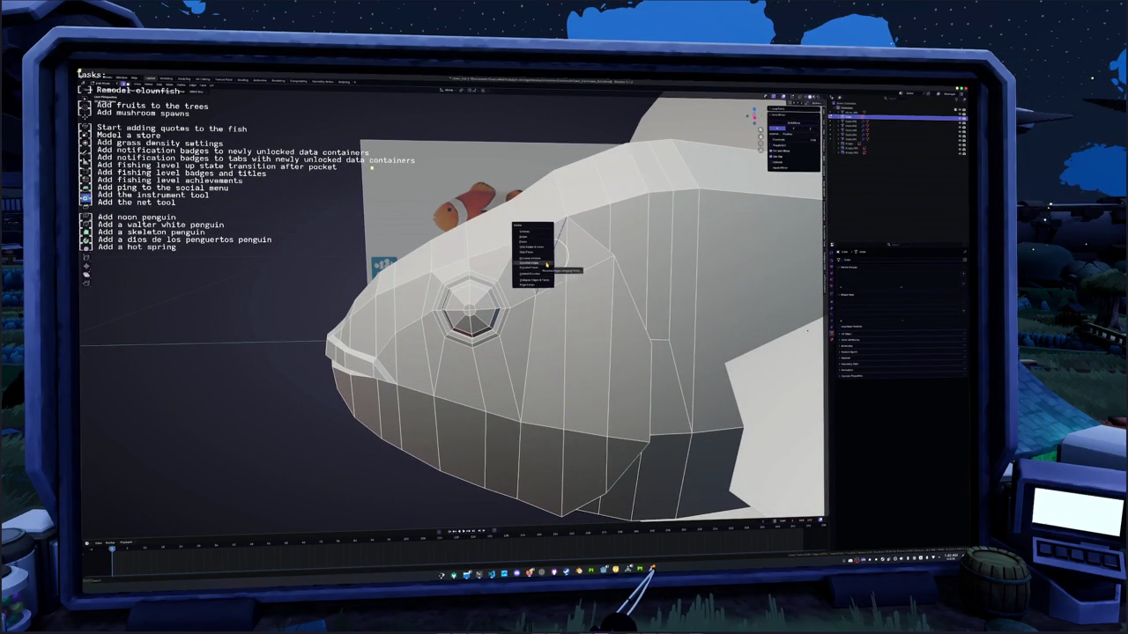
key(Return)
middle_drag(507, 293, 546, 291)
middle_drag(372, 173, 382, 179)
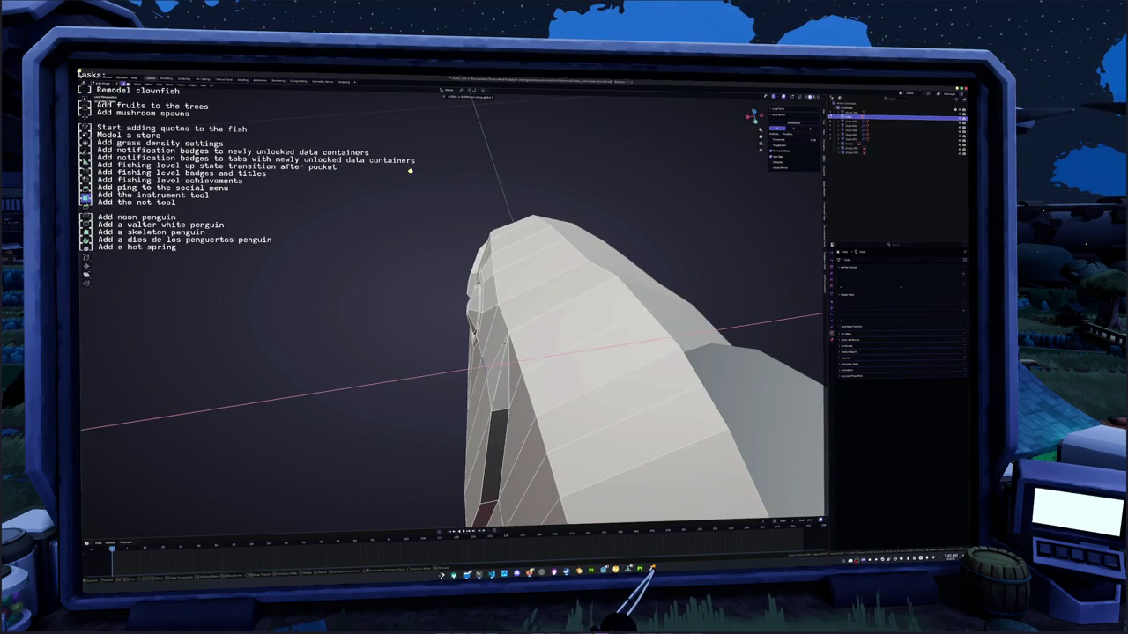
mouse_move(409, 172)
middle_down()
mouse_move(556, 321)
mouse_move(533, 275)
mouse_move(511, 299)
middle_up()
scroll(533, 275, down, 3)
key(Tab)
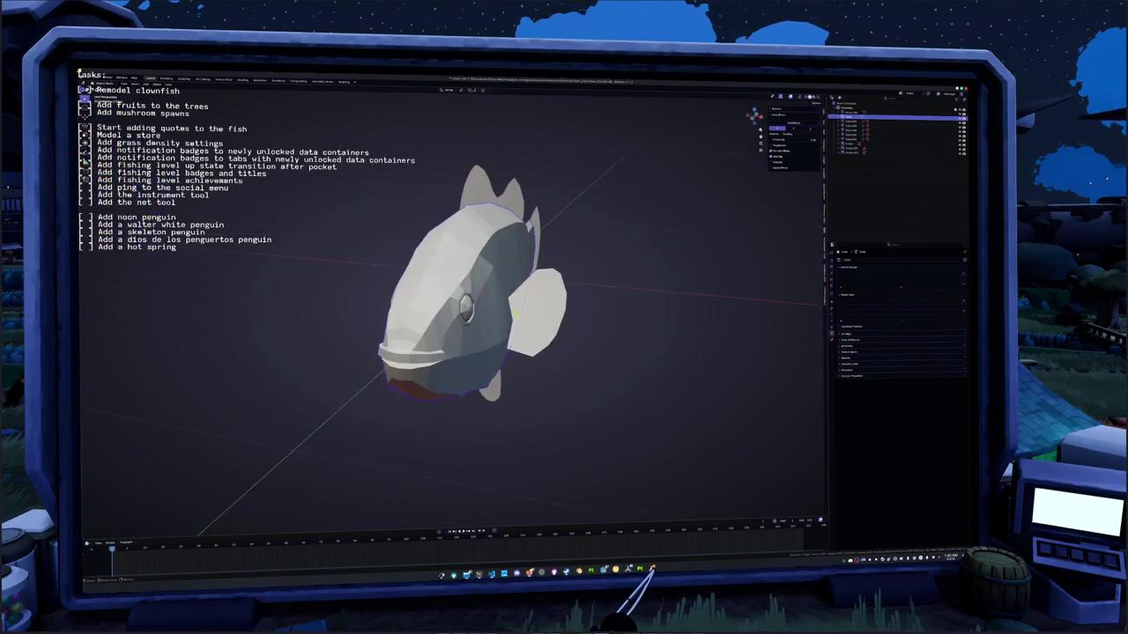
- Select different parts of the fish while orbiting to a front view
scroll(511, 300, down, 3)
click(508, 305)
click(508, 306)
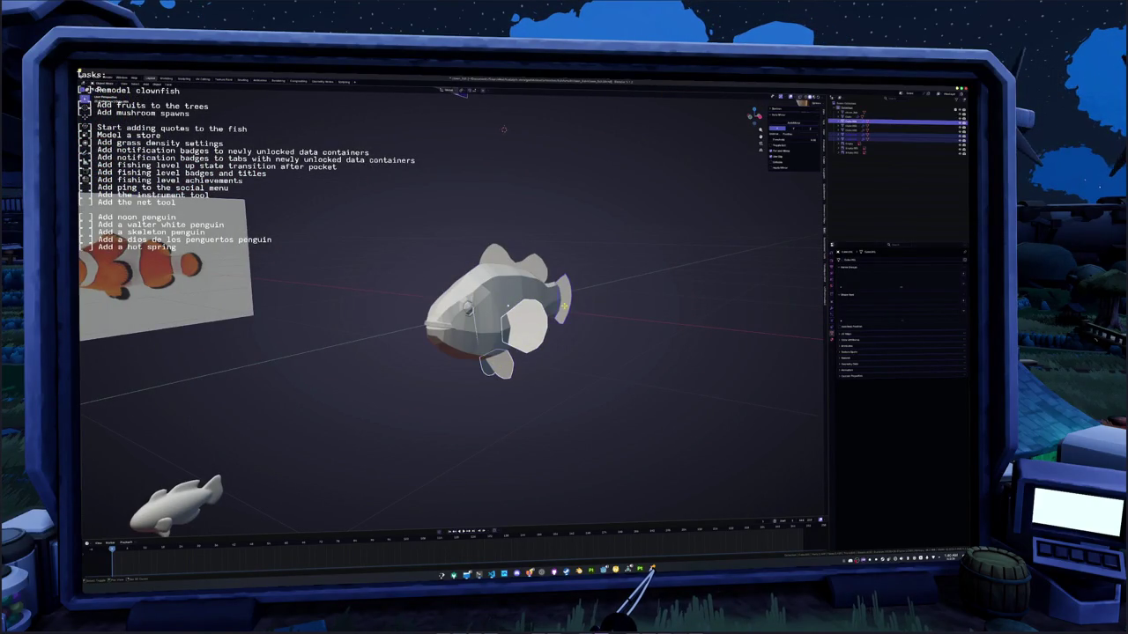
middle_drag(507, 306, 502, 299)
scroll(502, 300, down, 2)
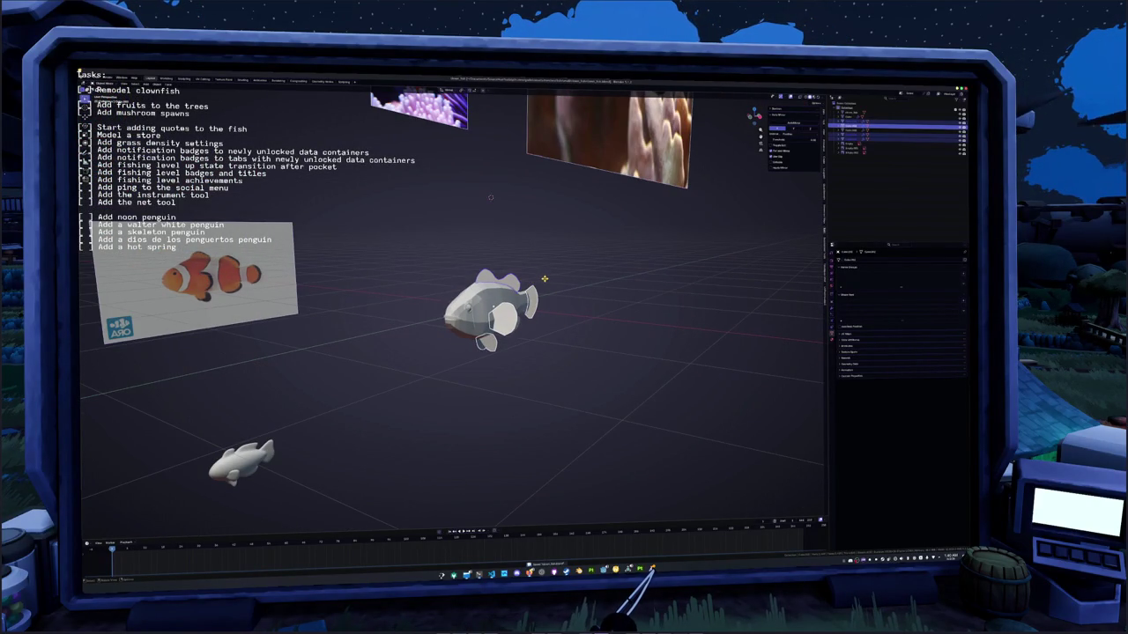
mouse_move(491, 197)
middle_down()
mouse_move(604, 277)
mouse_move(529, 230)
middle_up()
scroll(520, 220, up, 2)
scroll(603, 277, up, 1)
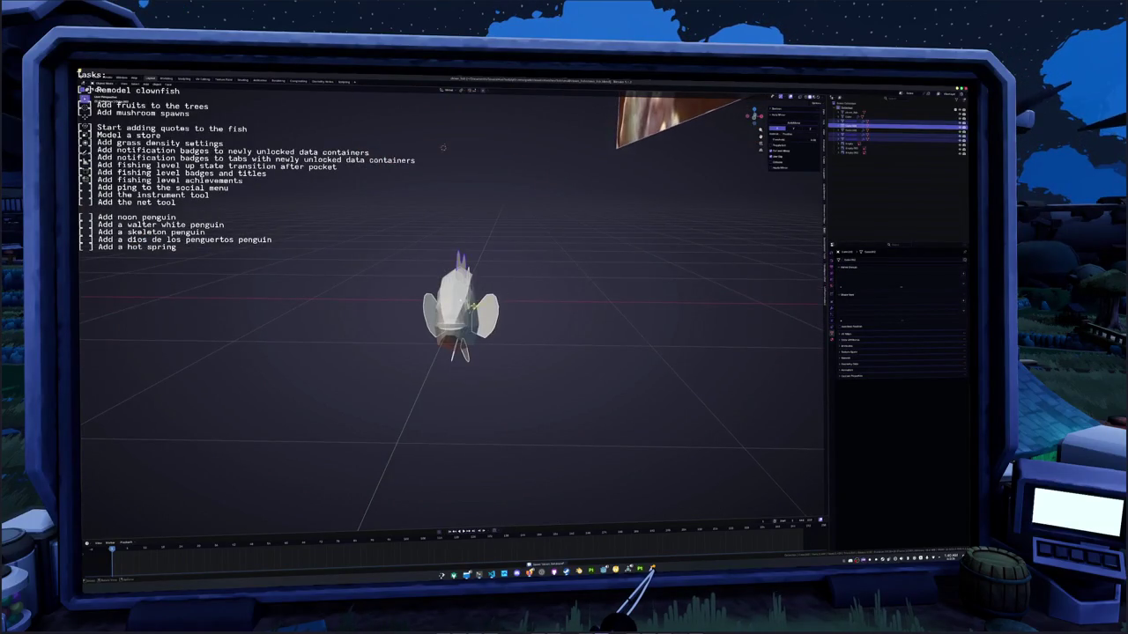
click(467, 308)
mouse_move(467, 308)
middle_down()
mouse_move(456, 150)
mouse_move(547, 287)
middle_up()
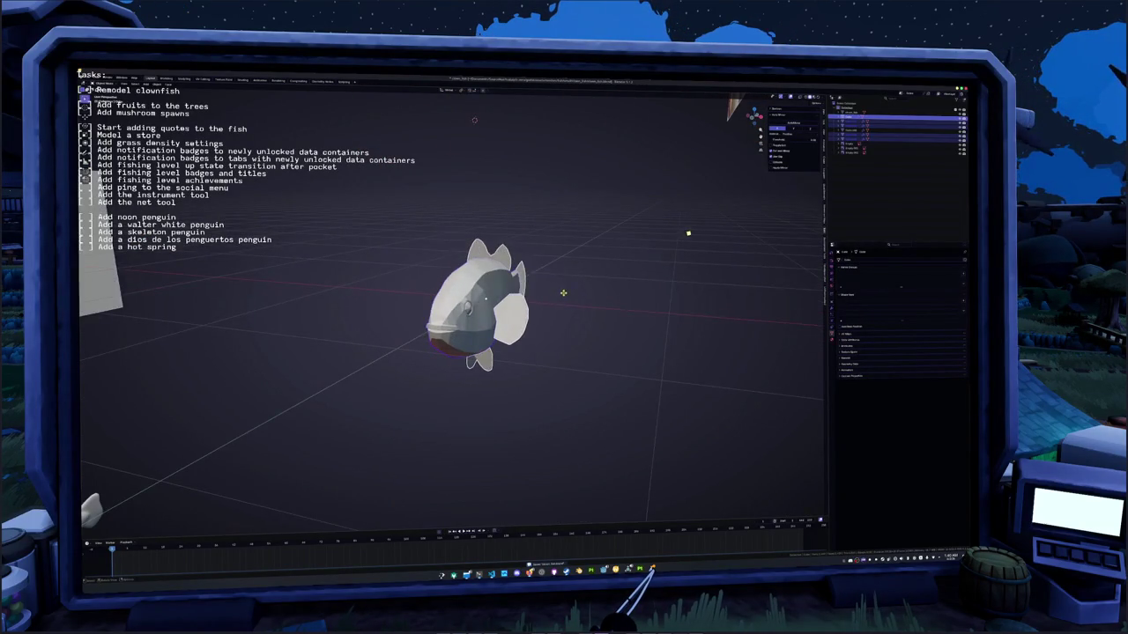
- Shade the fish smooth and select its fins
right_click(546, 286)
click(566, 289)
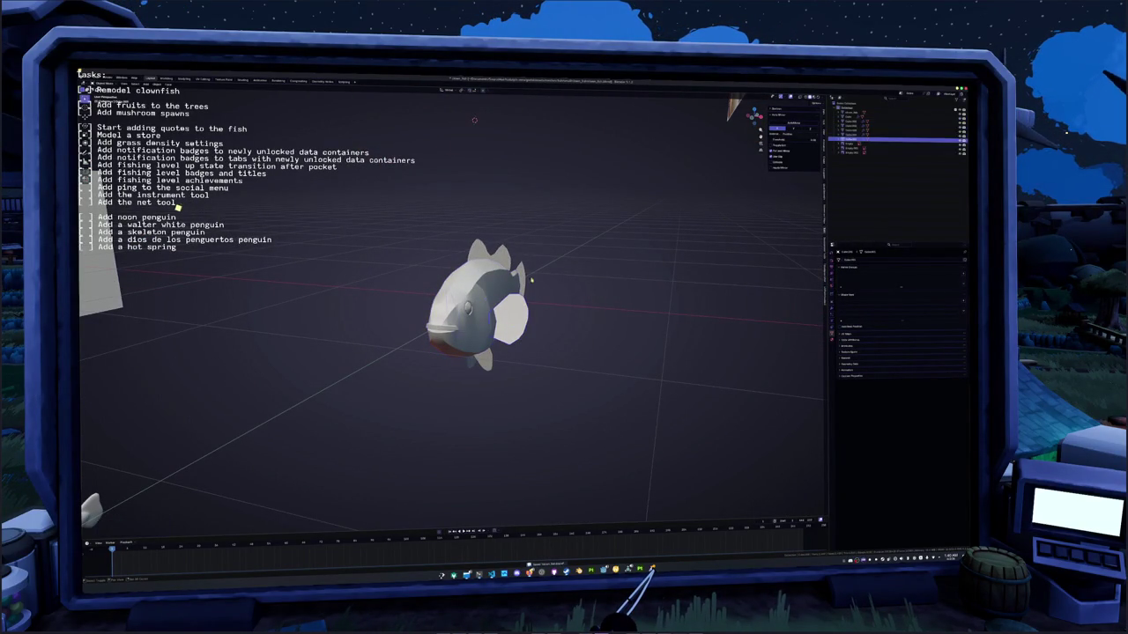
click(489, 374)
mouse_move(489, 374)
middle_down()
mouse_move(565, 385)
mouse_move(587, 377)
middle_up()
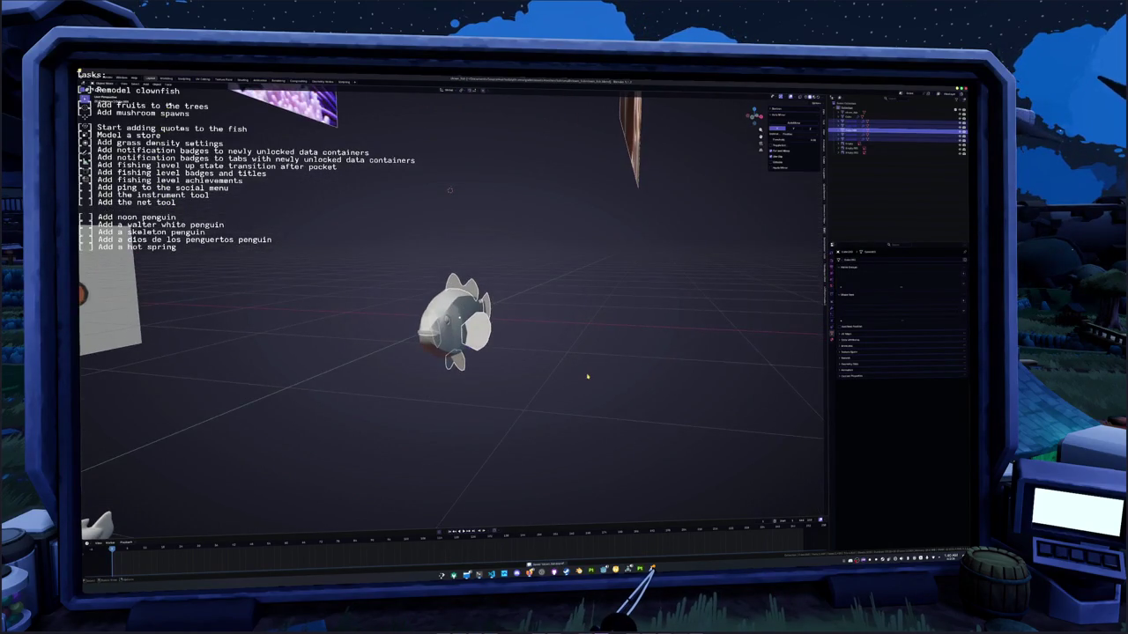
- Add a Solidify modifier to the fins and apply their transforms
click(832, 309)
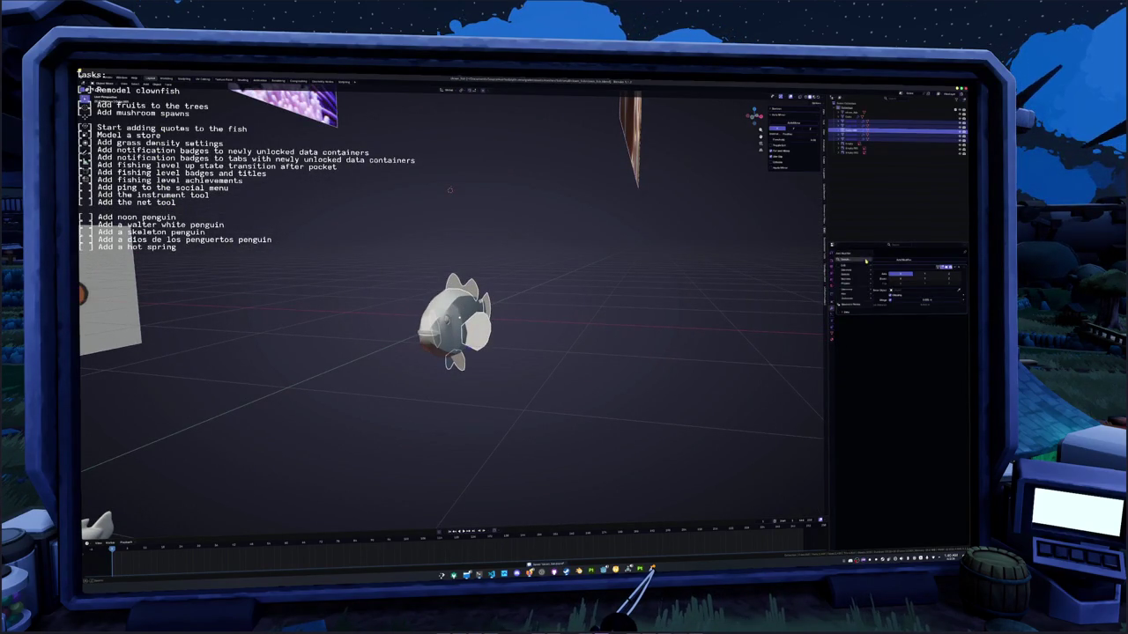
click(868, 261)
text(s)
key(Return)
key(ctrl+a)
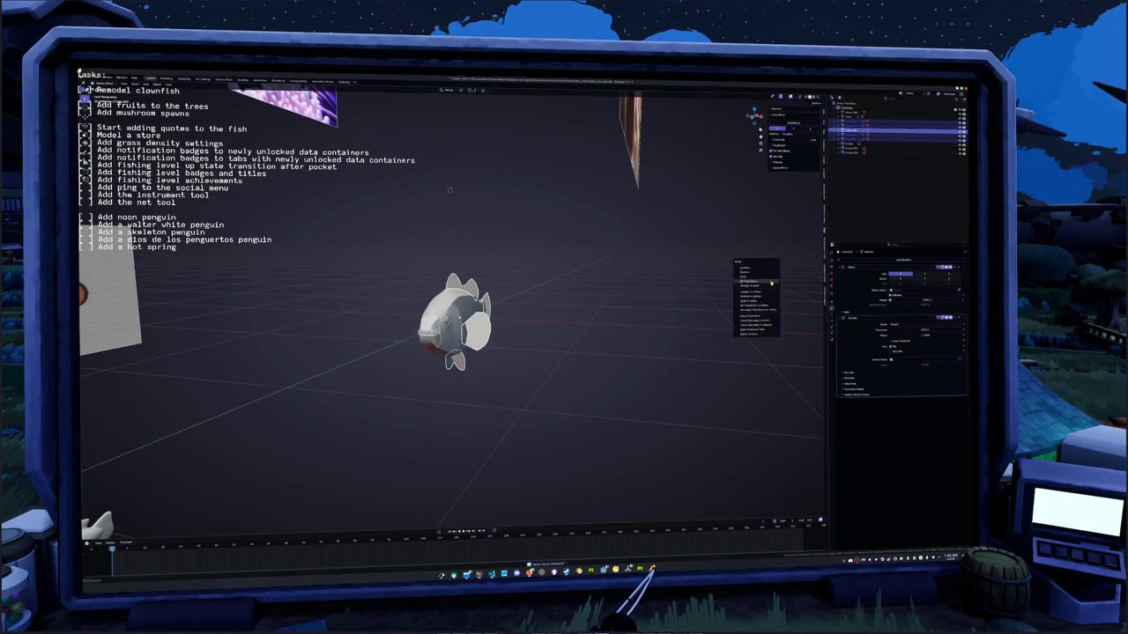
click(769, 282)
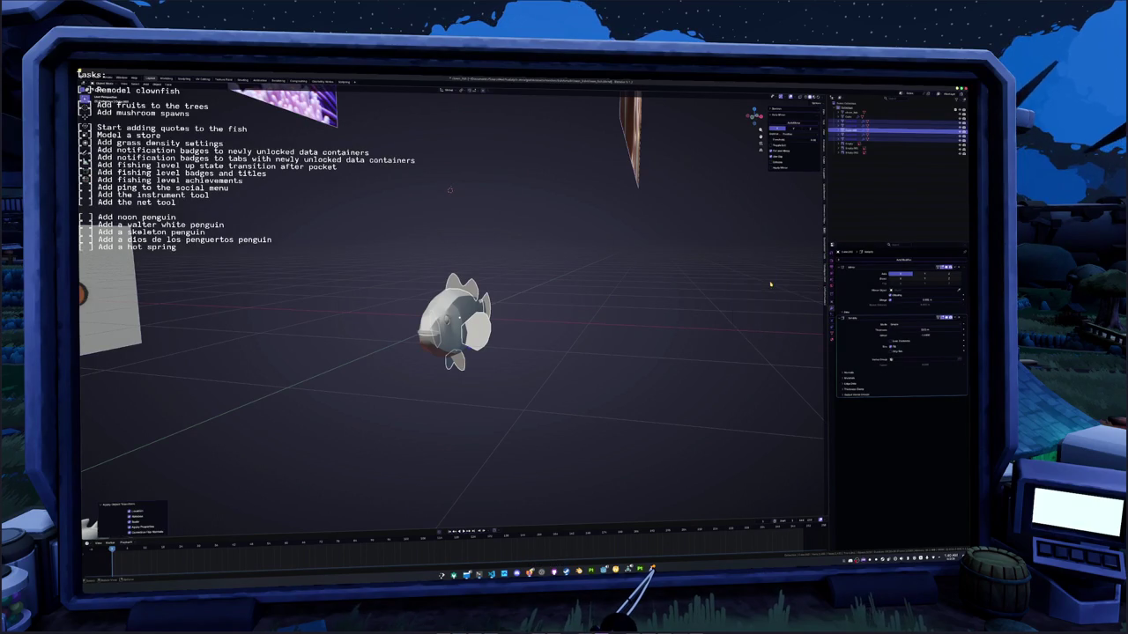
middle_drag(771, 283, 914, 338)
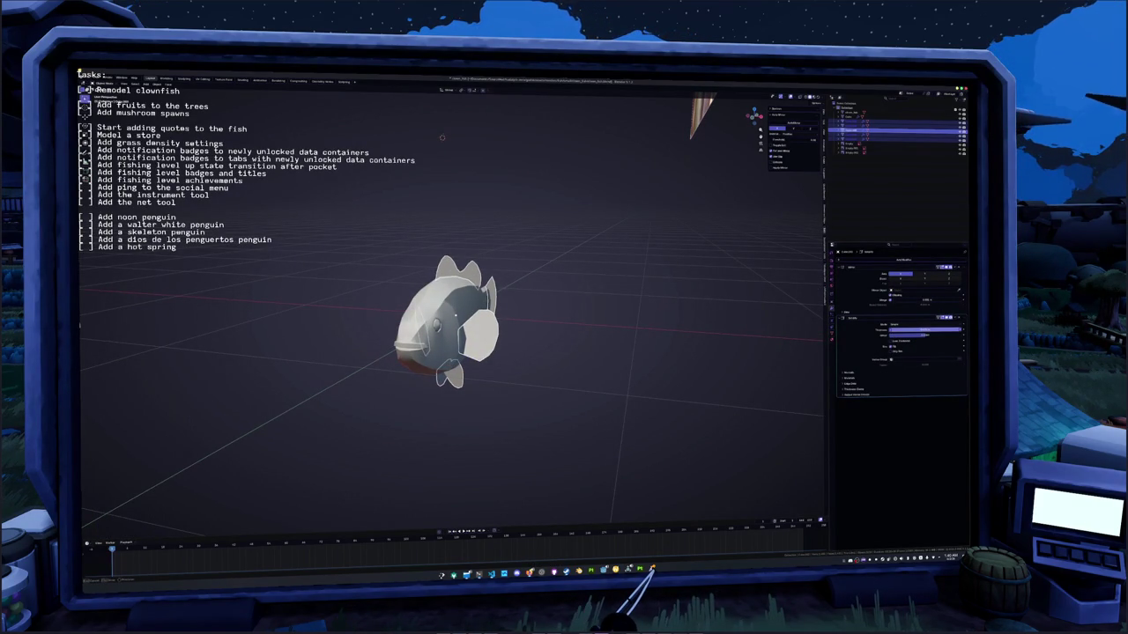
mouse_move(442, 137)
middle_down()
mouse_move(457, 117)
mouse_move(475, 179)
middle_up()
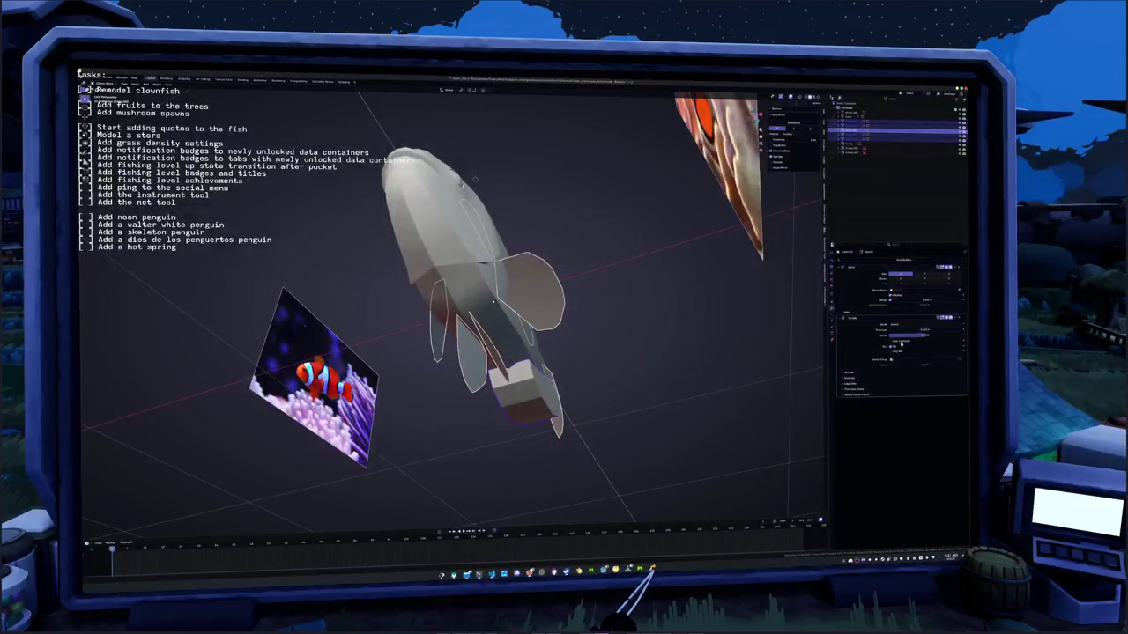
- Tweak the fins' Solidify Thickness value, then undo and reapply the transforms
click(922, 330)
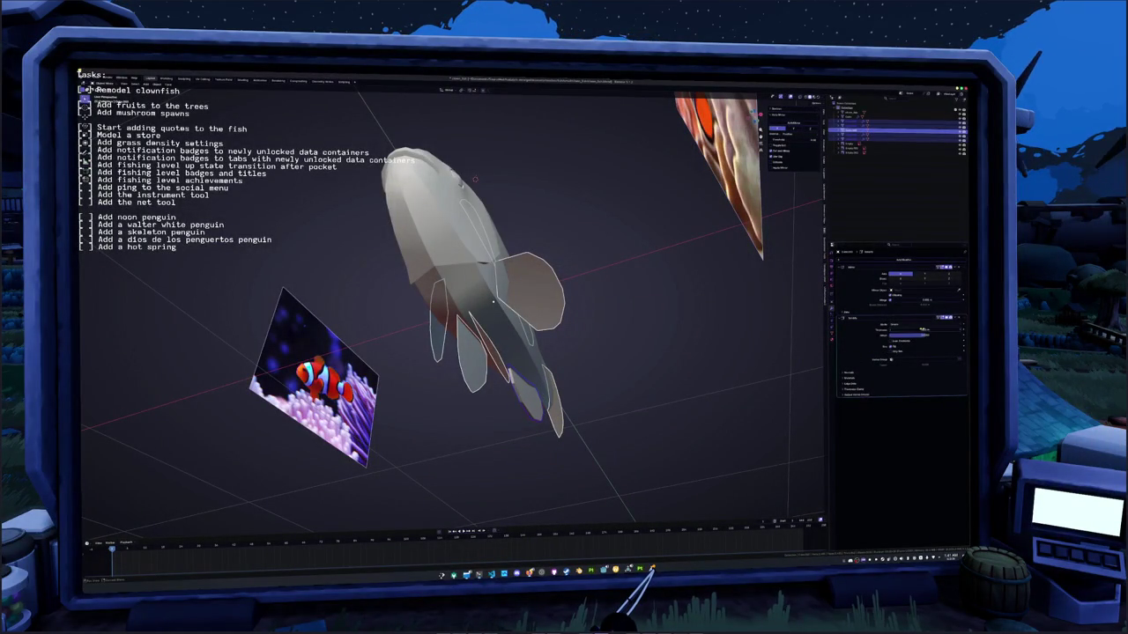
key(Return)
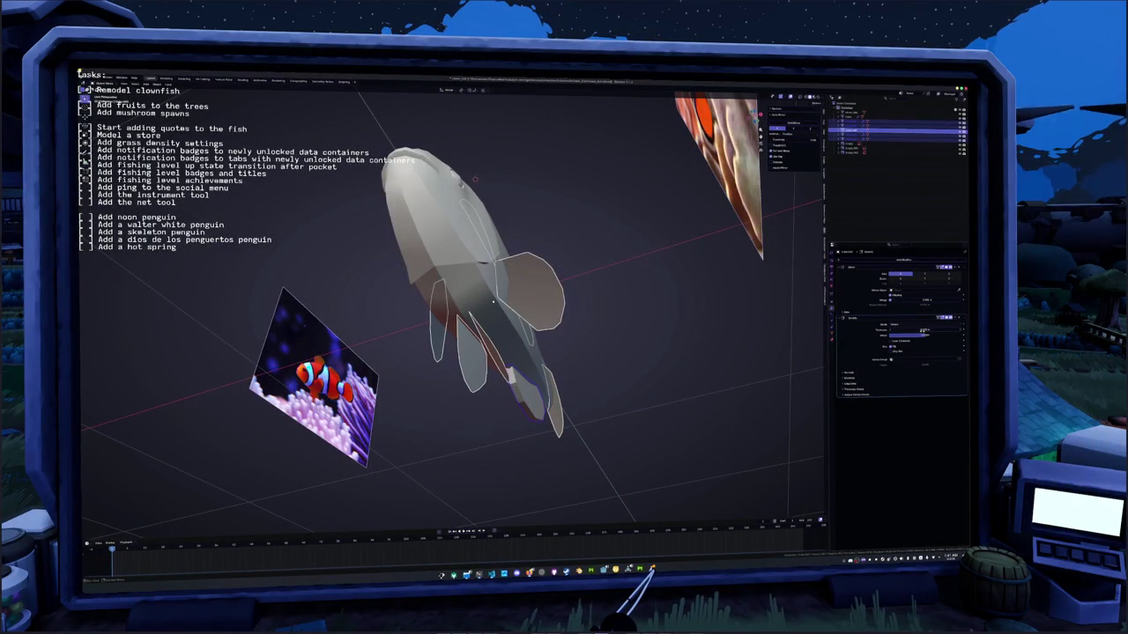
click(921, 330)
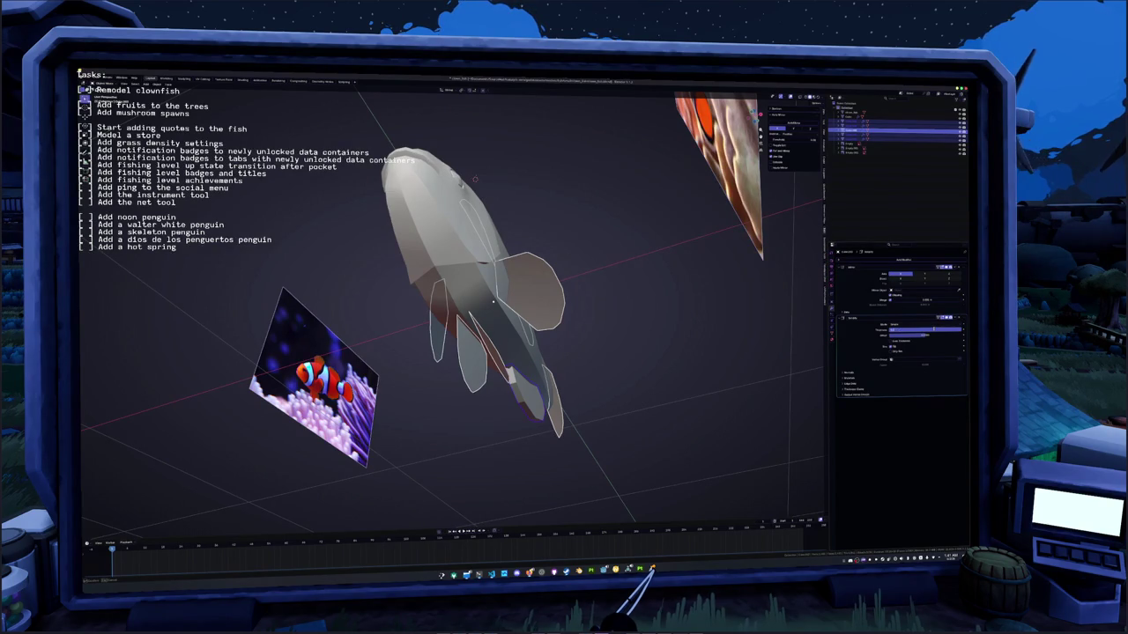
key(Return)
key(ctrl+z)
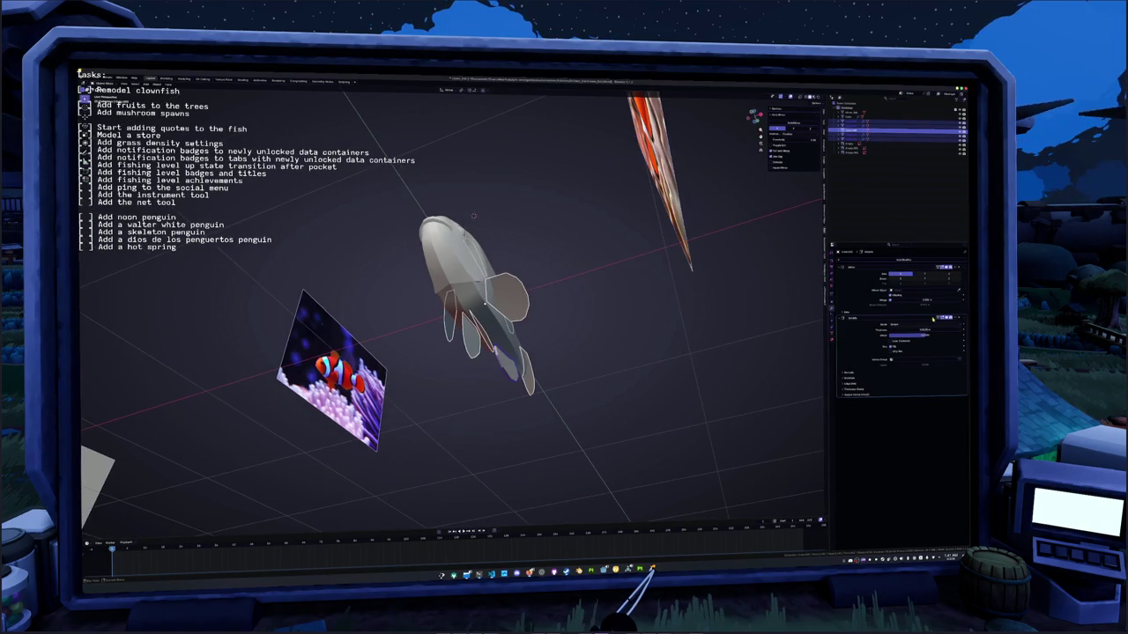
key(ctrl+z)
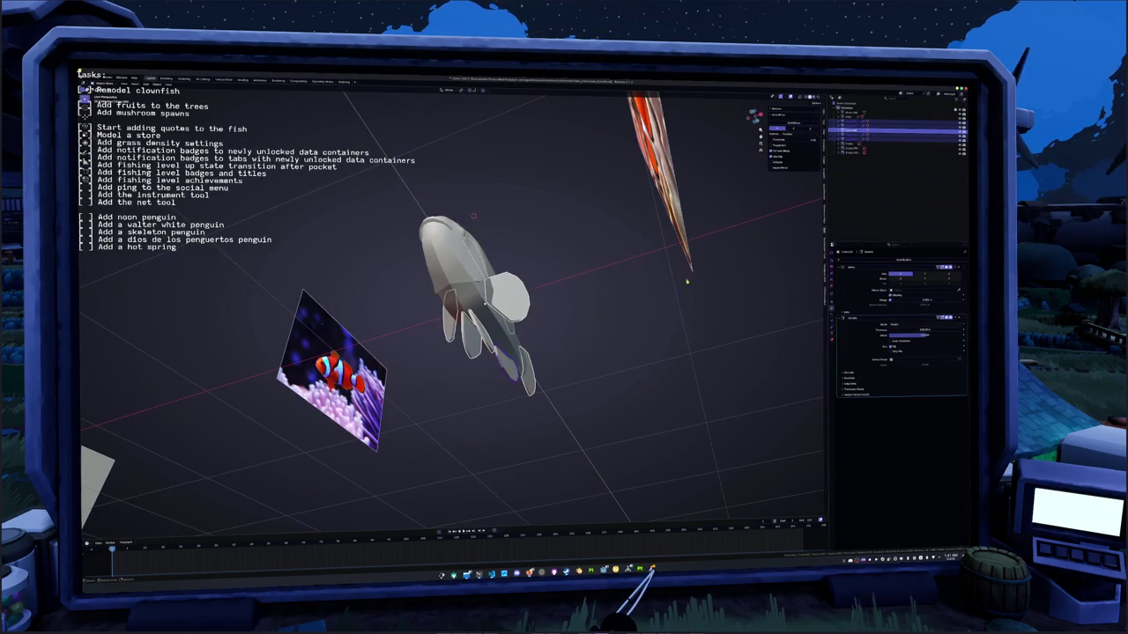
key(ctrl+z)
key(ctrl+a)
click(563, 291)
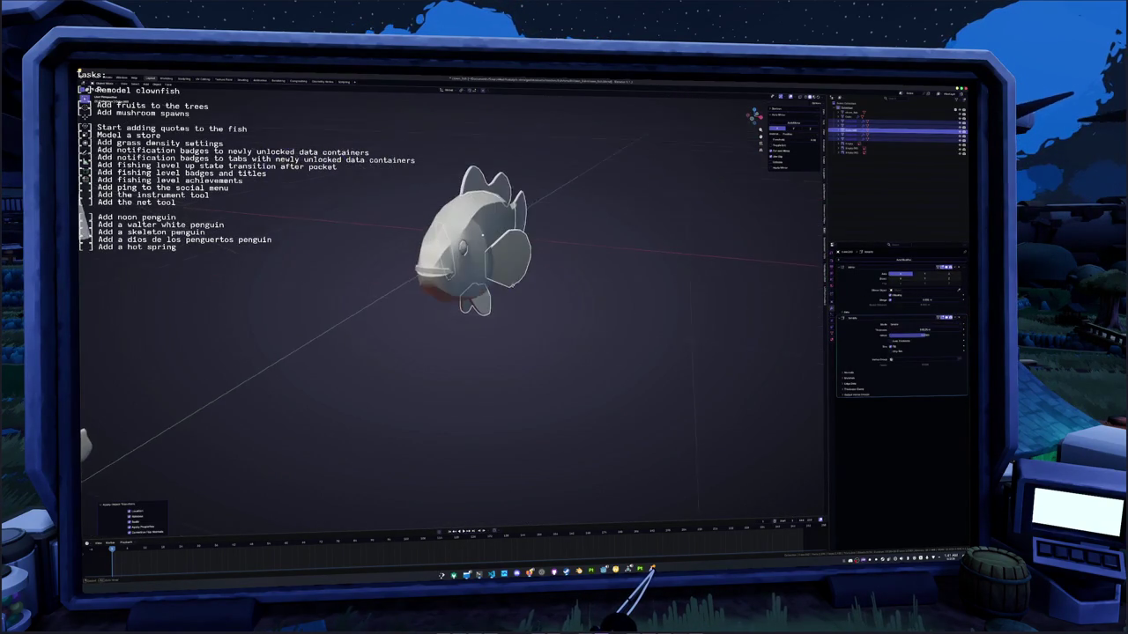
key(ctrl+z)
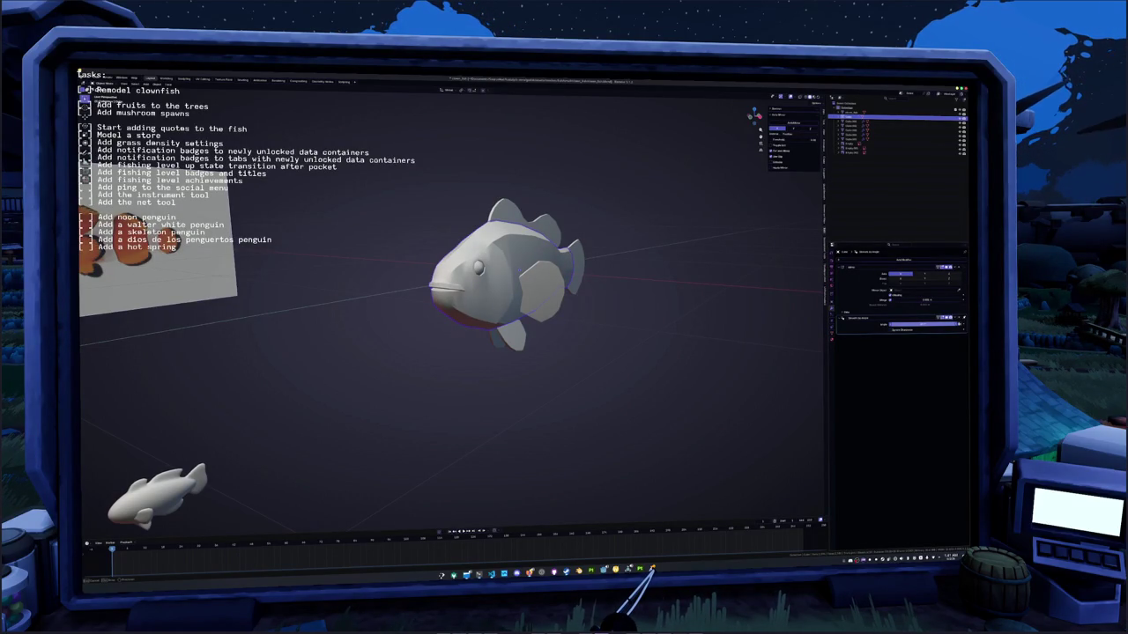
- Set the Decimate Planar angle limit, then select the whole body mesh in see-through mode
drag(889, 326, 889, 330)
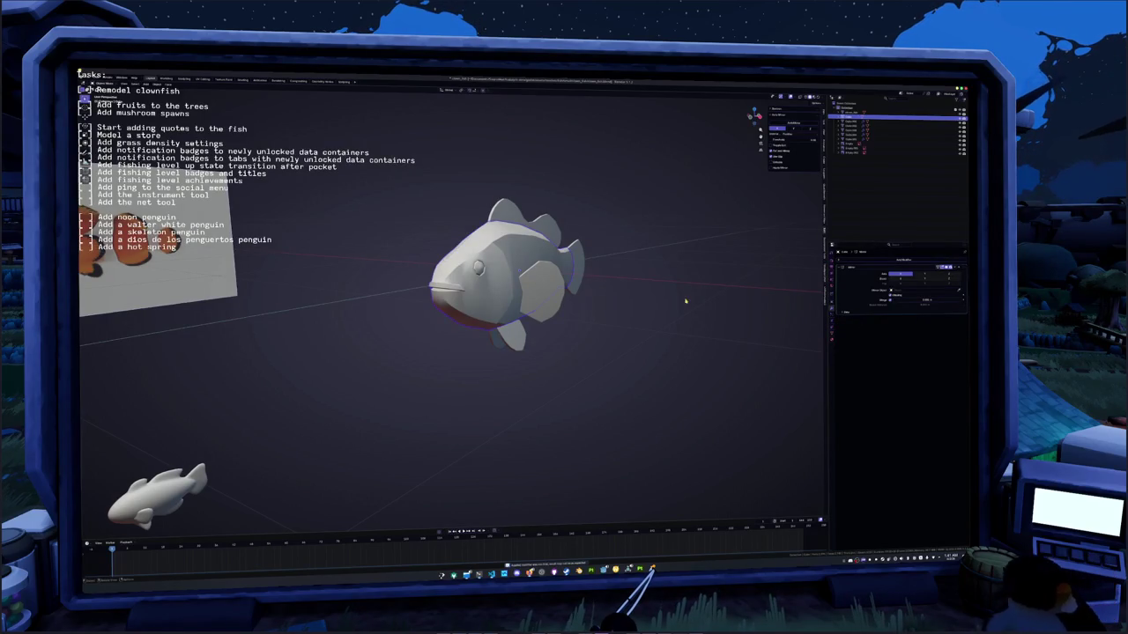
key(ctrl+a)
key(Tab)
key(a)
scroll(506, 264, up, 3)
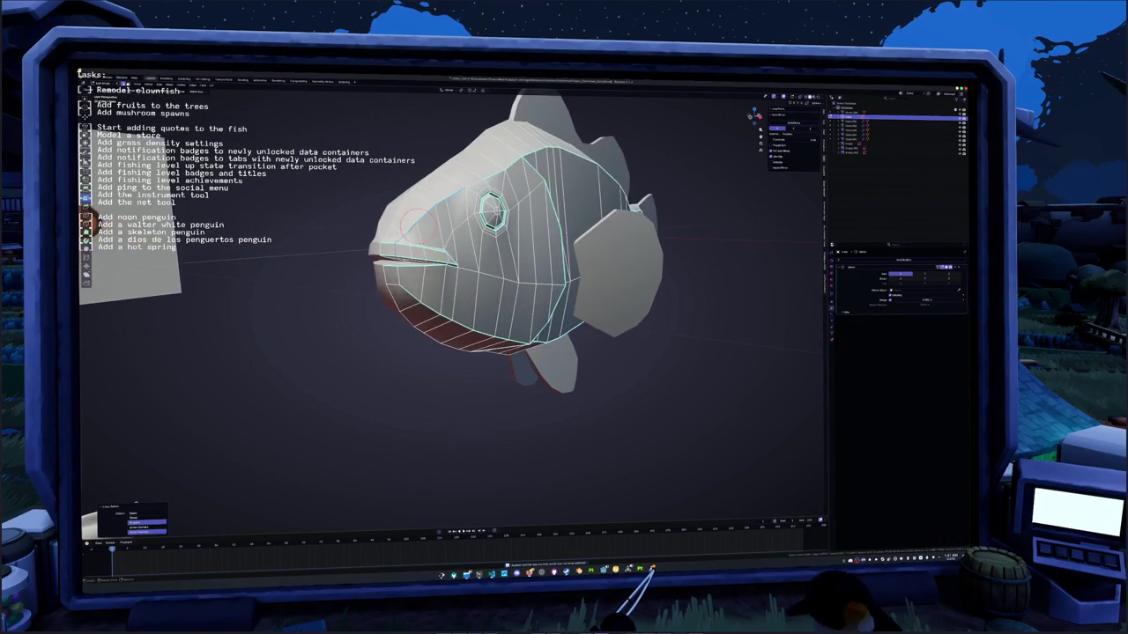
key(alt+z)
key(alt+z)
- Apply an Edge menu operation to the head edges and leave Edit Mode
middle_drag(506, 264, 564, 265)
scroll(507, 264, up, 2)
middle_drag(495, 196, 467, 159)
scroll(459, 150, up, 1)
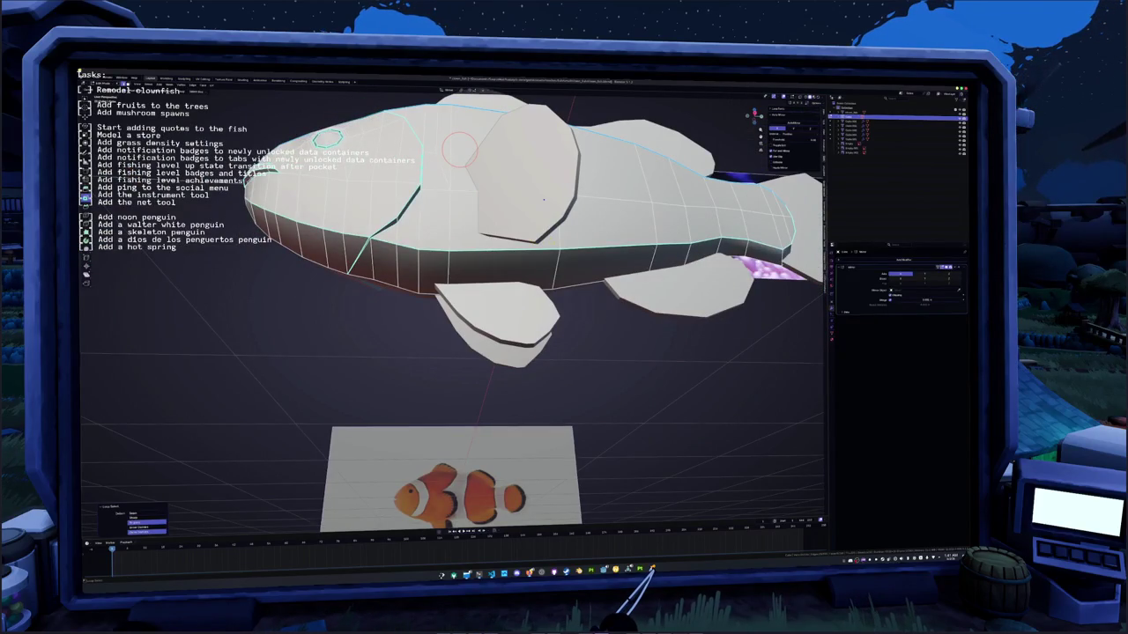
mouse_move(543, 199)
middle_down()
mouse_move(553, 219)
mouse_move(417, 257)
middle_up()
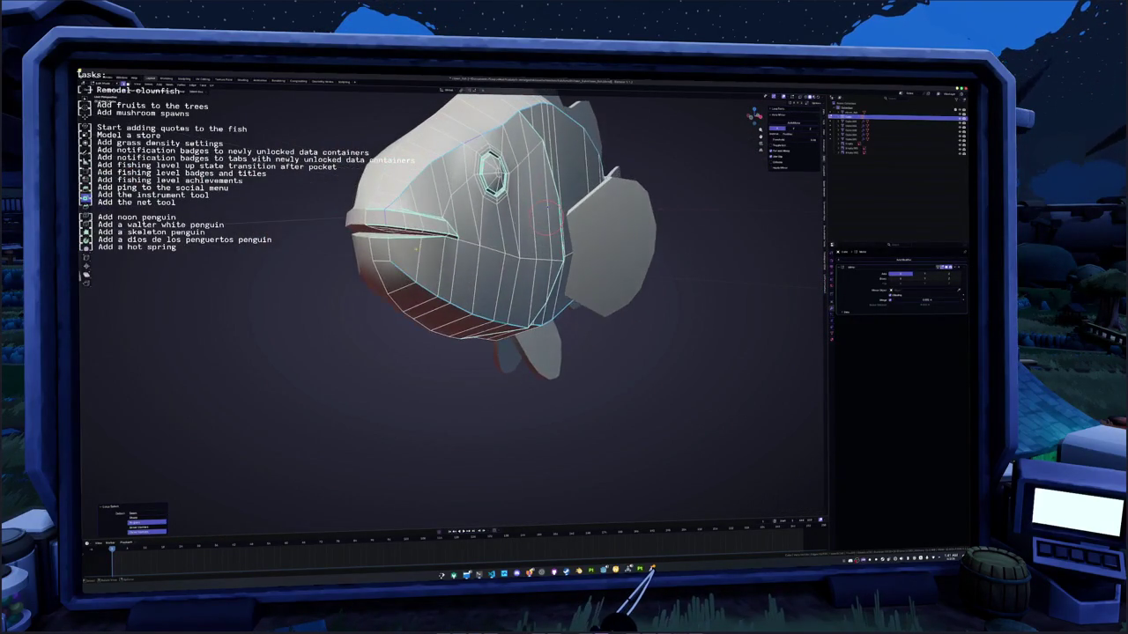
right_click(418, 257)
click(391, 359)
mouse_move(391, 359)
middle_down()
mouse_move(538, 188)
mouse_move(393, 257)
mouse_move(529, 255)
mouse_move(458, 305)
mouse_move(472, 307)
middle_up()
scroll(537, 187, down, 3)
key(Tab)
key(Tab)
key(Tab)
key(Tab)
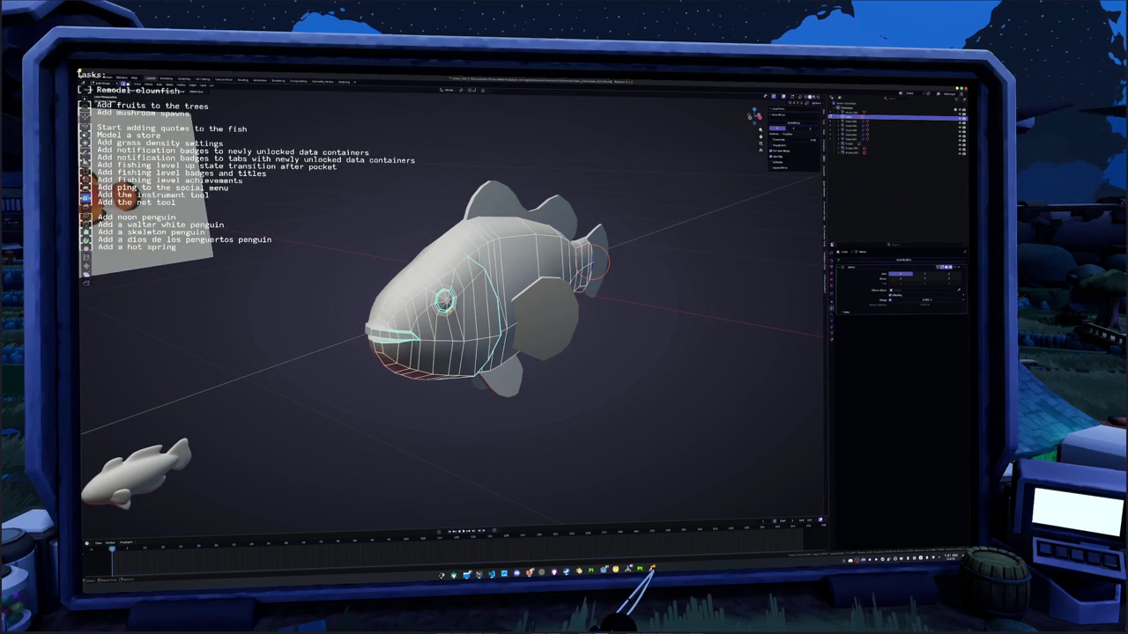
- Apply an Edge menu operation to the edges near the mouth
scroll(481, 283, up, 2)
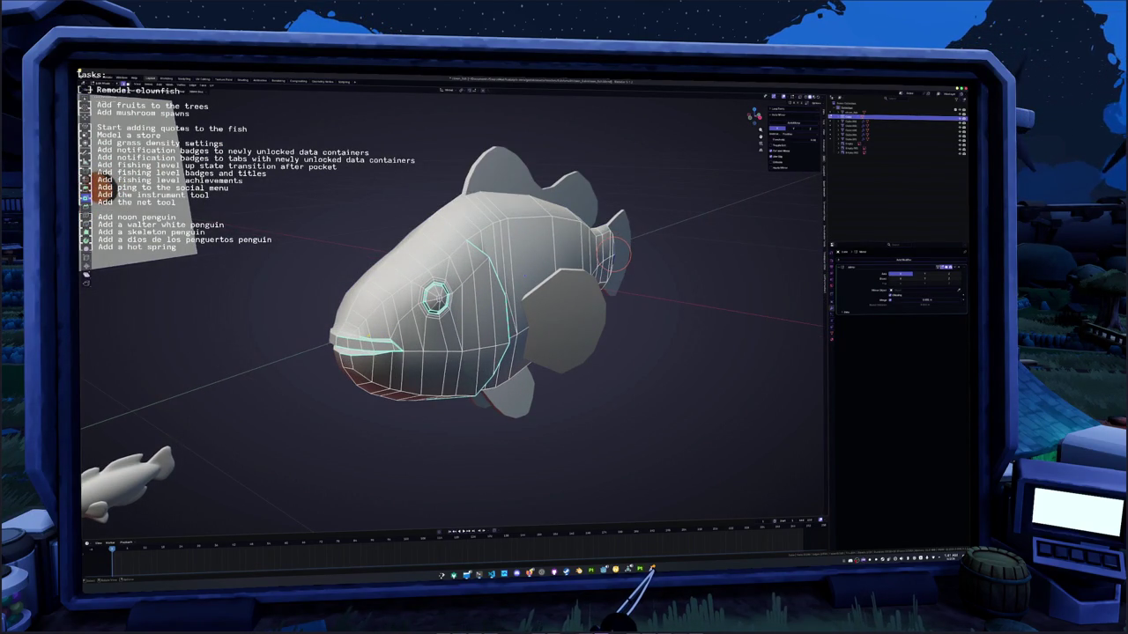
right_click(335, 242)
click(348, 264)
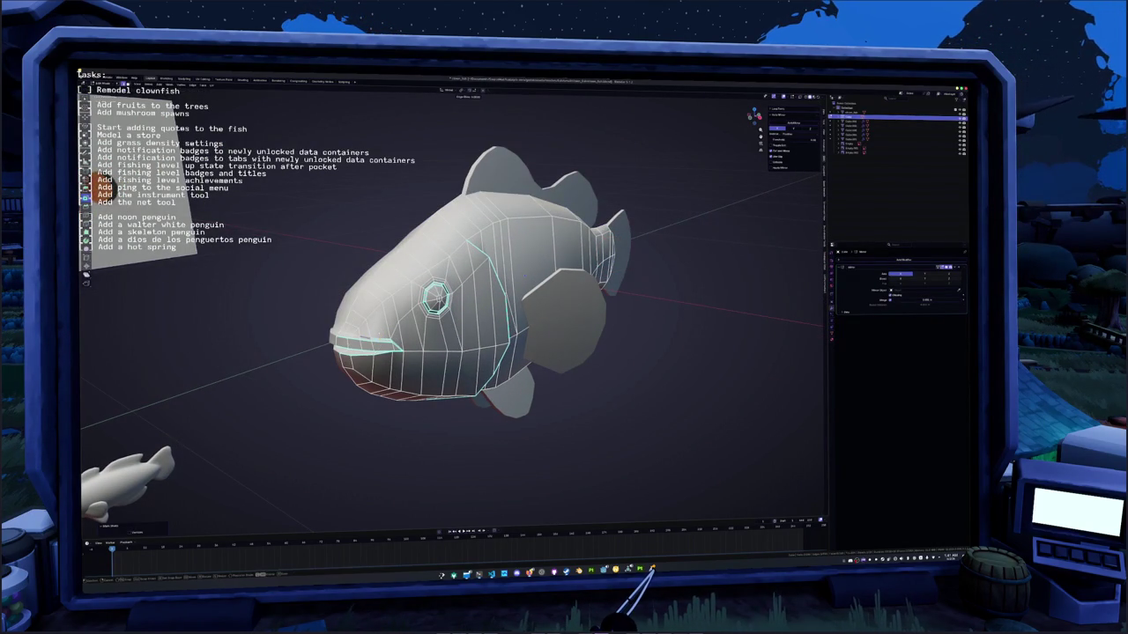
- Apply another edge operation on the head, toggling in and out of Edit Mode
key(Tab)
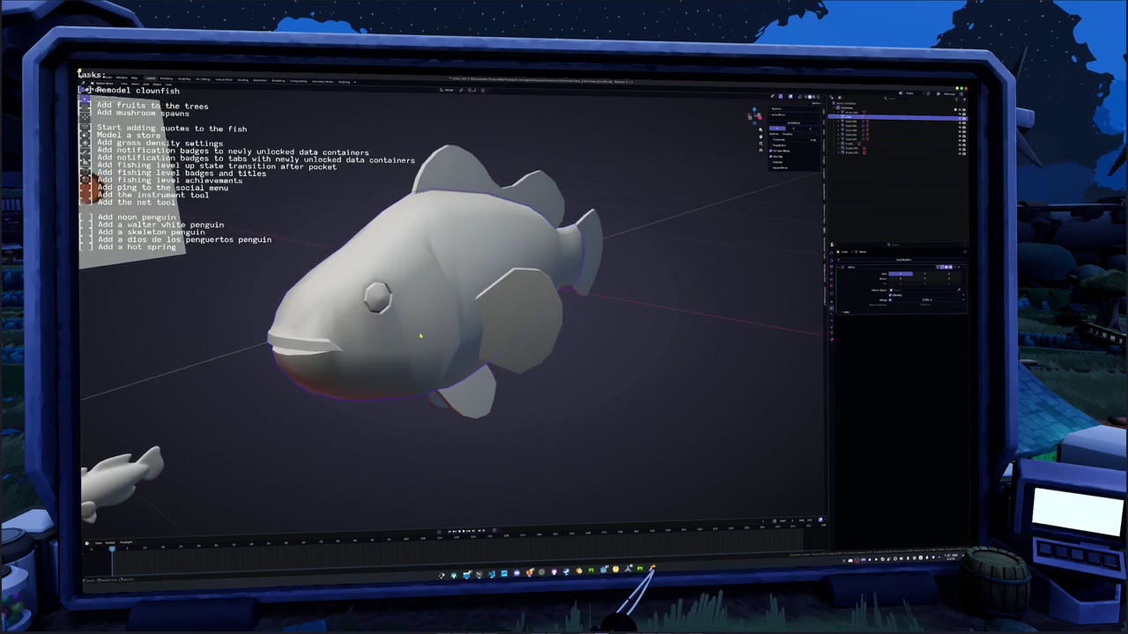
middle_drag(387, 338, 419, 341)
scroll(421, 342, down, 2)
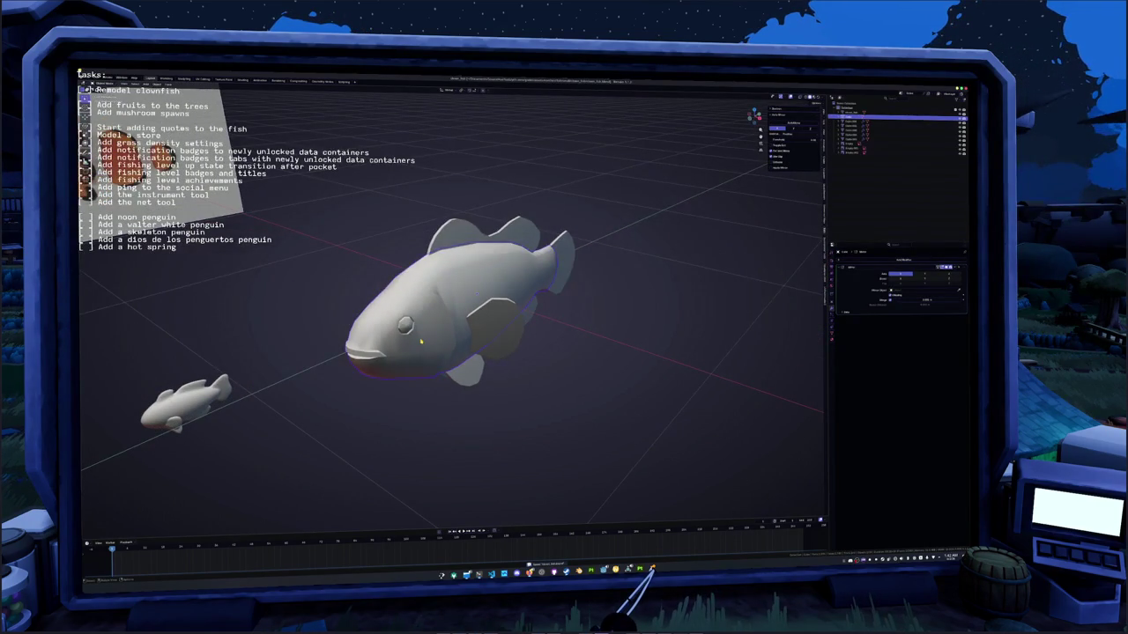
key(Tab)
scroll(377, 353, up, 5)
right_click(368, 379)
click(367, 379)
key(Tab)
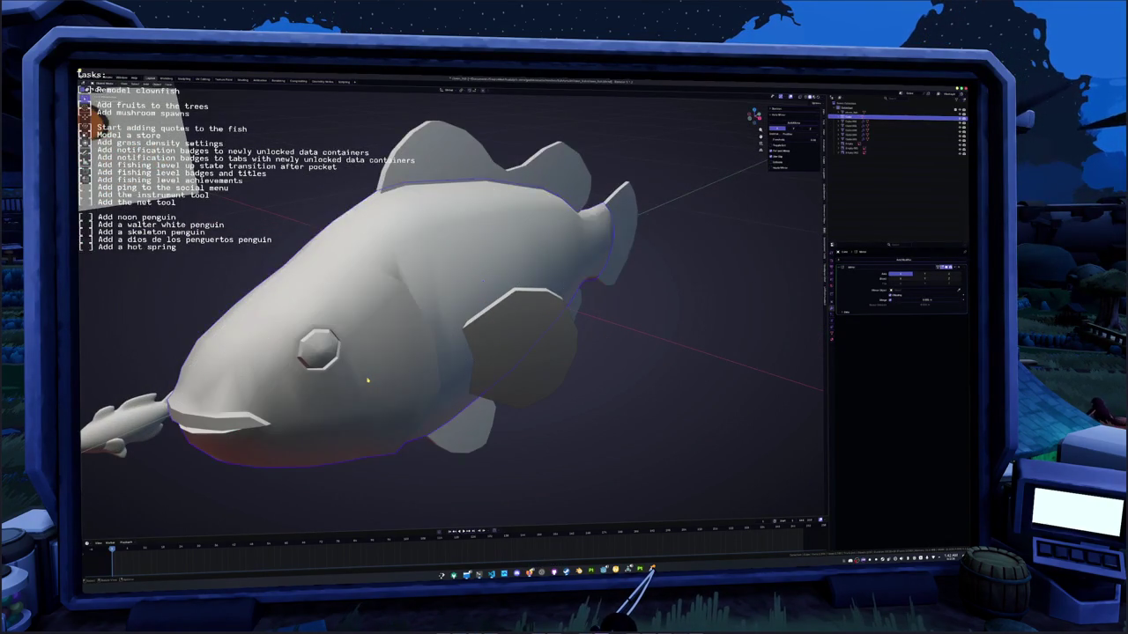
middle_drag(367, 380, 373, 353)
key(Tab)
key(Tab)
key(Tab)
scroll(367, 282, down, 5)
key(Tab)
middle_drag(367, 282, 527, 321)
- Select the three fin objects and convert them to meshes, baking their modifiers
click(527, 322)
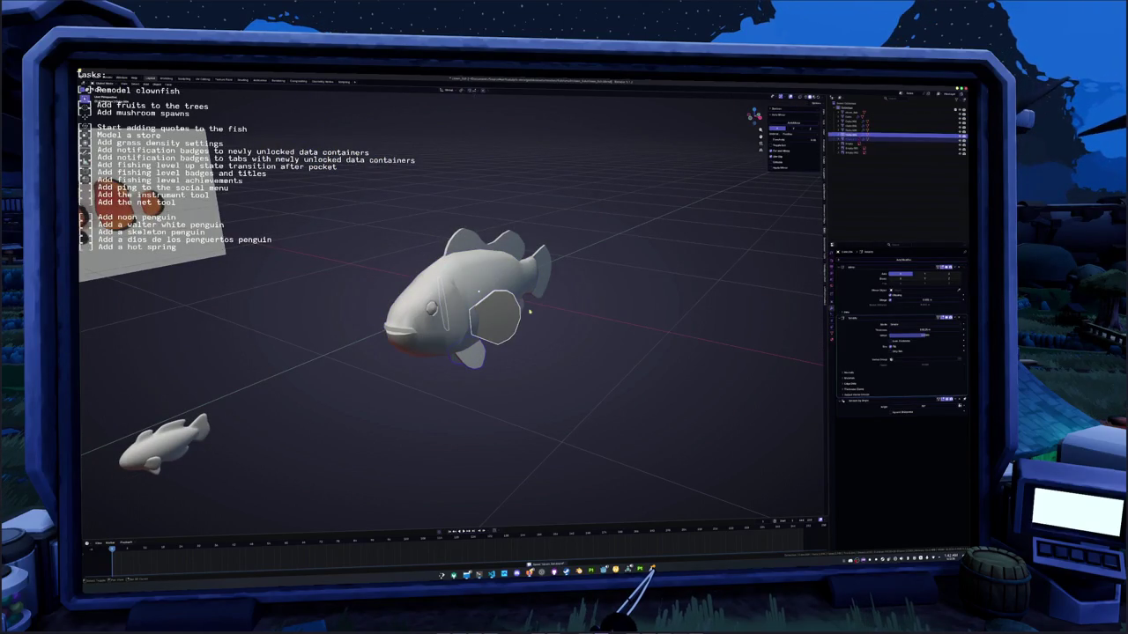
shift+click(467, 352)
shift+click(518, 247)
right_click(586, 265)
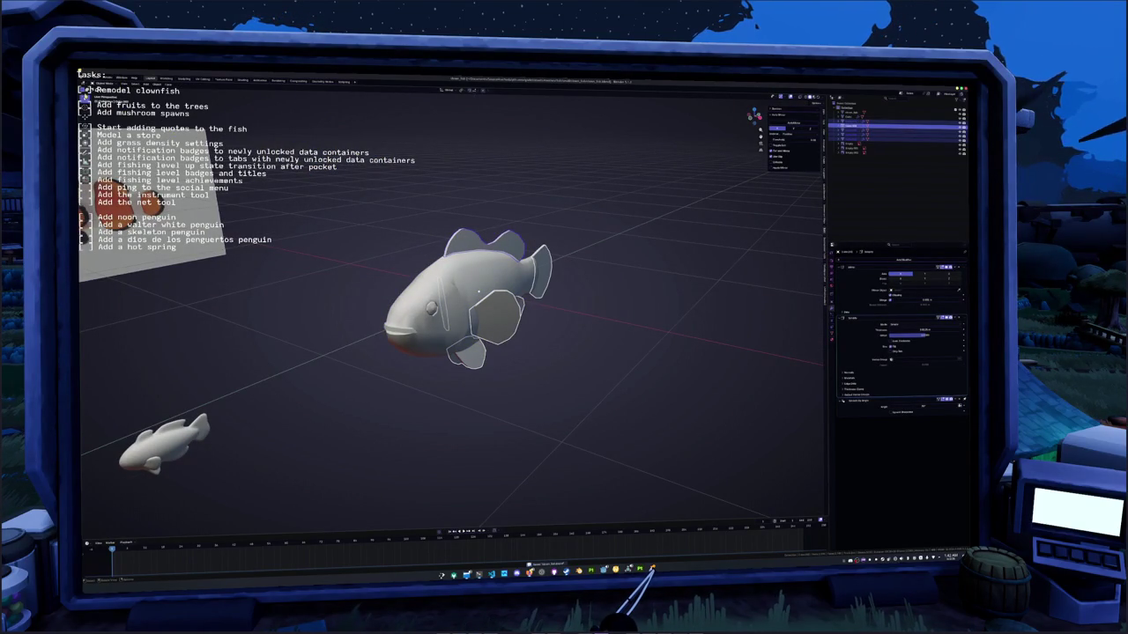
right_click(356, 197)
mouse_move(357, 183)
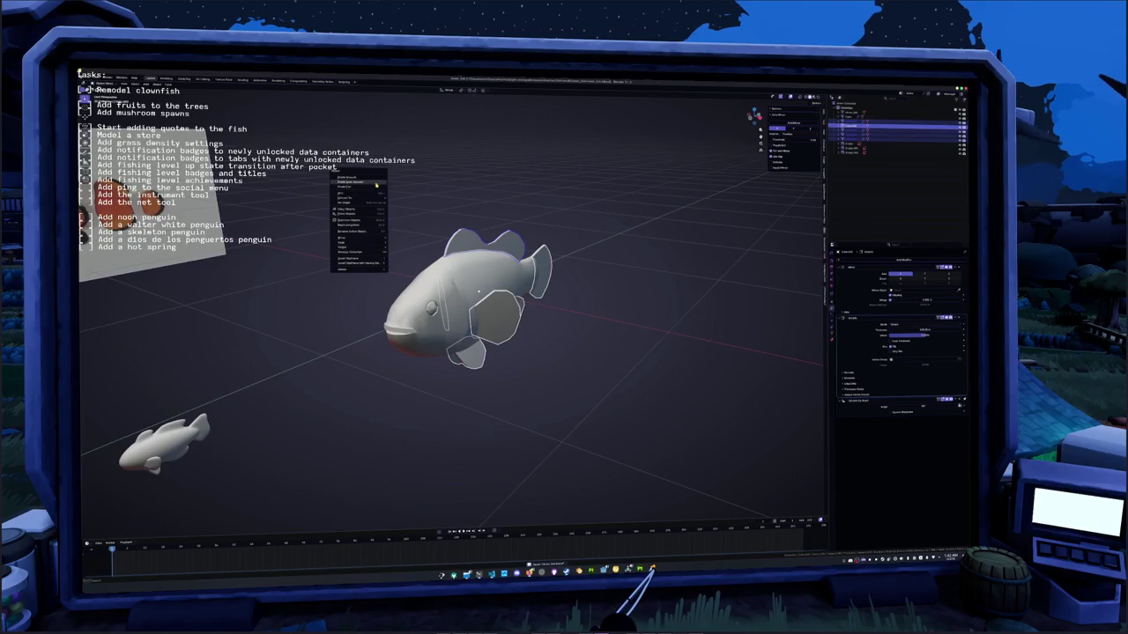
click(406, 200)
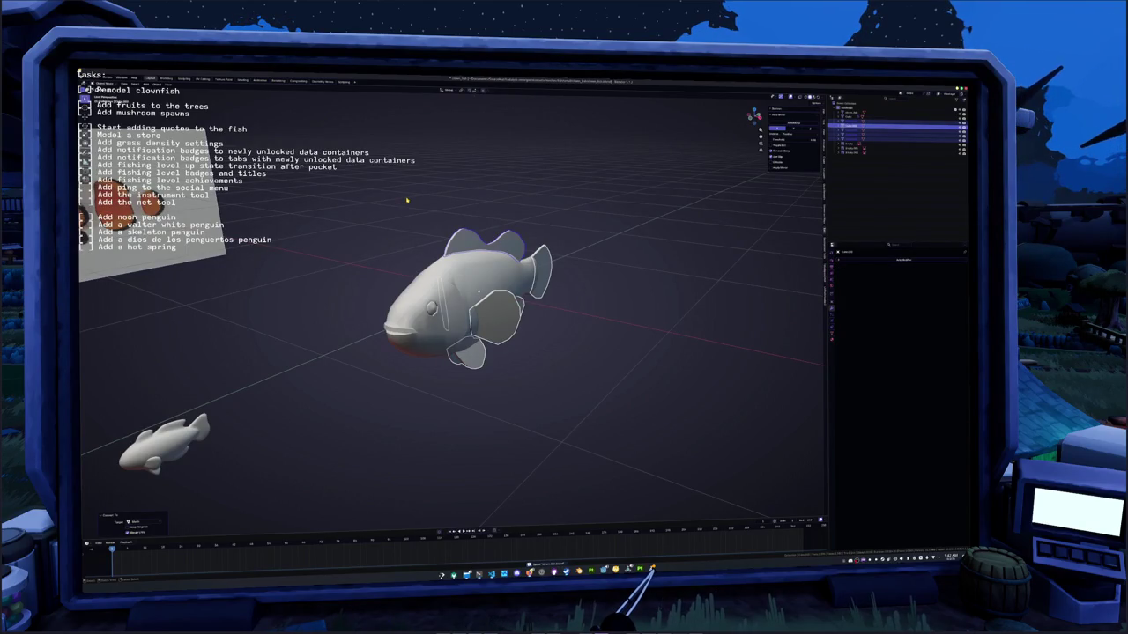
- Join the fins into the body, select similar parts, and switch to UV Editing
key(ctrl+j)
key(Tab)
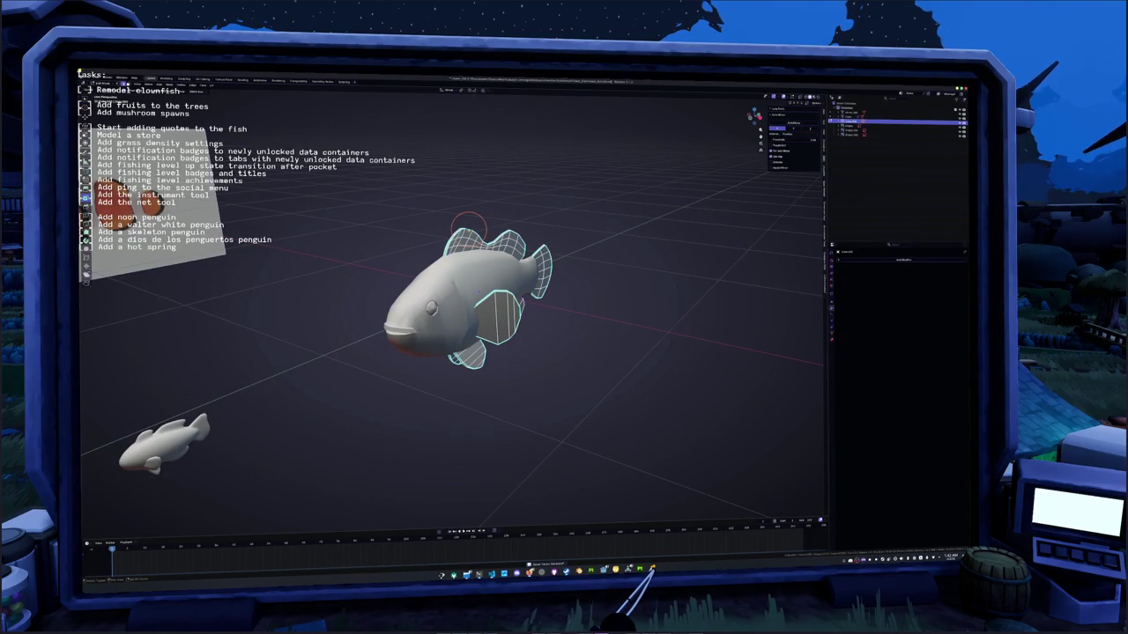
key(shift+g)
click(452, 261)
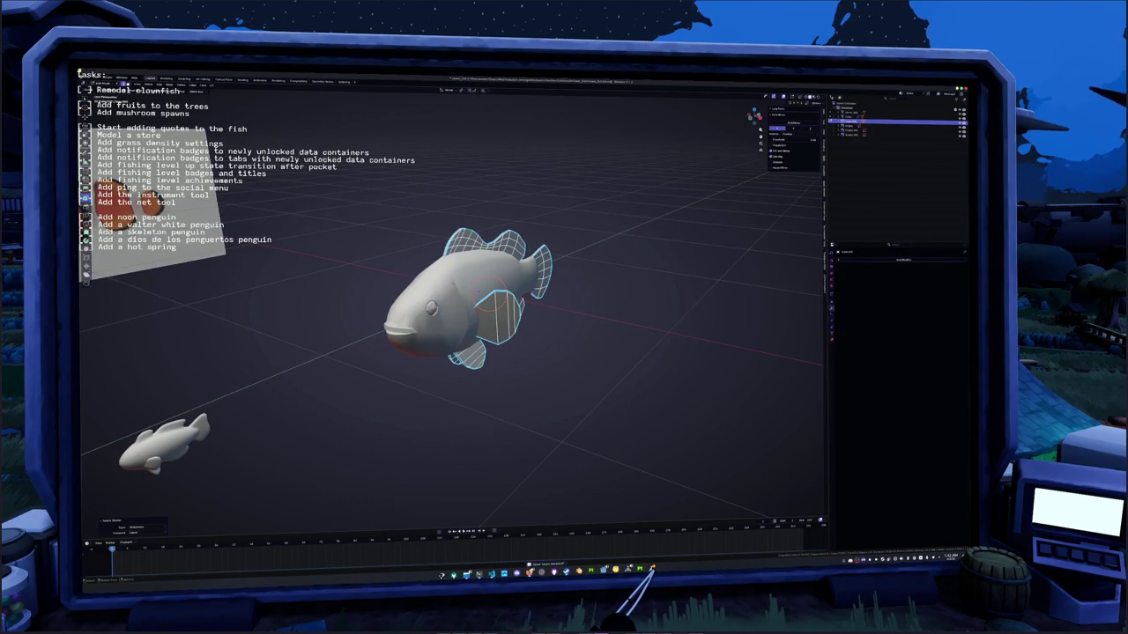
click(202, 80)
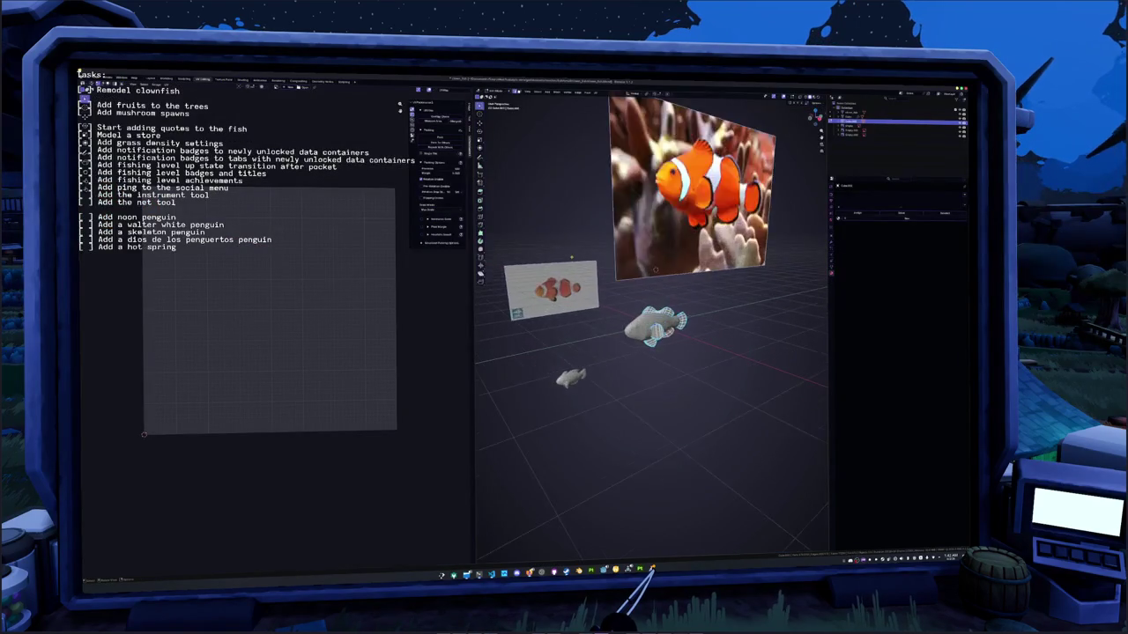
- Mark seams on the fins' edges and unwrap the fins into UV islands
scroll(578, 242, up, 2)
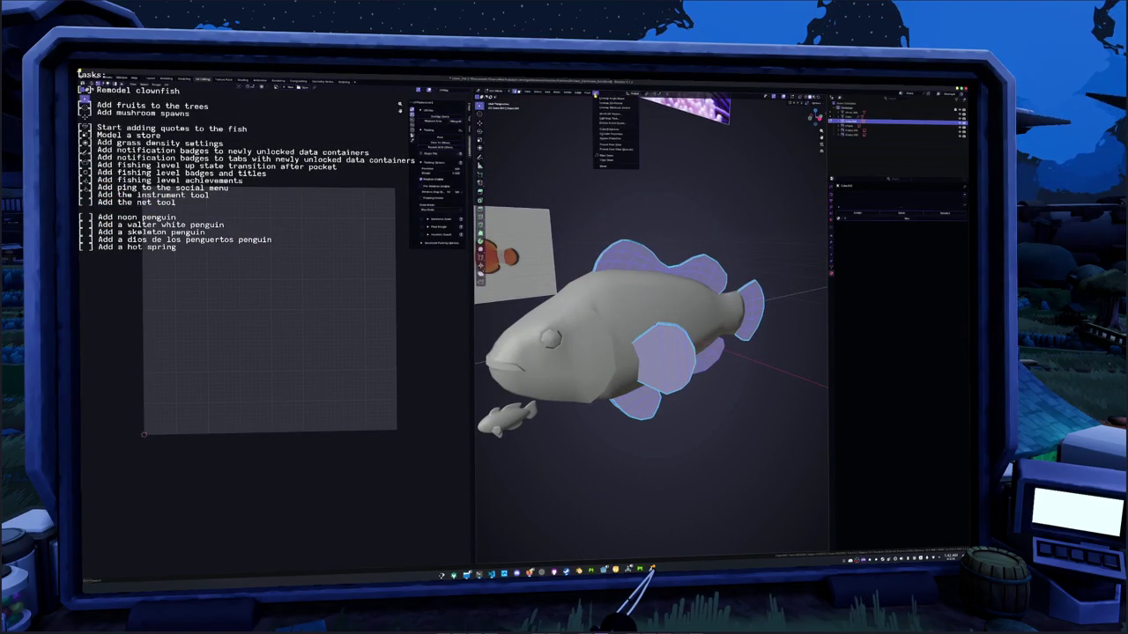
key(Tab)
right_click(647, 295)
right_click(669, 230)
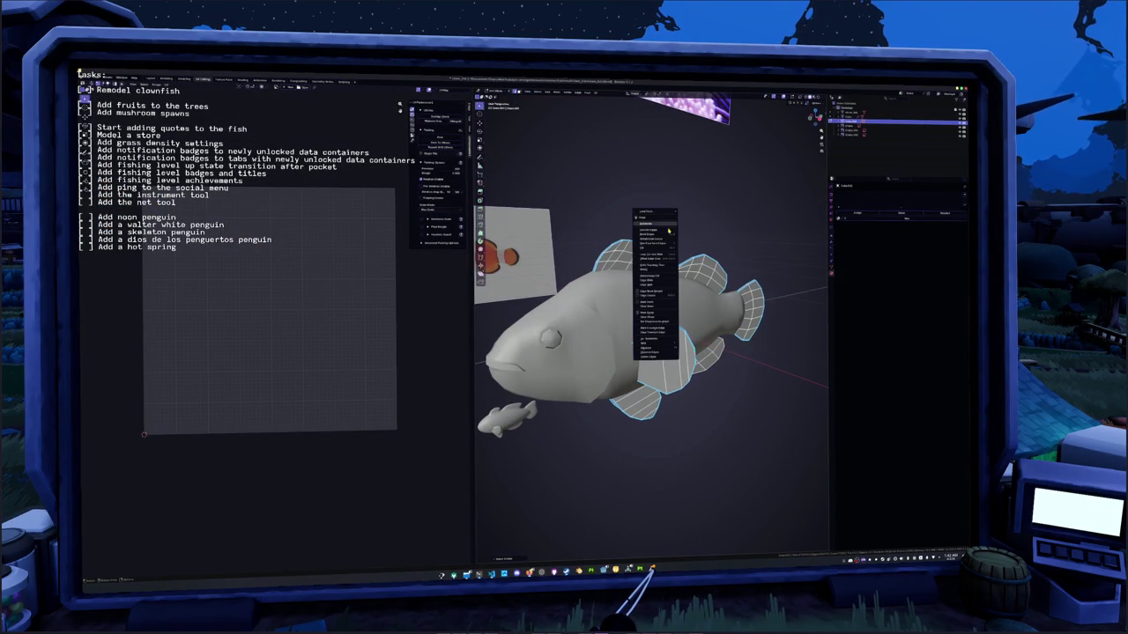
click(656, 305)
click(598, 92)
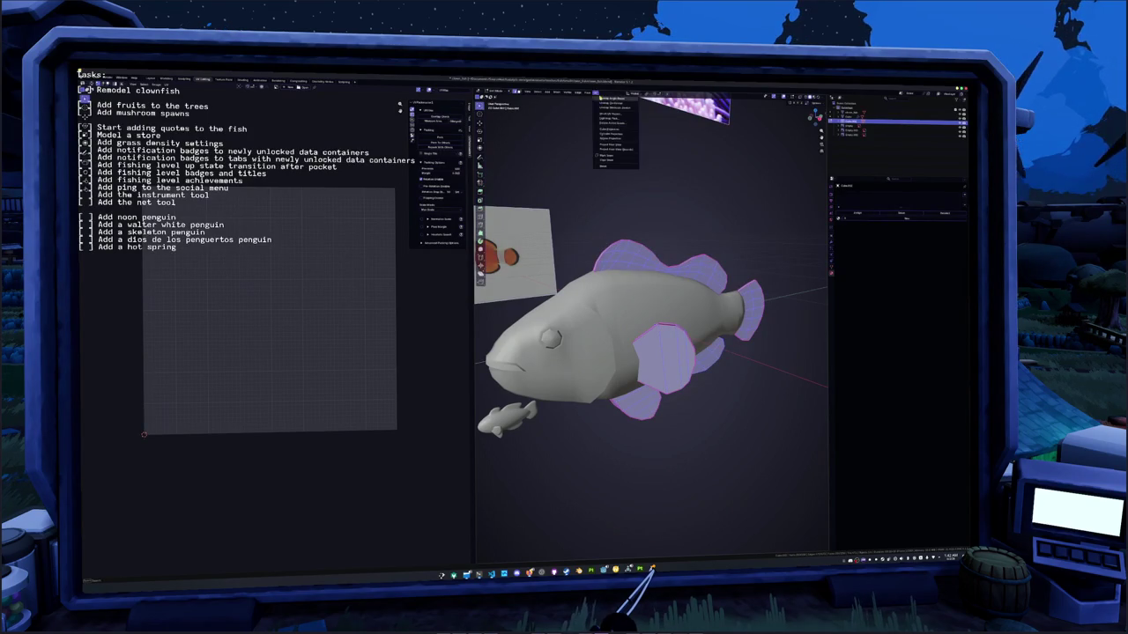
click(608, 100)
key(a)
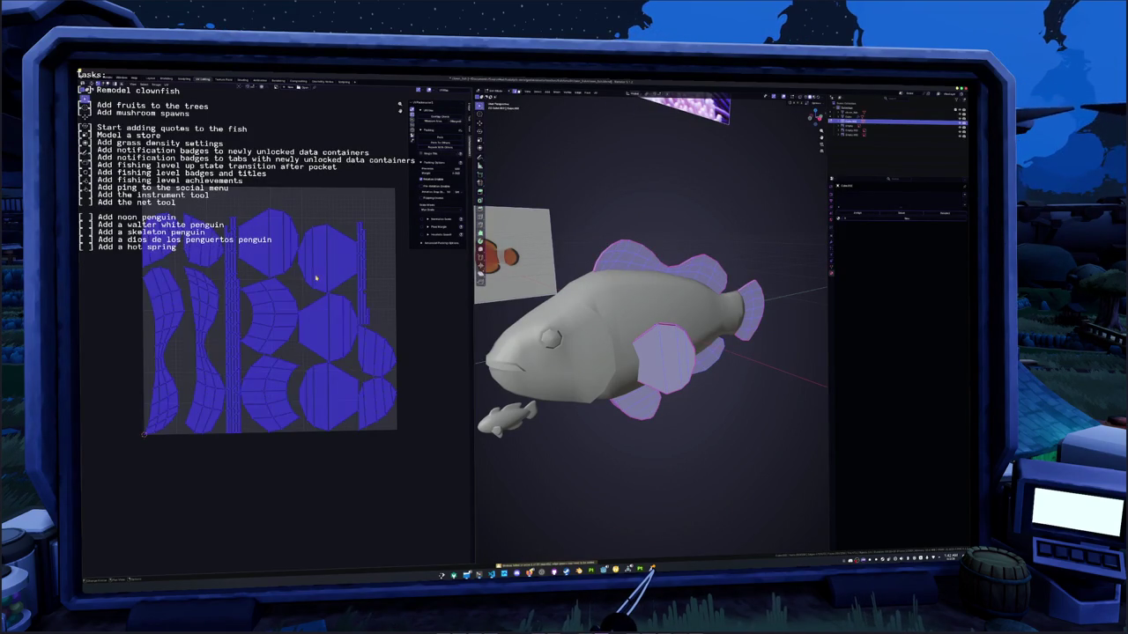
key(Tab)
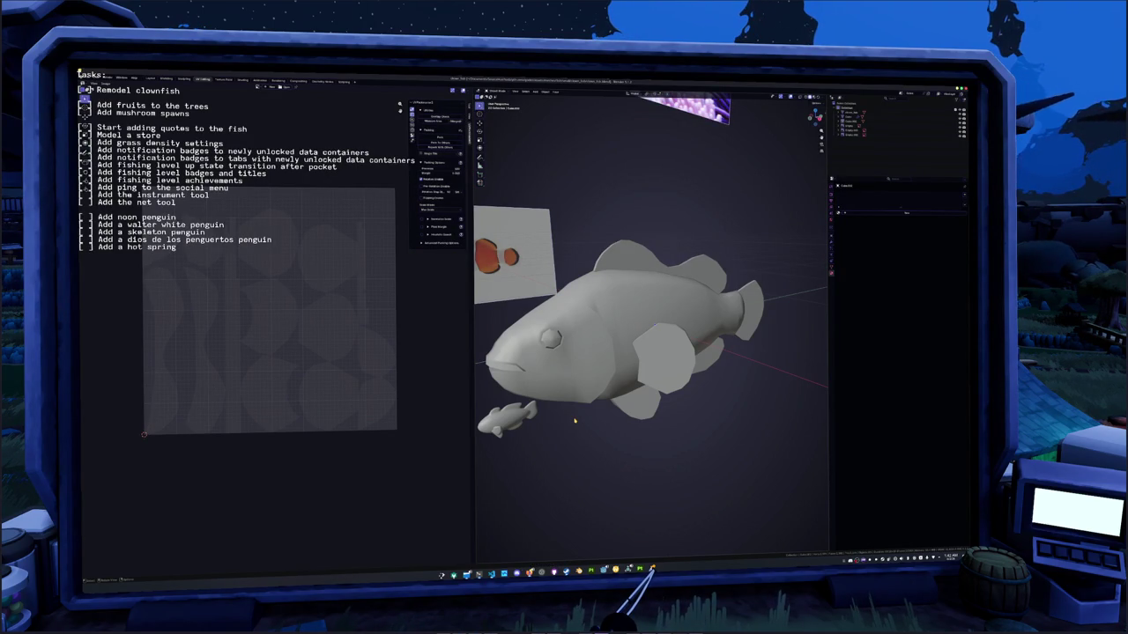
- Enter Edit Mode on the large fish and select similar edges across its body
middle_drag(573, 403, 584, 438)
click(607, 355)
key(Tab)
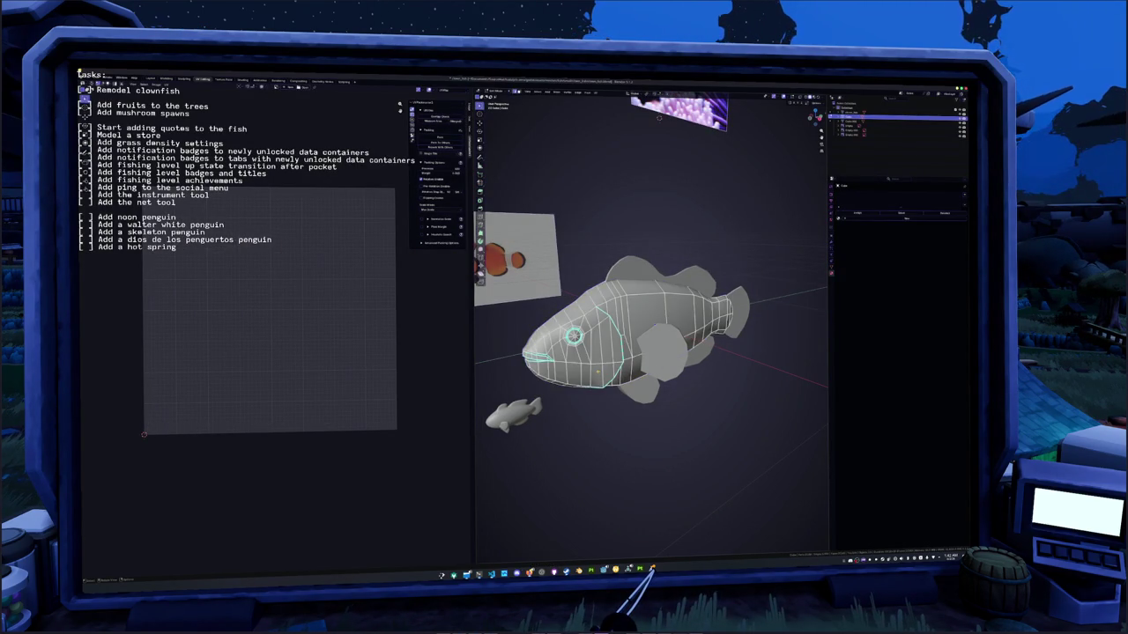
middle_drag(614, 370, 669, 361)
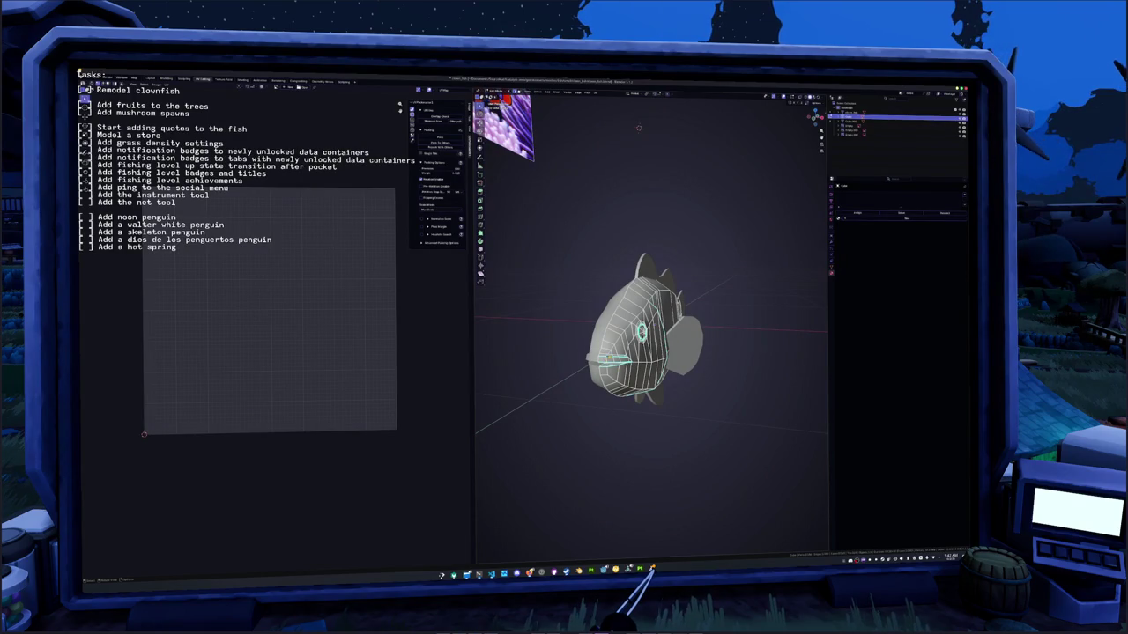
middle_drag(590, 353, 606, 354)
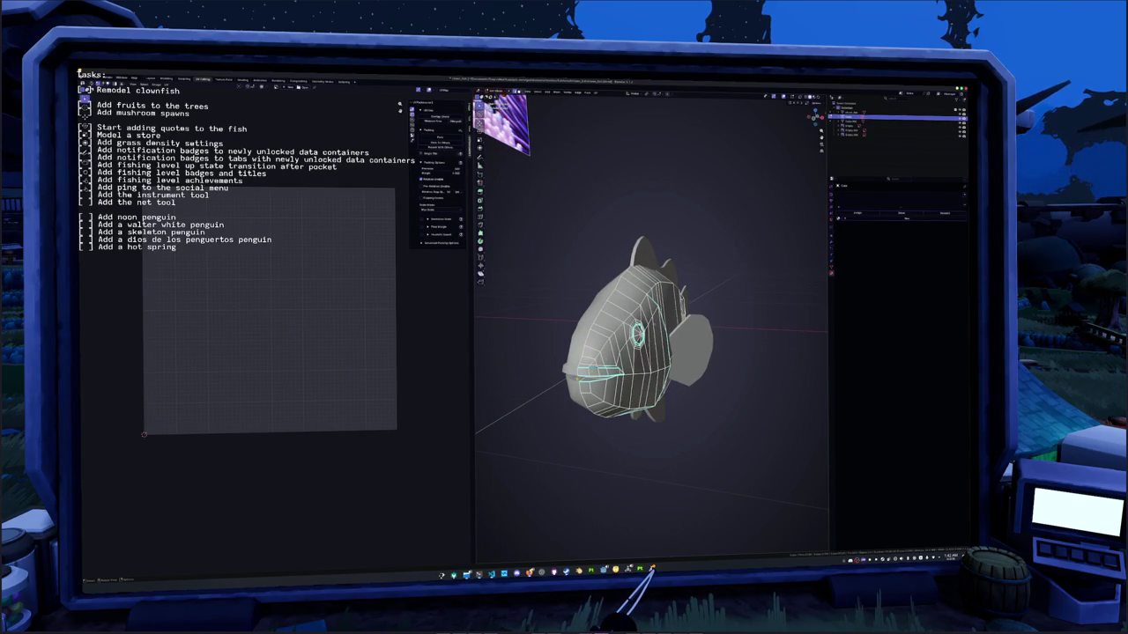
key(g)
key(z)
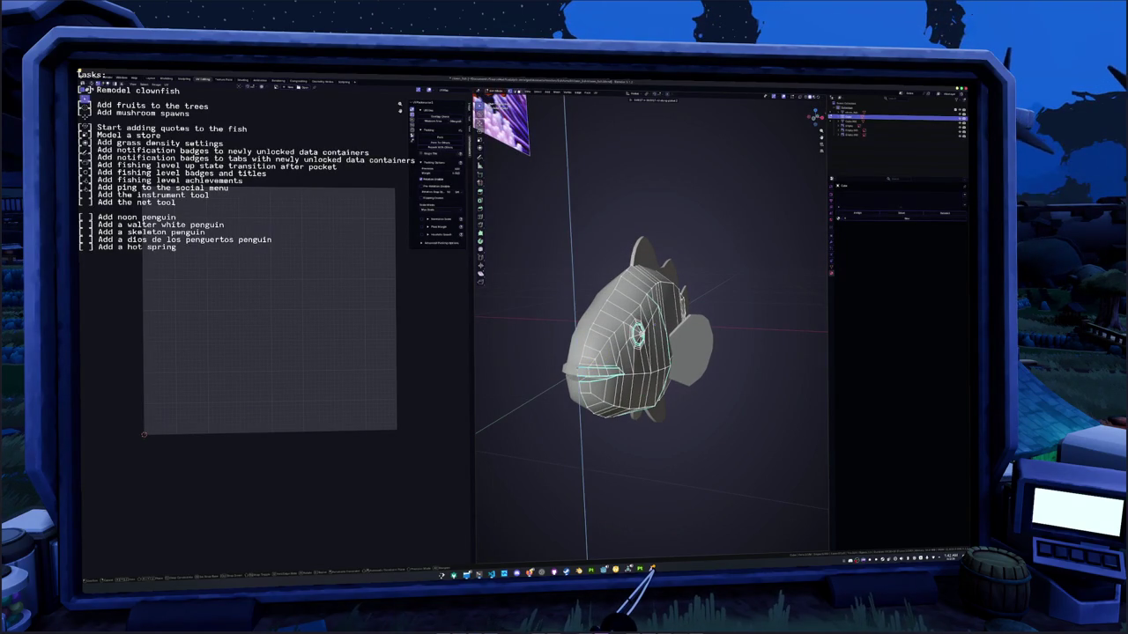
key(Escape)
key(shift+g)
click(590, 369)
- Mark the chosen edges of the large fish as seams and unwrap the whole mesh
mouse_move(590, 370)
middle_down()
mouse_move(617, 370)
mouse_move(657, 224)
mouse_move(552, 376)
middle_up()
key(KP_3)
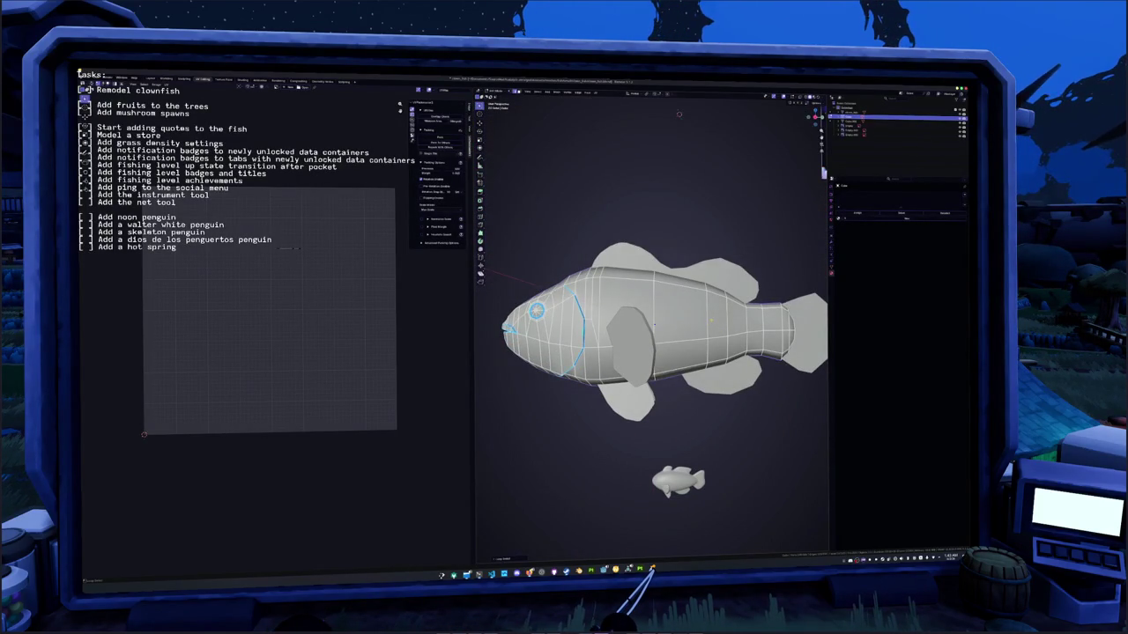
key(KP_8)
key(KP_6)
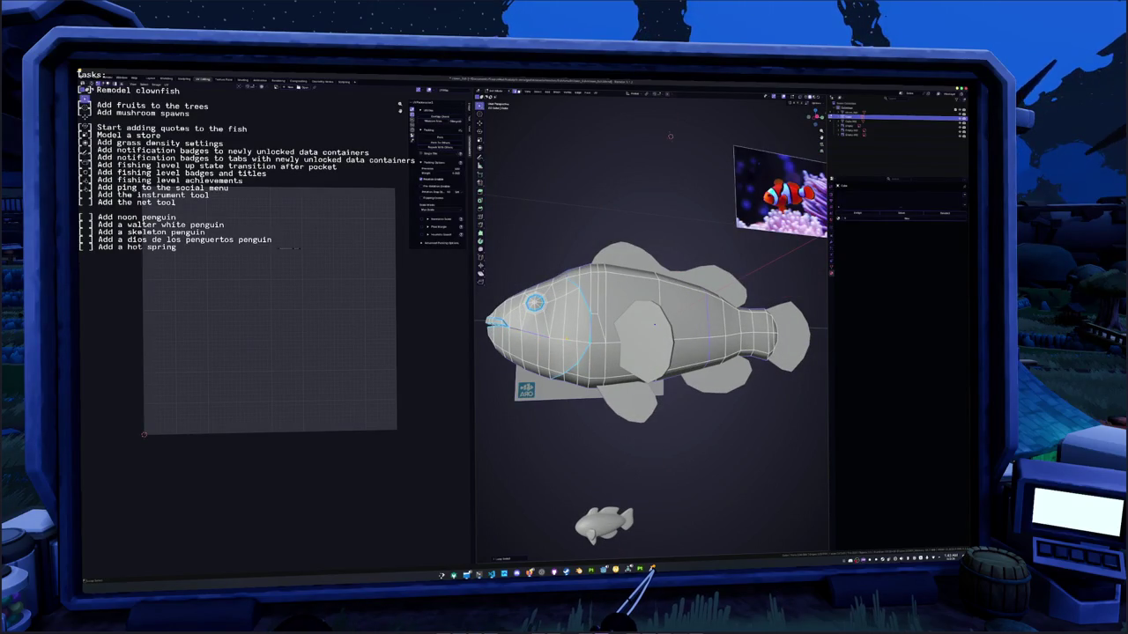
mouse_move(669, 136)
middle_down()
mouse_move(644, 152)
mouse_move(585, 367)
mouse_move(654, 324)
middle_up()
scroll(585, 367, up, 3)
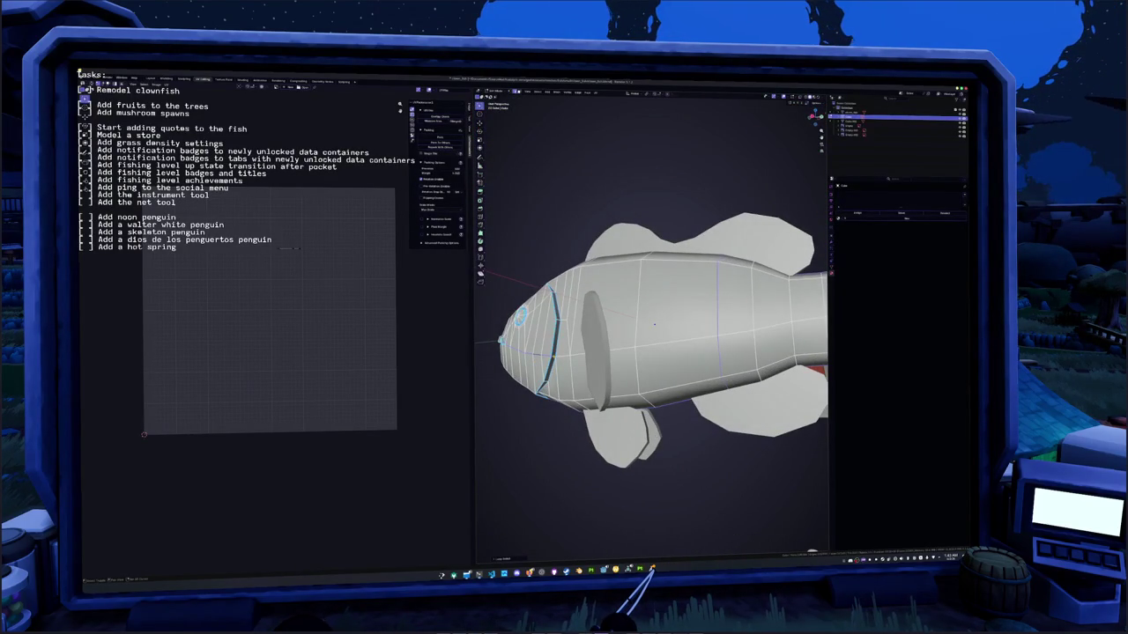
scroll(654, 324, down, 2)
scroll(654, 325, down, 2)
right_click(538, 456)
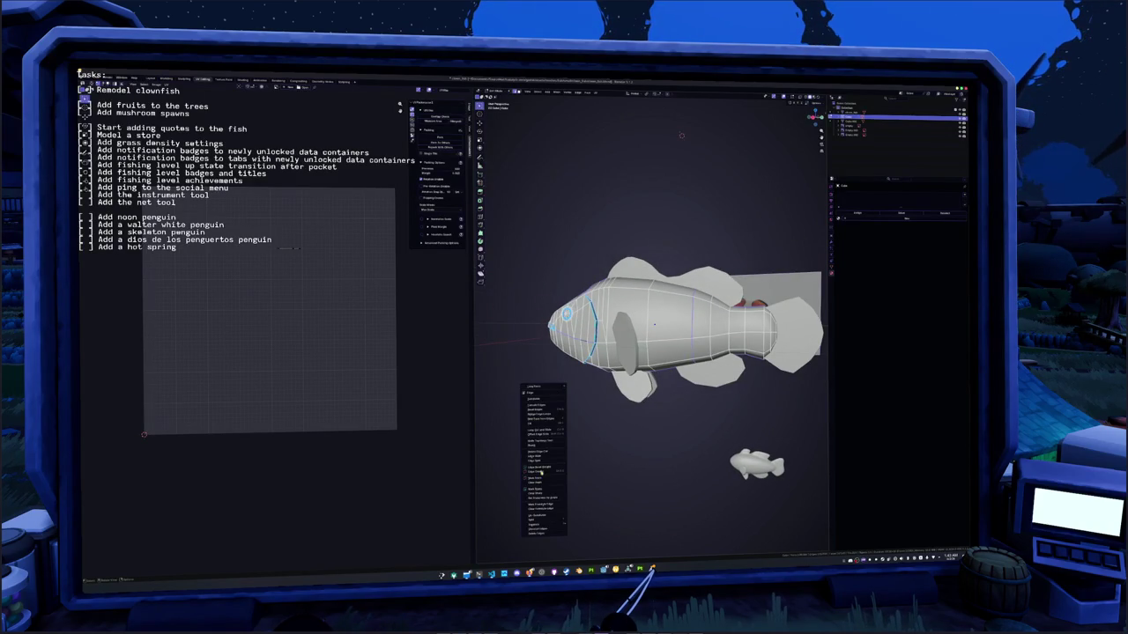
click(534, 456)
key(a)
key(u)
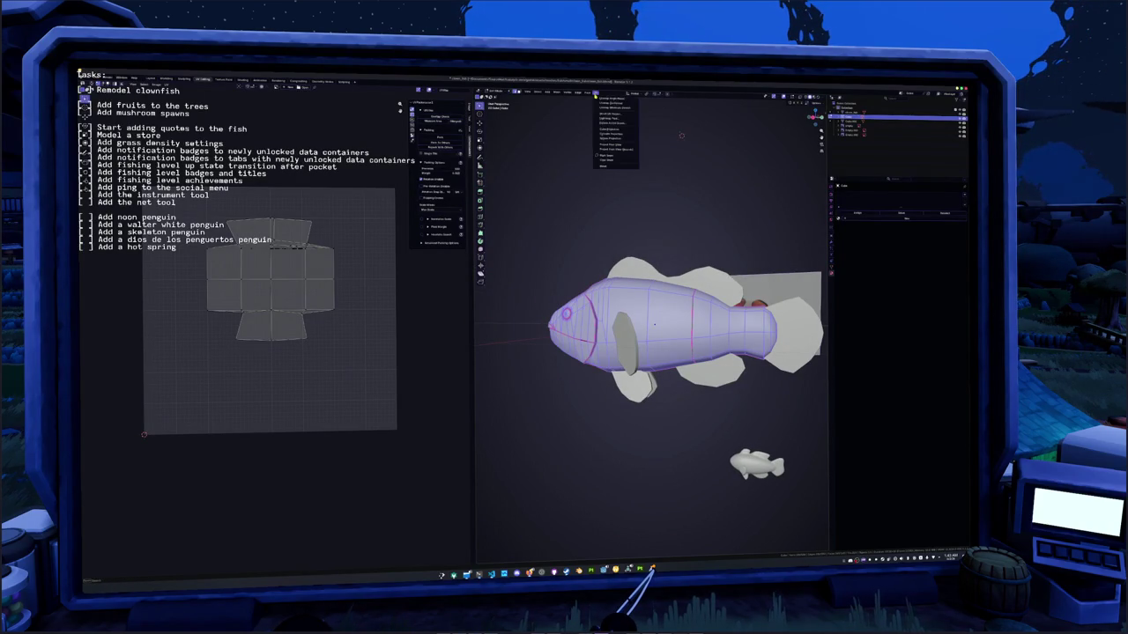
click(608, 109)
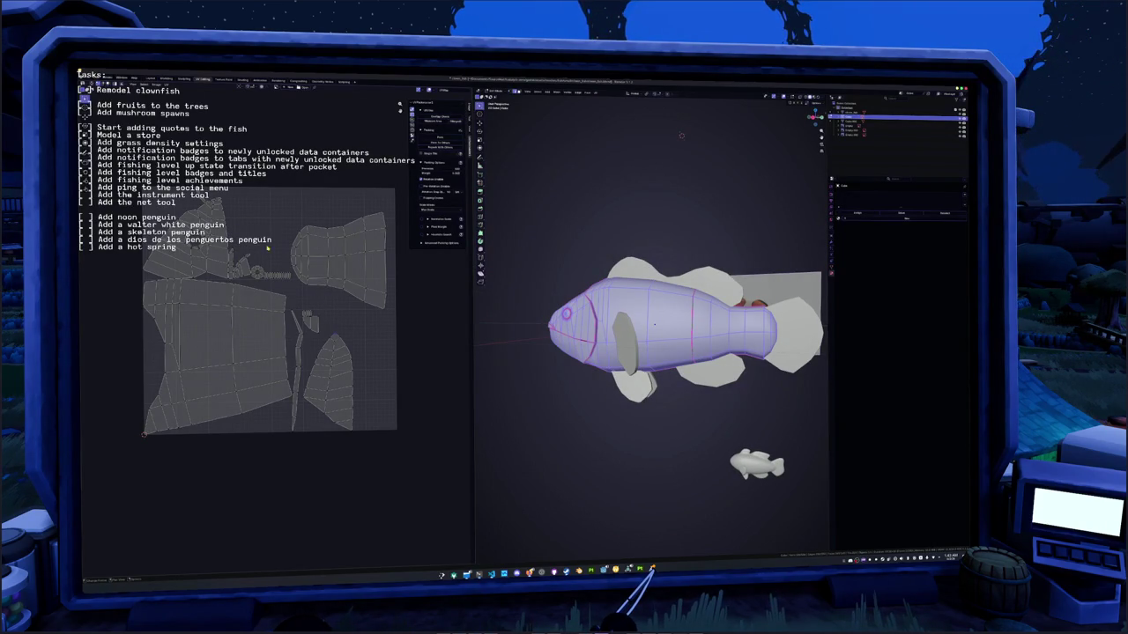
- Re-unwrap the entire fish mesh with the new seams and return to Object Mode
middle_drag(653, 324, 617, 291)
scroll(617, 291, up, 2)
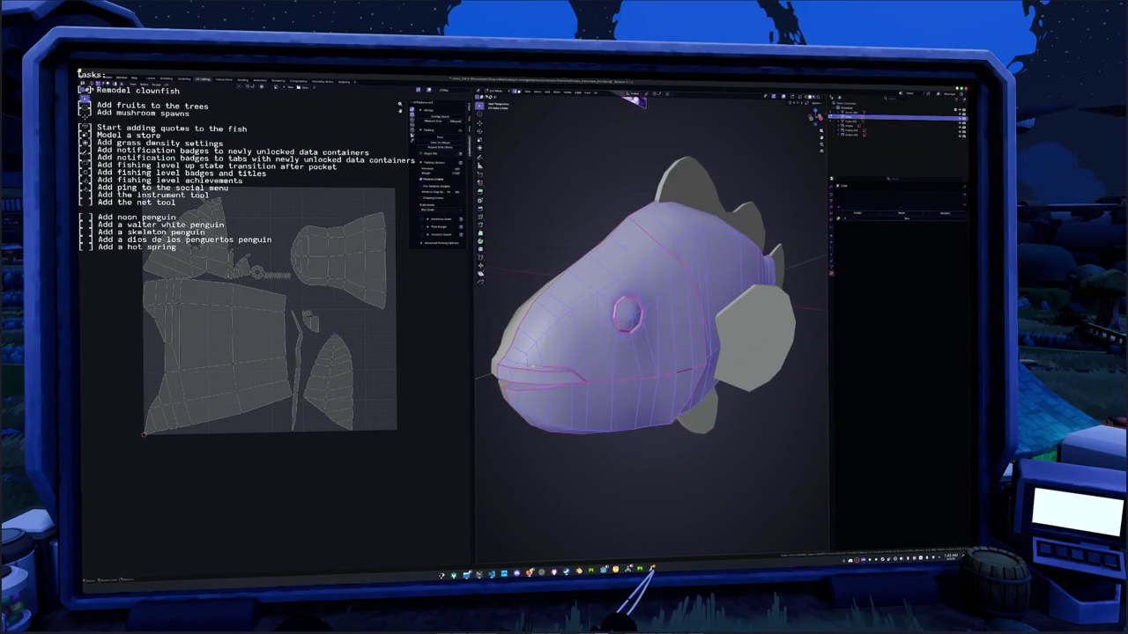
key(alt+a)
right_click(515, 362)
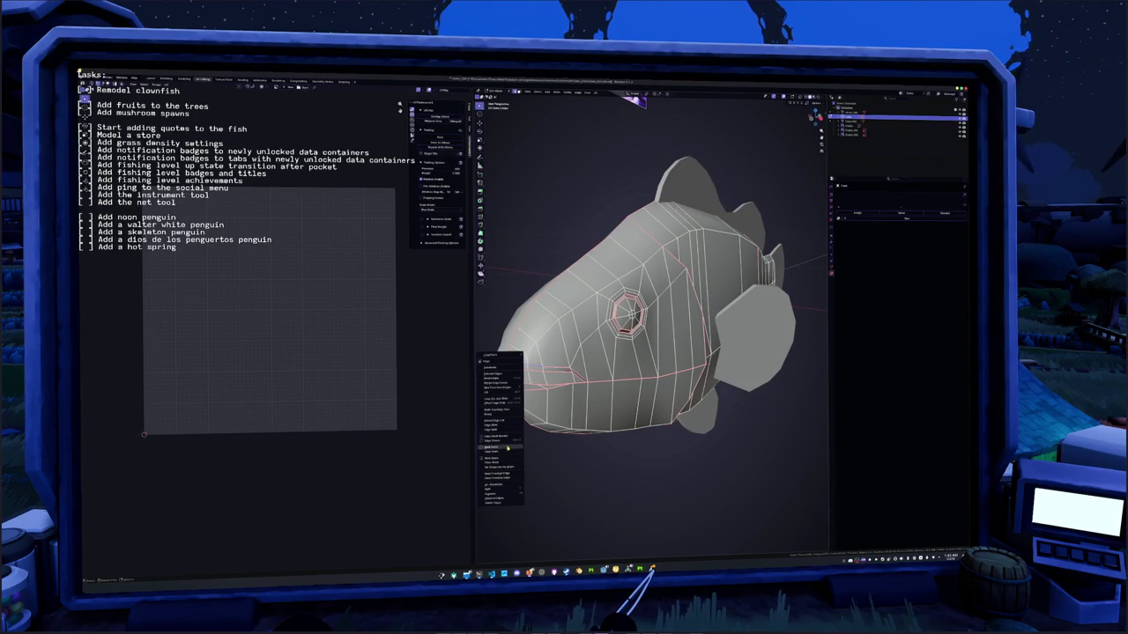
key(Escape)
key(a)
click(593, 97)
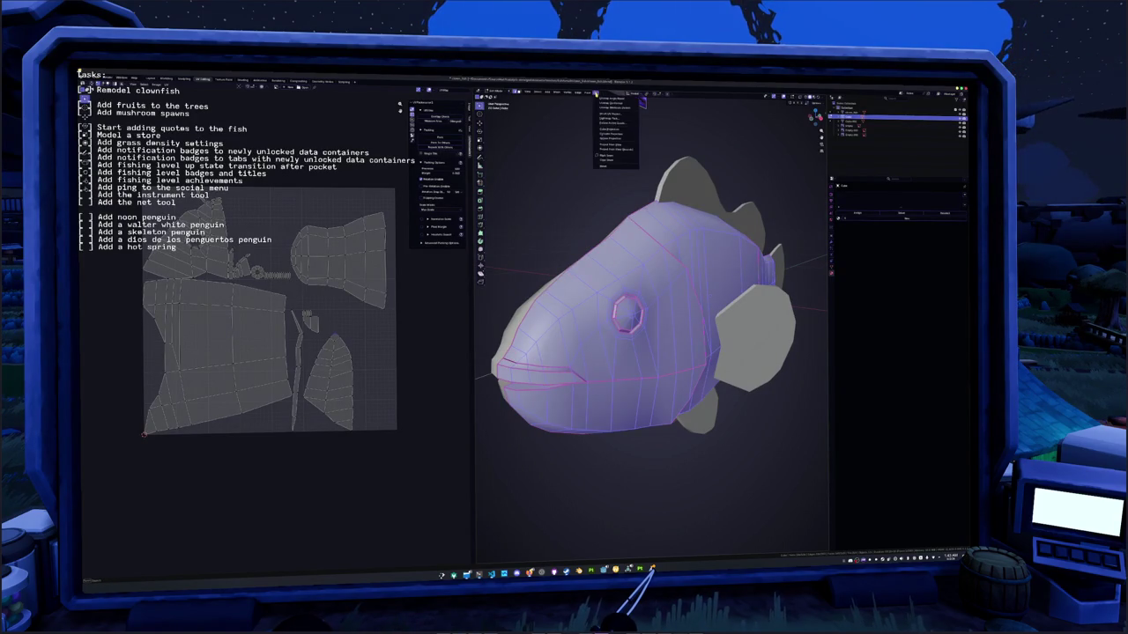
click(614, 110)
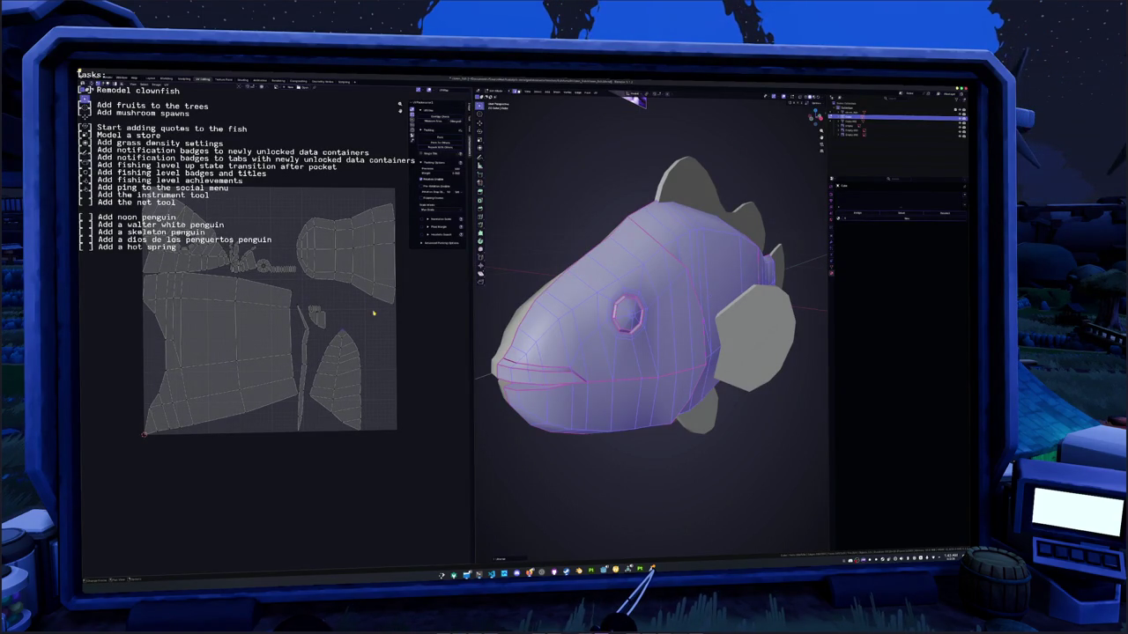
key(Tab)
scroll(546, 282, down, 2)
scroll(555, 287, down, 2)
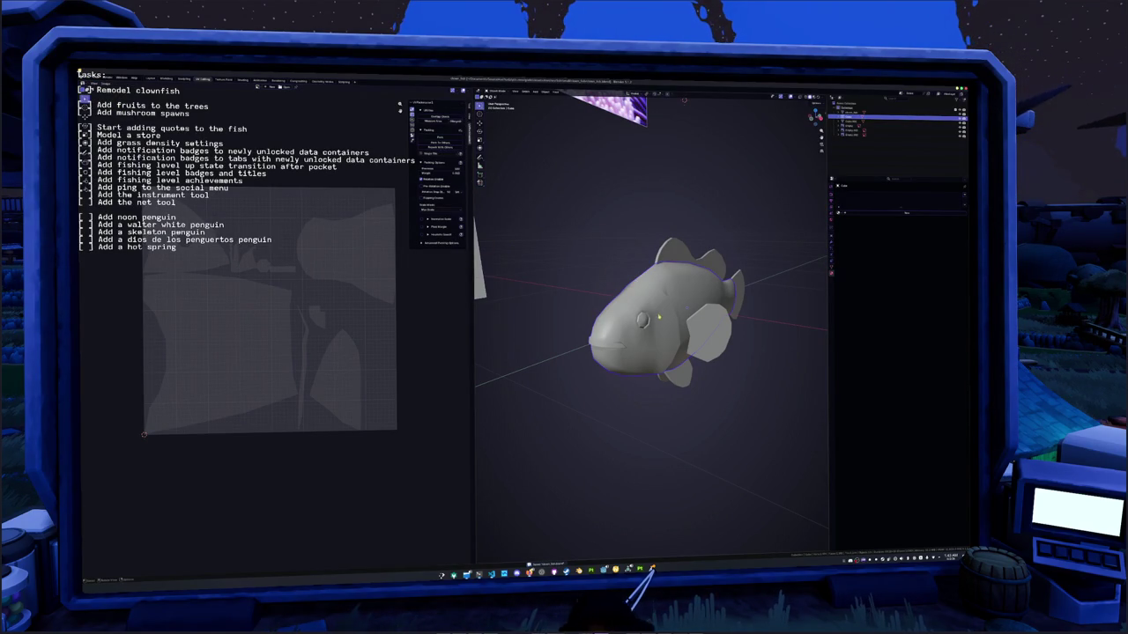
- Apply the fish's Mirror modifier and unwrap the whole mesh in Edit Mode
click(832, 242)
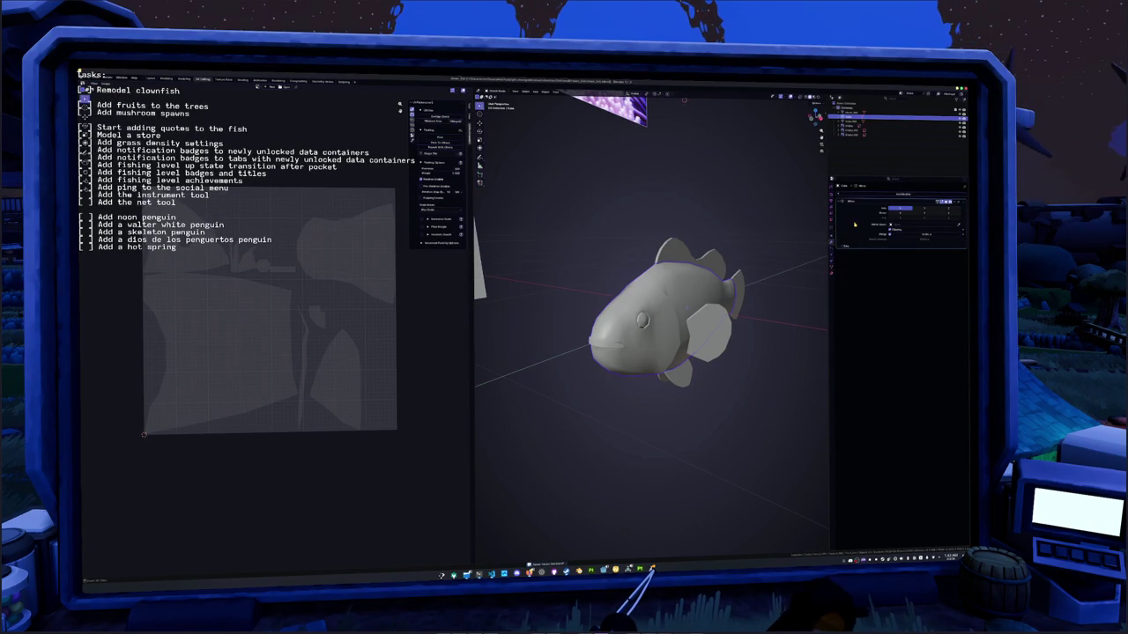
key(ctrl+a)
key(Tab)
key(a)
click(595, 92)
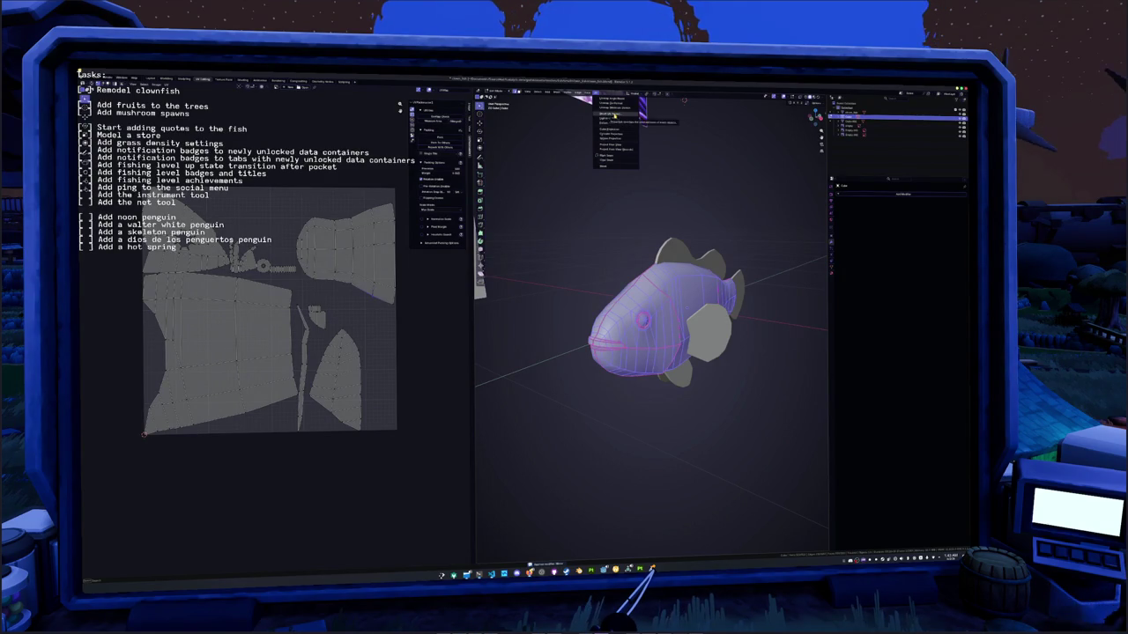
click(615, 107)
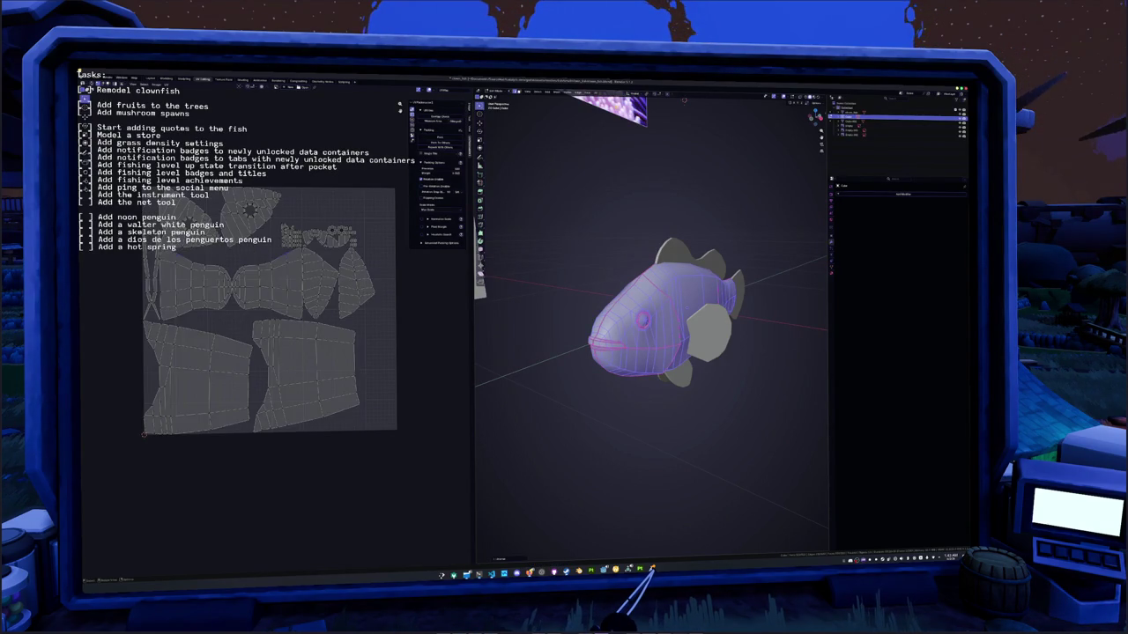
- Pack the fish's UV islands to fill the UV square with adjusted settings, then exit Edit Mode
key(alt+a)
key(a)
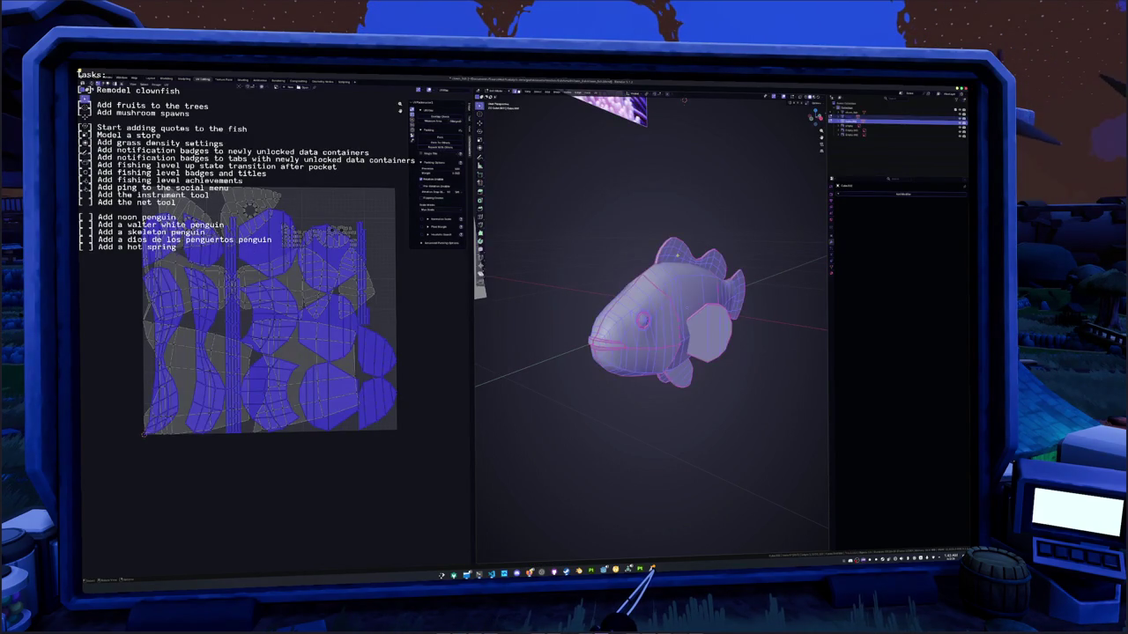
key(ctrl+p)
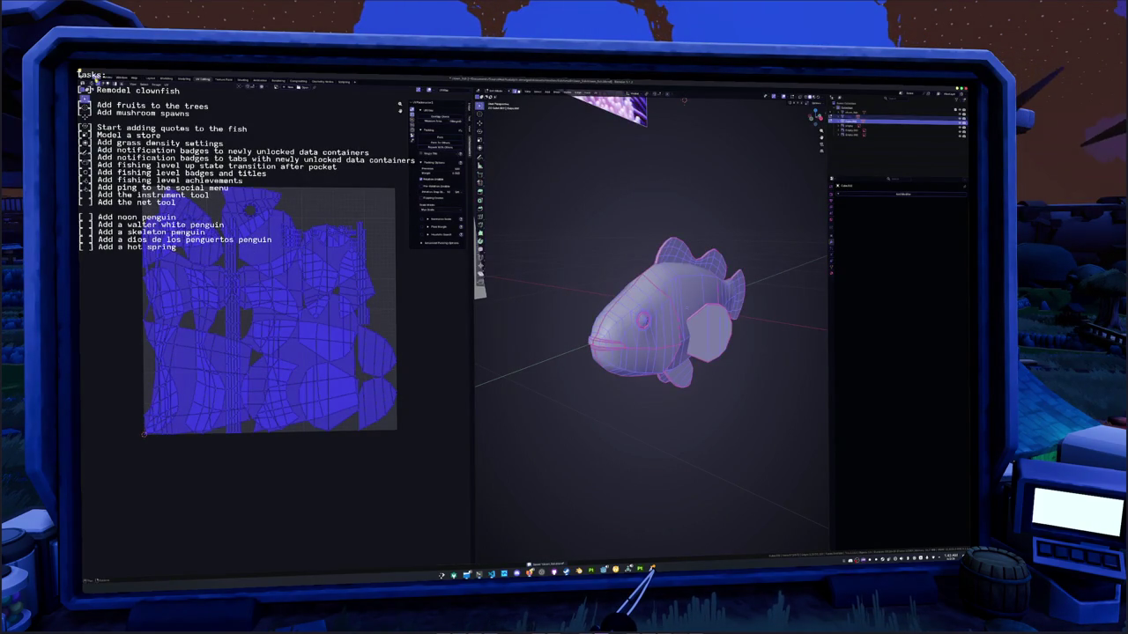
click(398, 260)
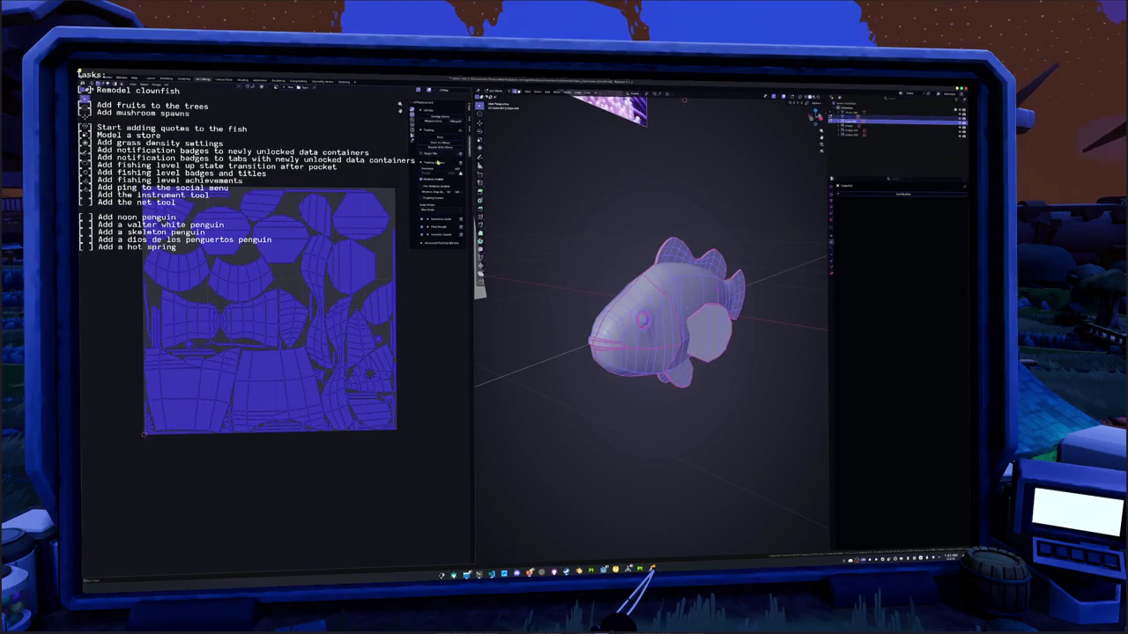
key(ctrl+p)
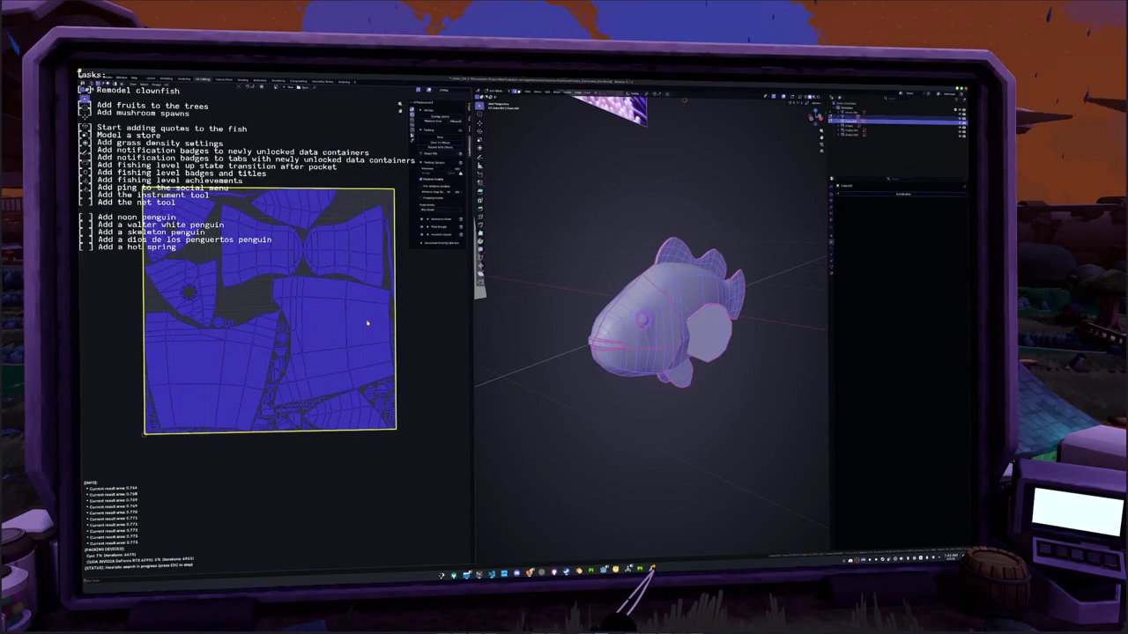
key(Escape)
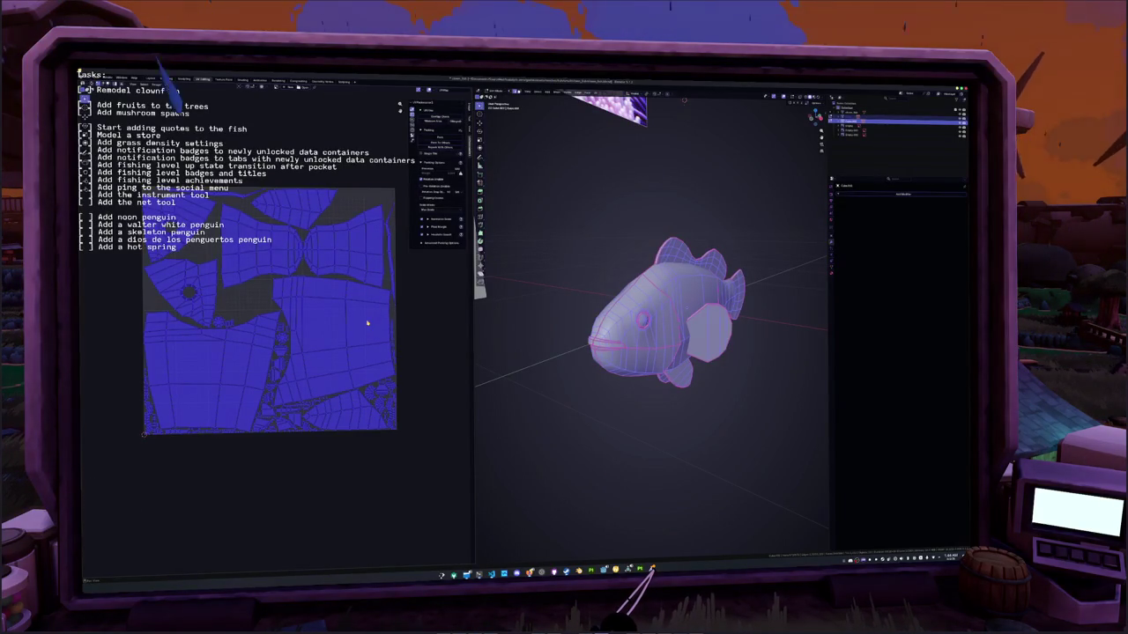
key(Tab)
mouse_move(546, 370)
middle_down()
mouse_move(625, 407)
mouse_move(655, 307)
middle_up()
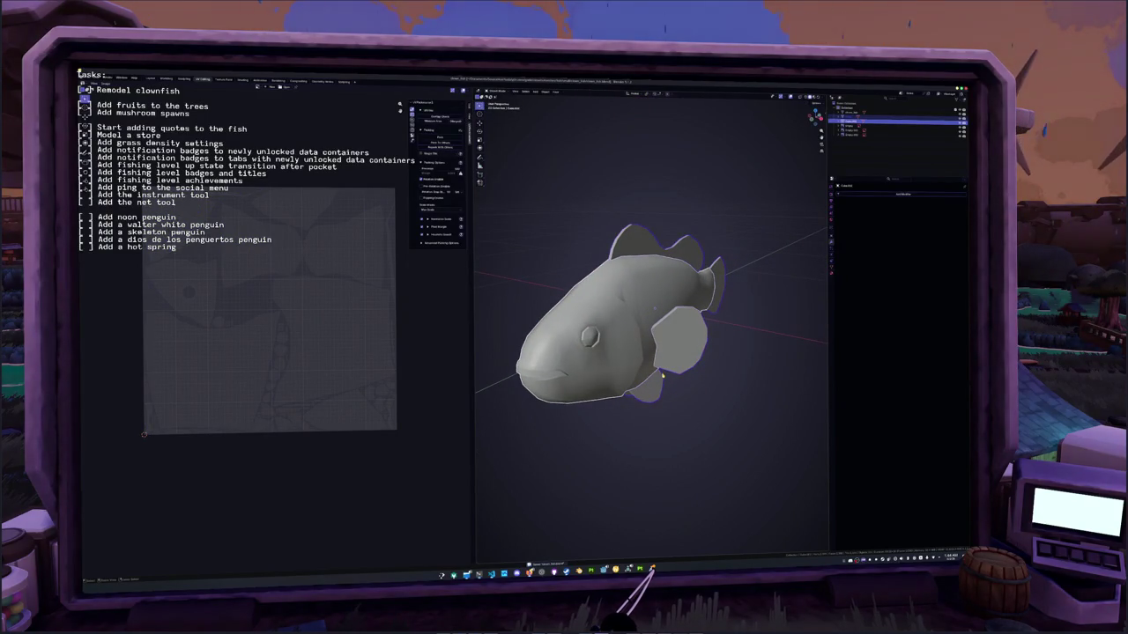
- Rename the fish object and delete the older second fish
click(853, 115)
scroll(662, 376, down, 3)
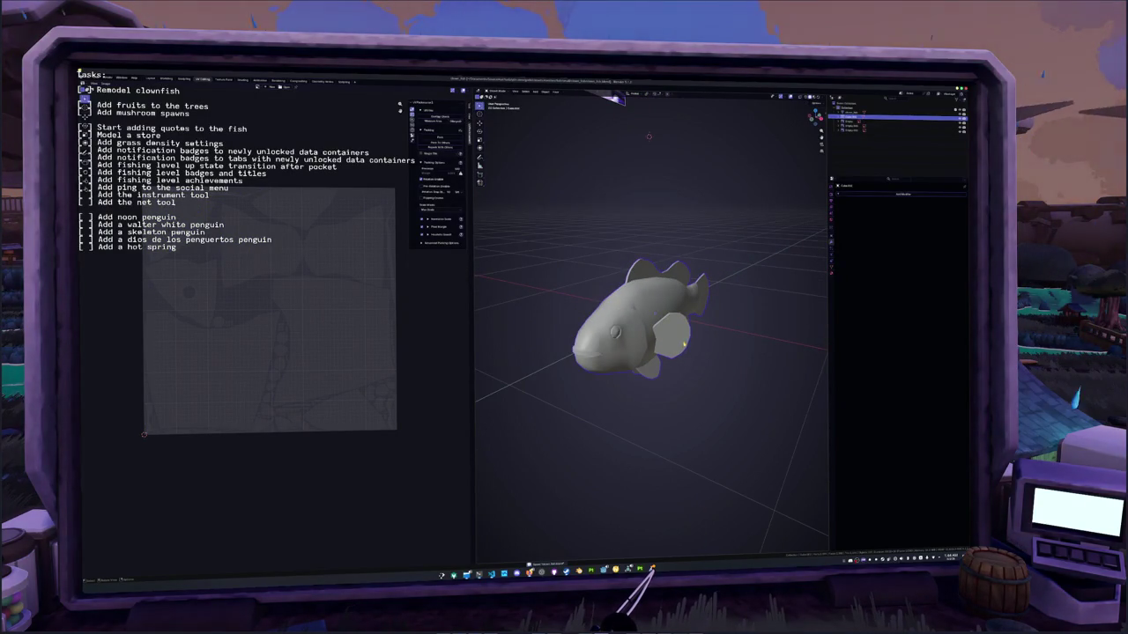
key(F2)
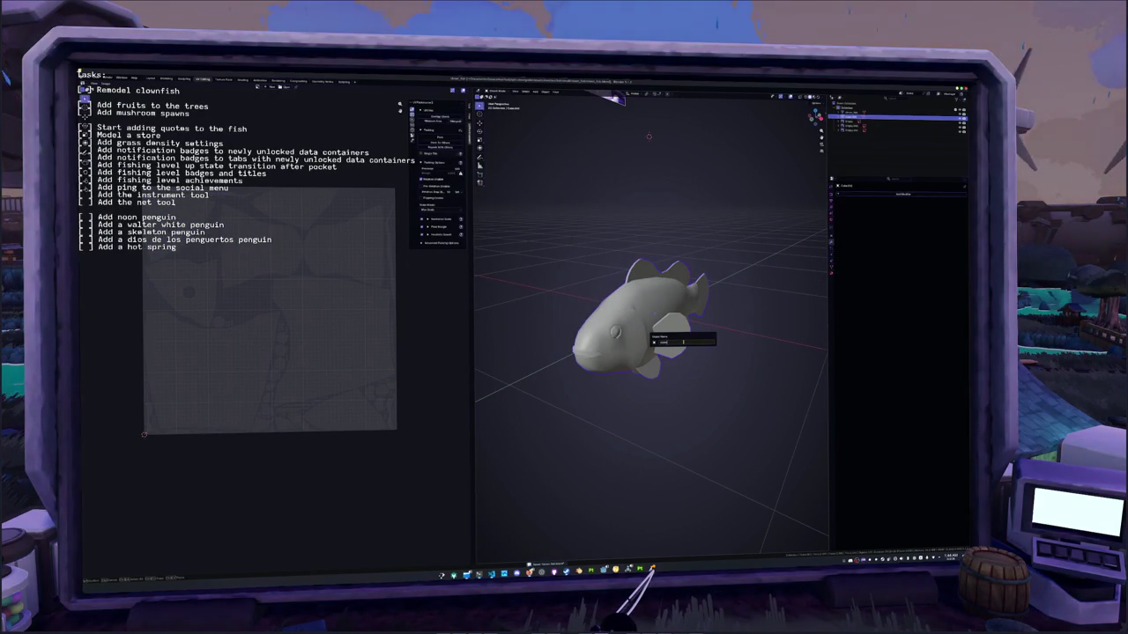
key(Return)
key(F2)
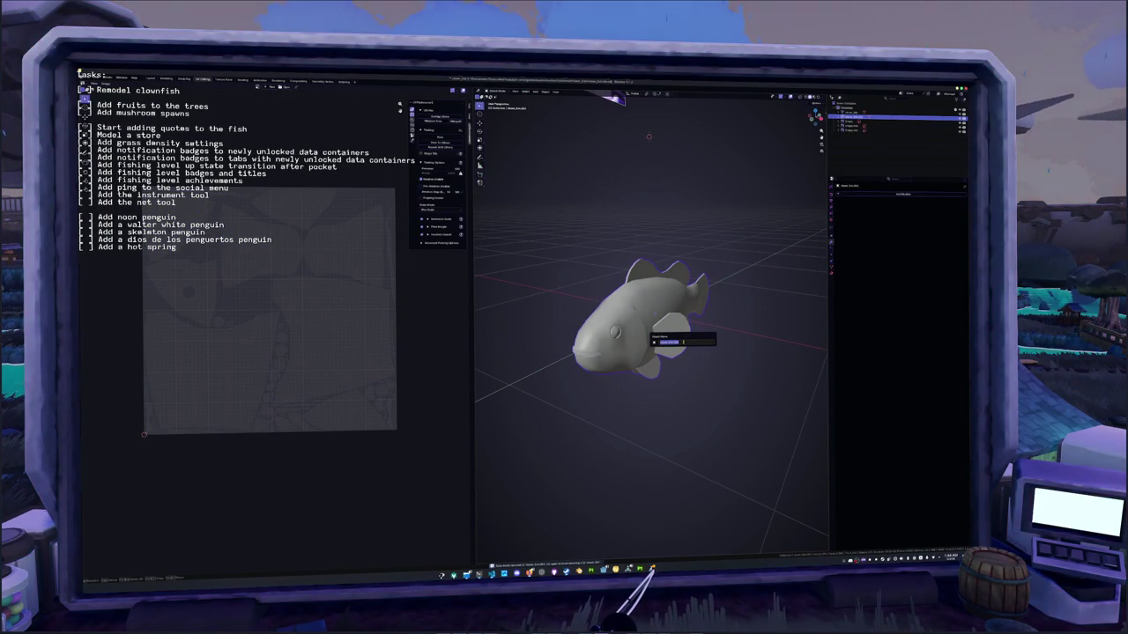
key(Return)
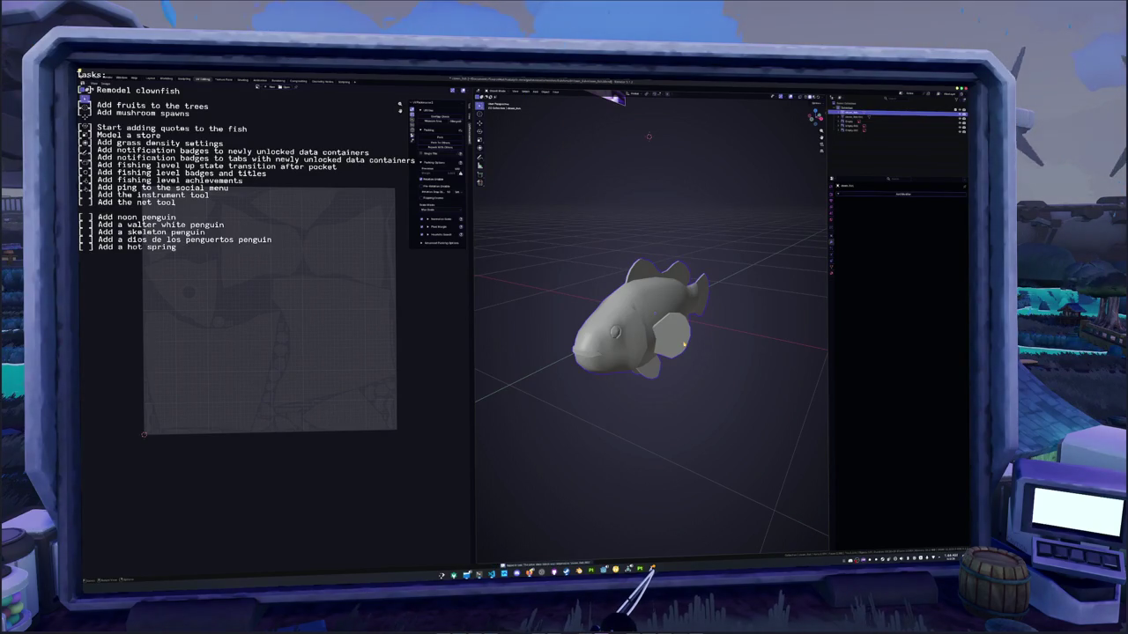
scroll(684, 346, down, 5)
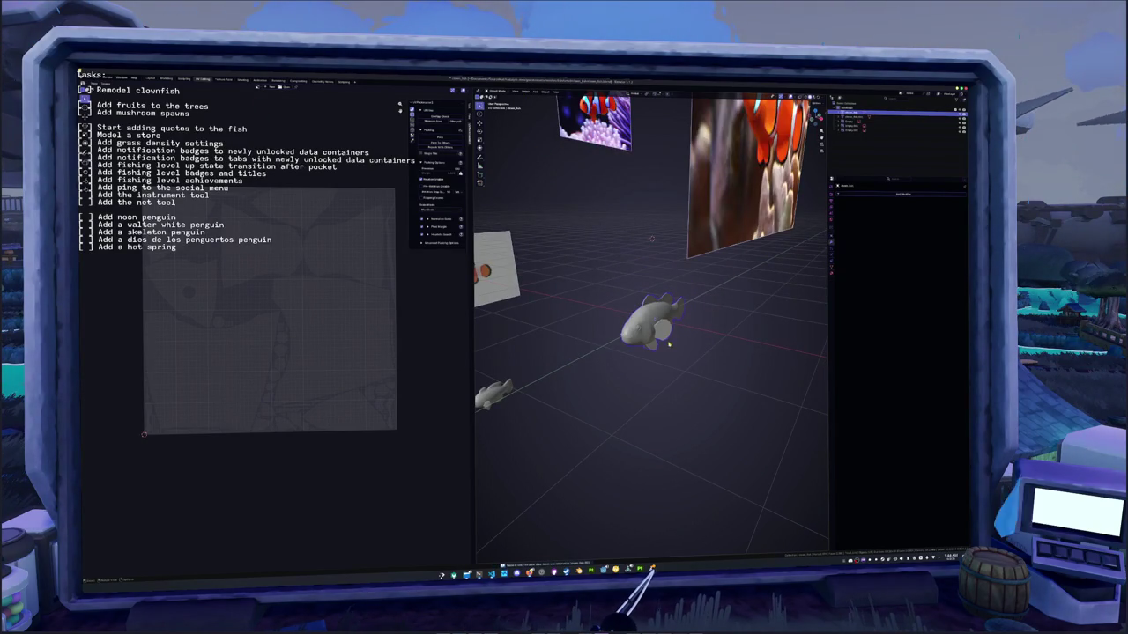
key(Delete)
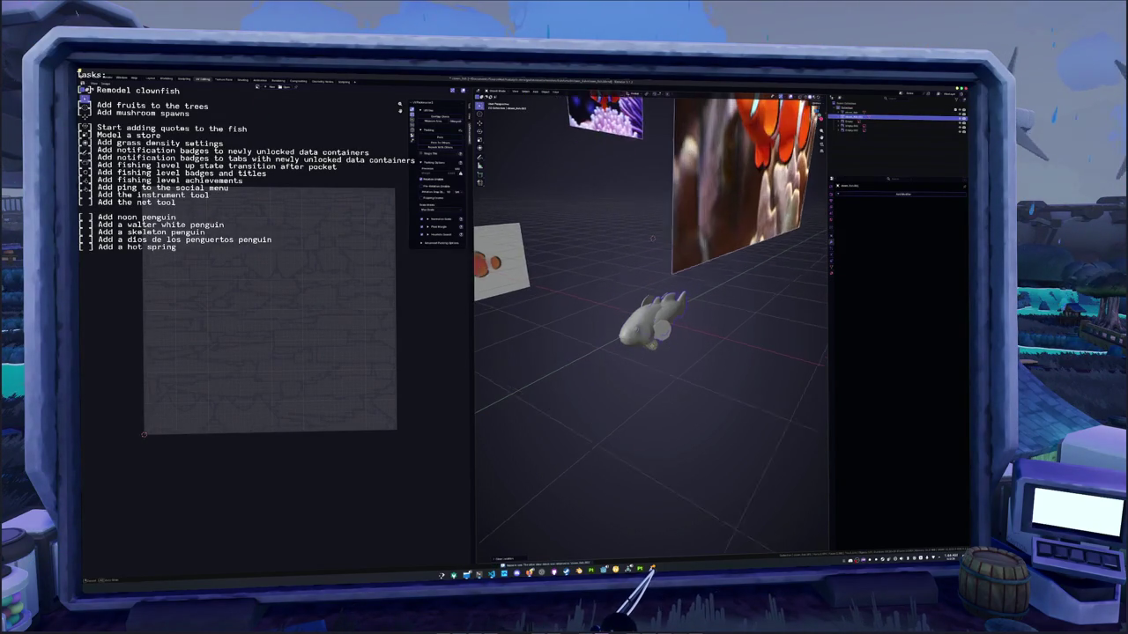
- In an X-ray side view, slide the fish along X onto the clownfish reference image
key(KP_8)
key(KP_3)
key(alt+z)
scroll(654, 317, up, 2)
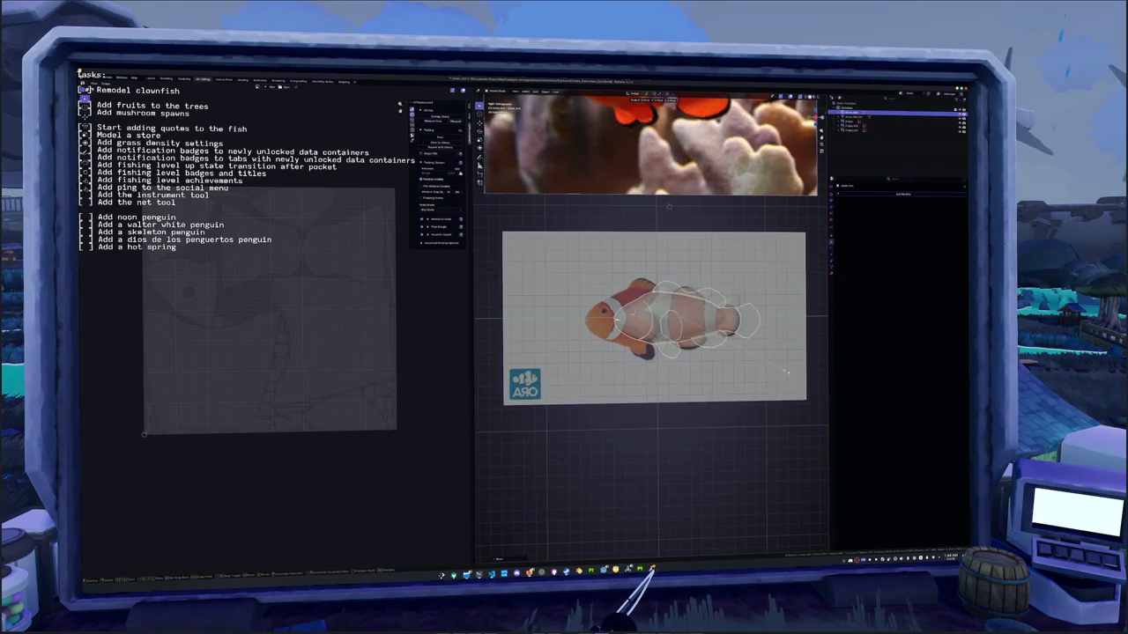
key(n)
shift+middle_drag(761, 201, 738, 282)
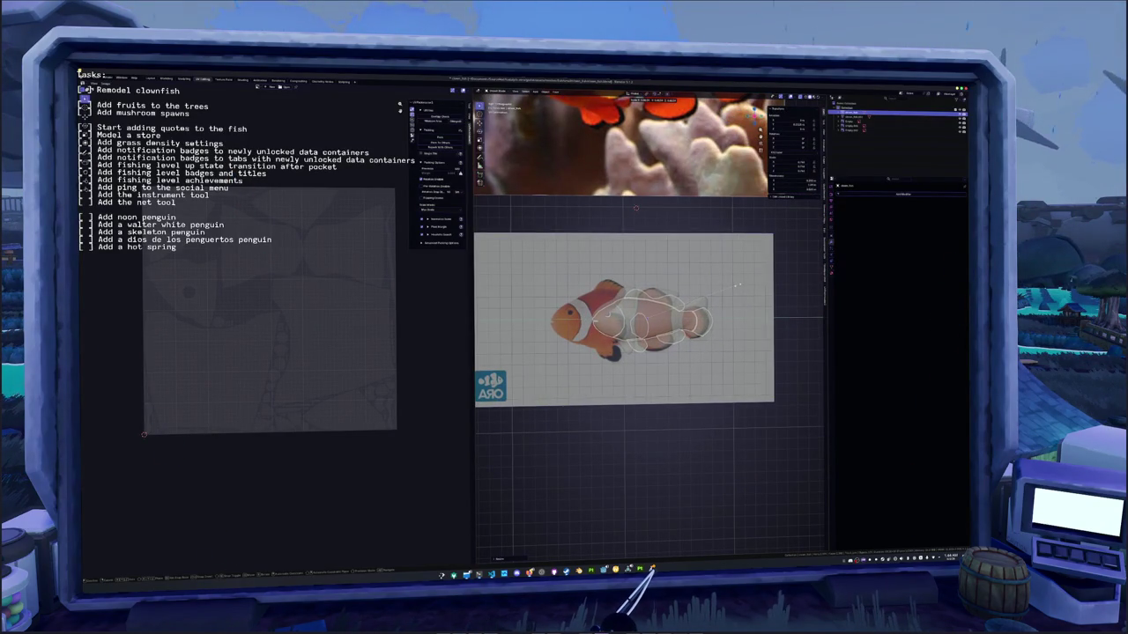
key(g)
key(x)
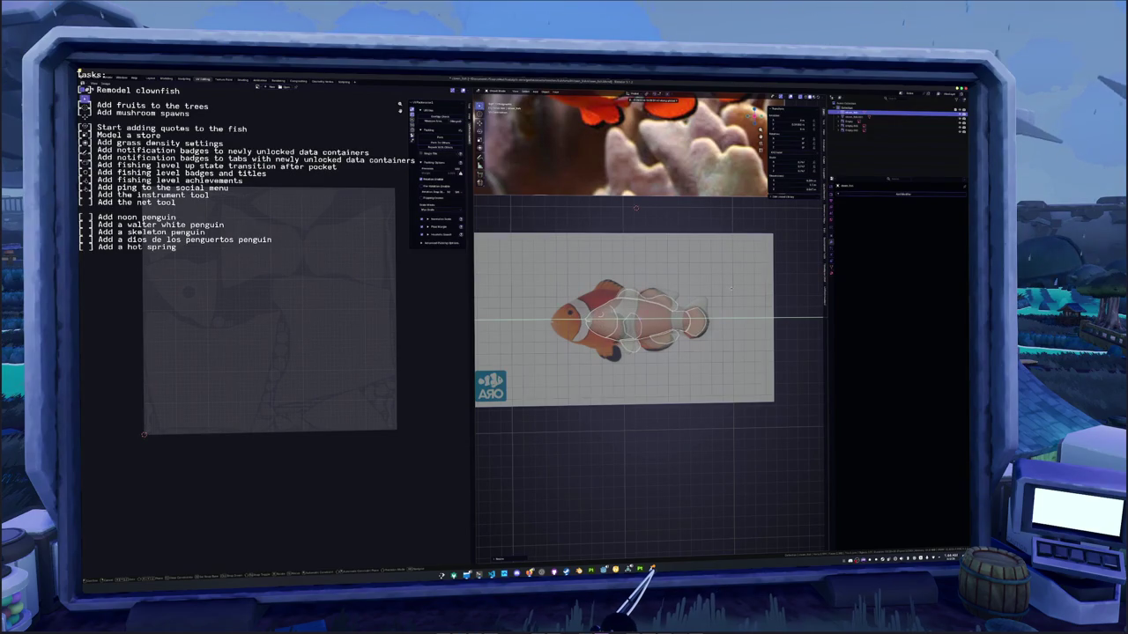
right_click(730, 287)
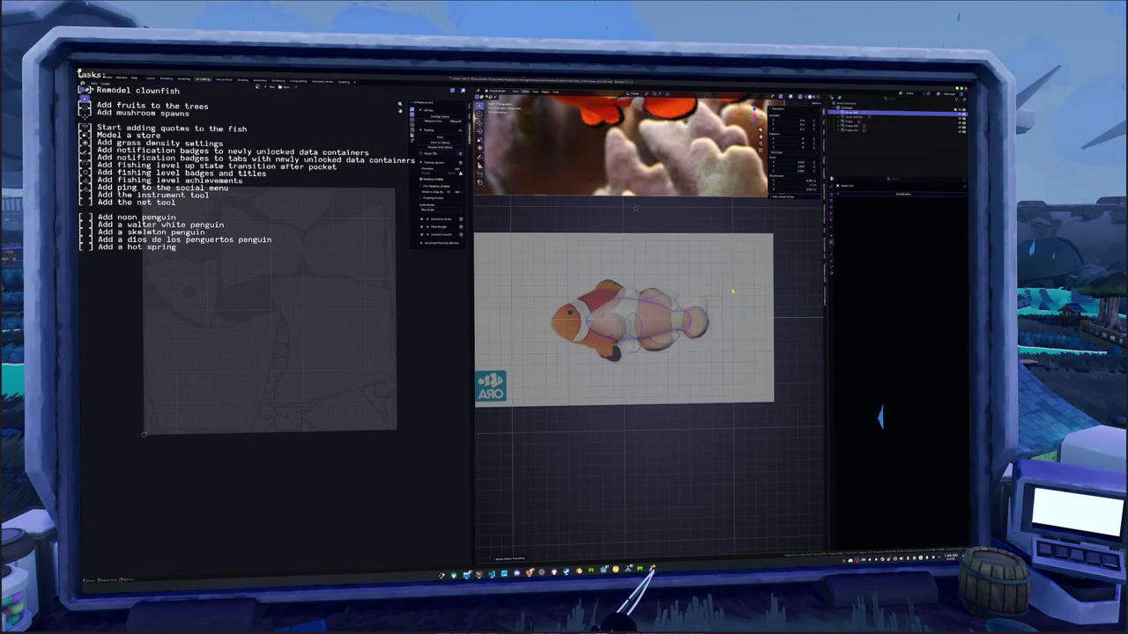
key(KP_5)
middle_drag(670, 291, 705, 324)
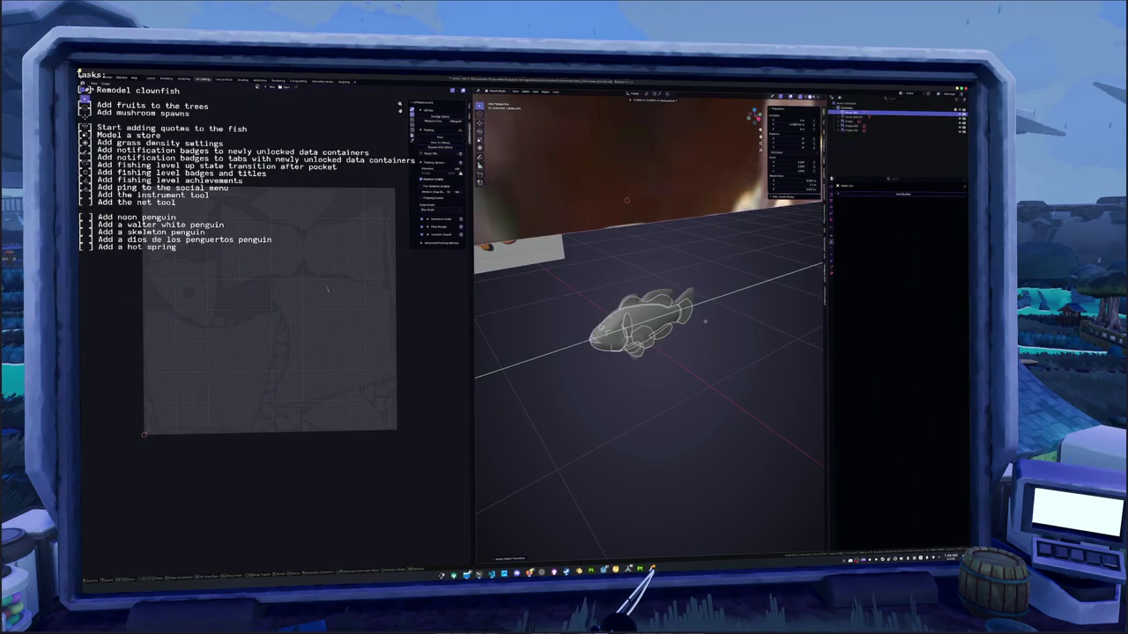
middle_drag(705, 324, 646, 293)
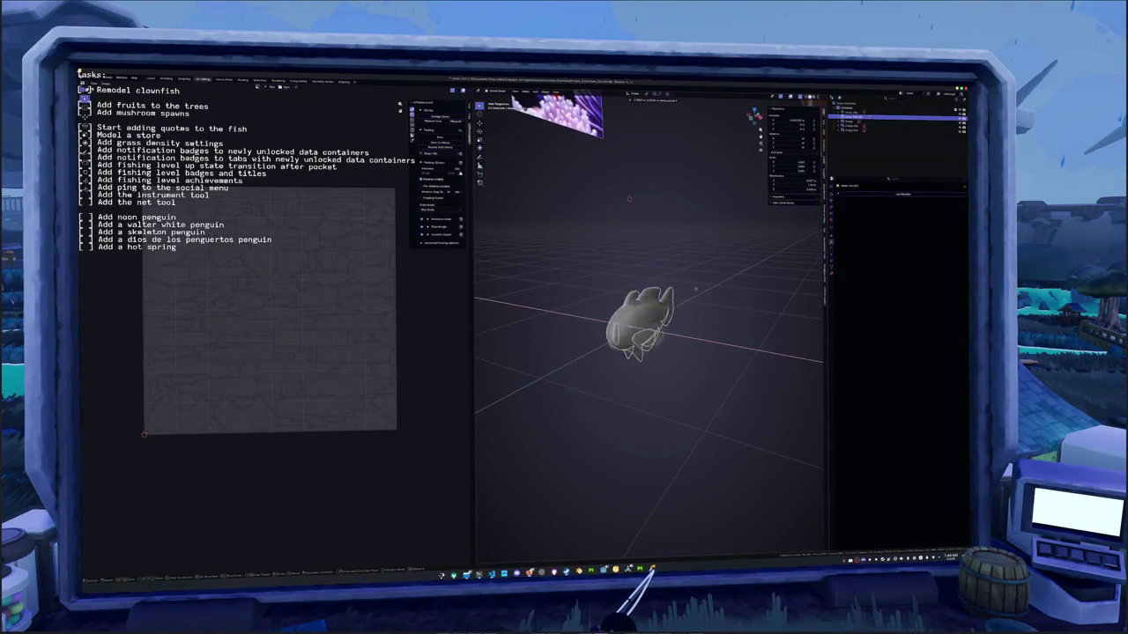
key(ctrl+1)
middle_drag(474, 289, 493, 291)
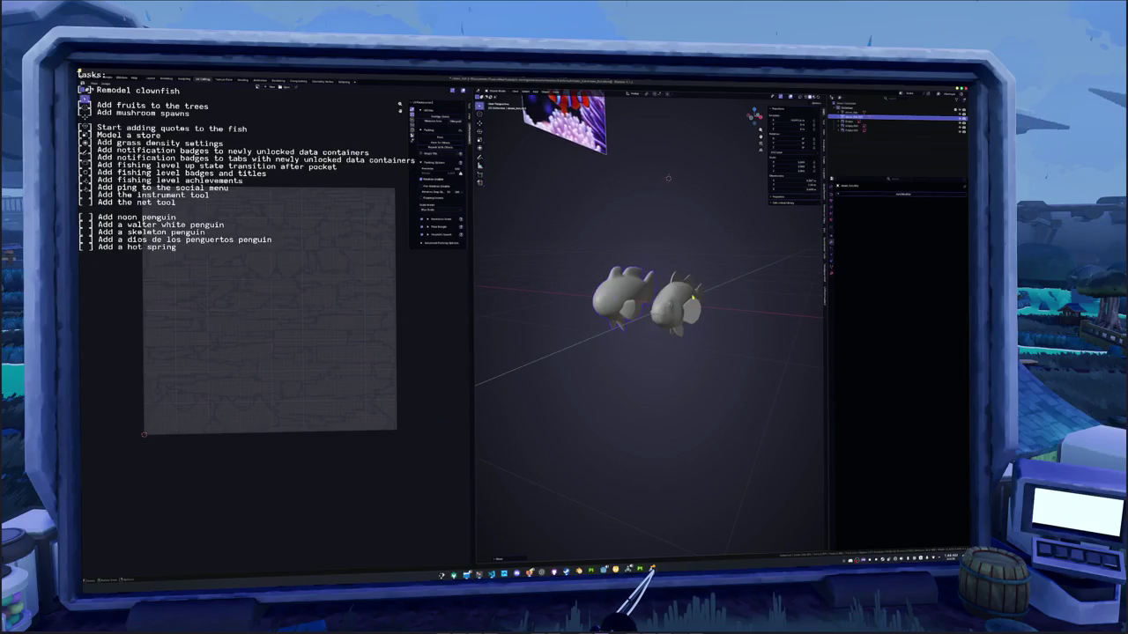
middle_drag(725, 303, 735, 315)
key(Tab)
mouse_move(567, 245)
mouse_down()
mouse_move(691, 315)
mouse_move(746, 363)
mouse_up()
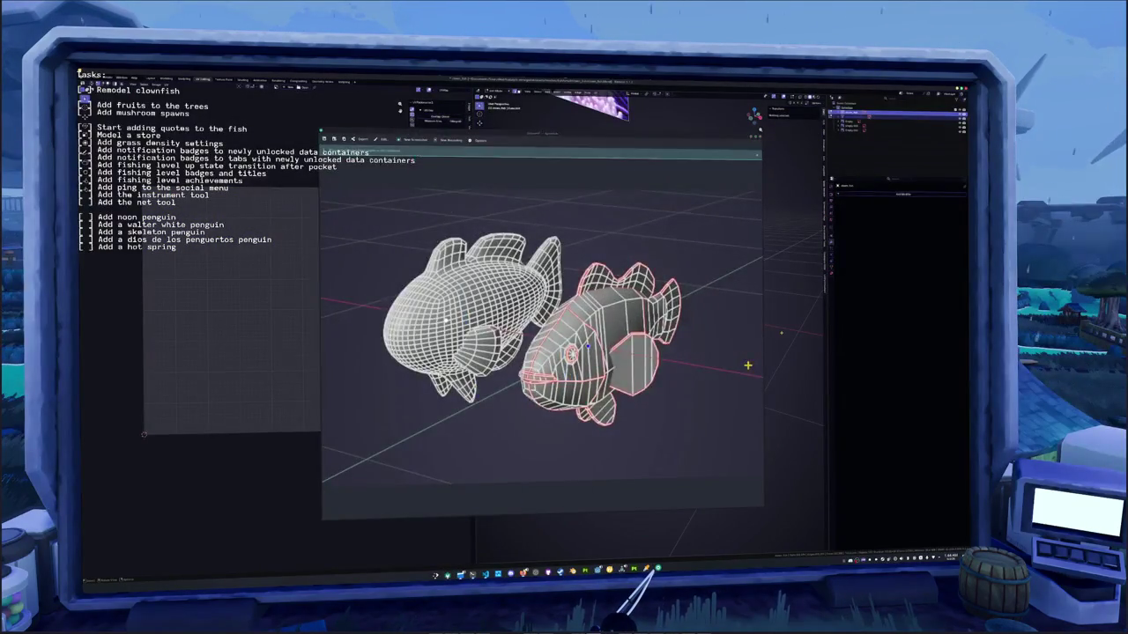
key(Tab)
click(747, 343)
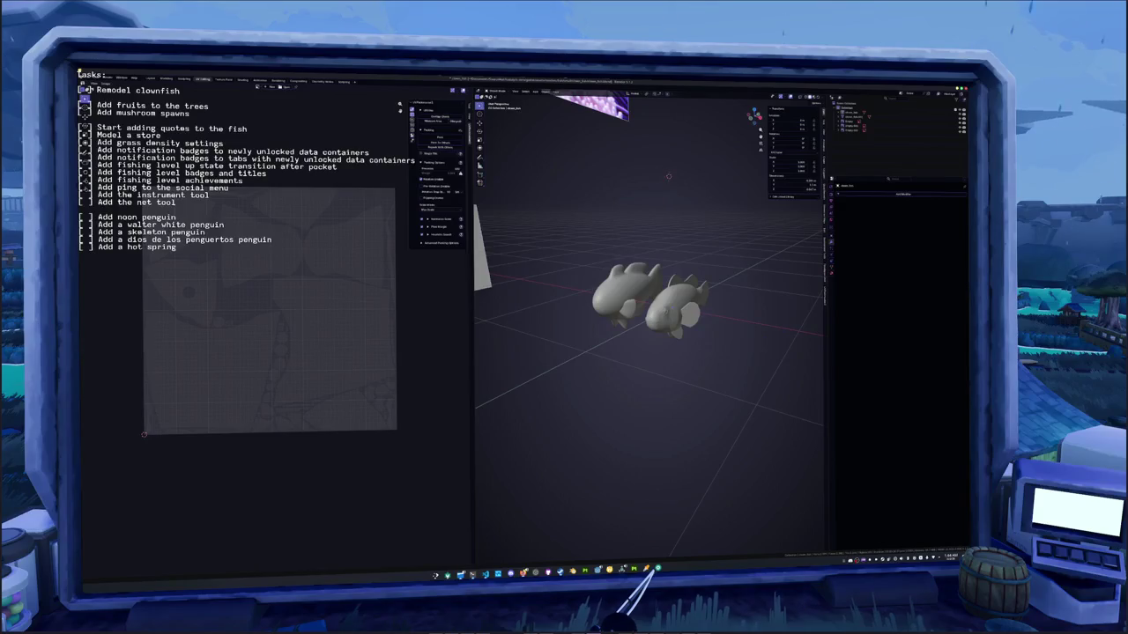
mouse_move(522, 574)
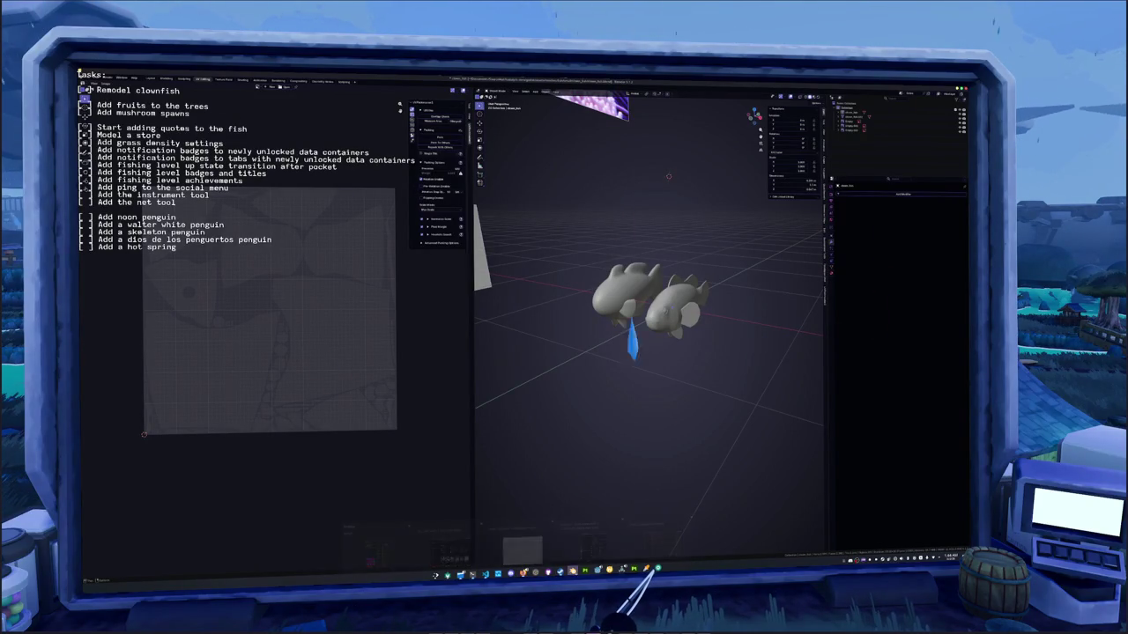
click(658, 569)
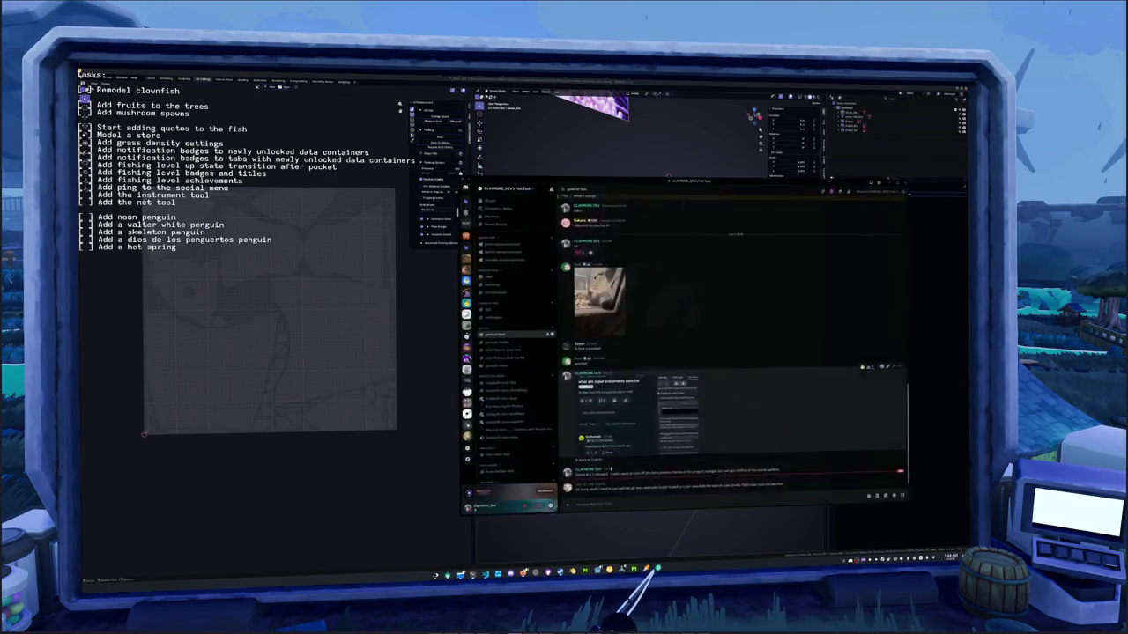
click(658, 569)
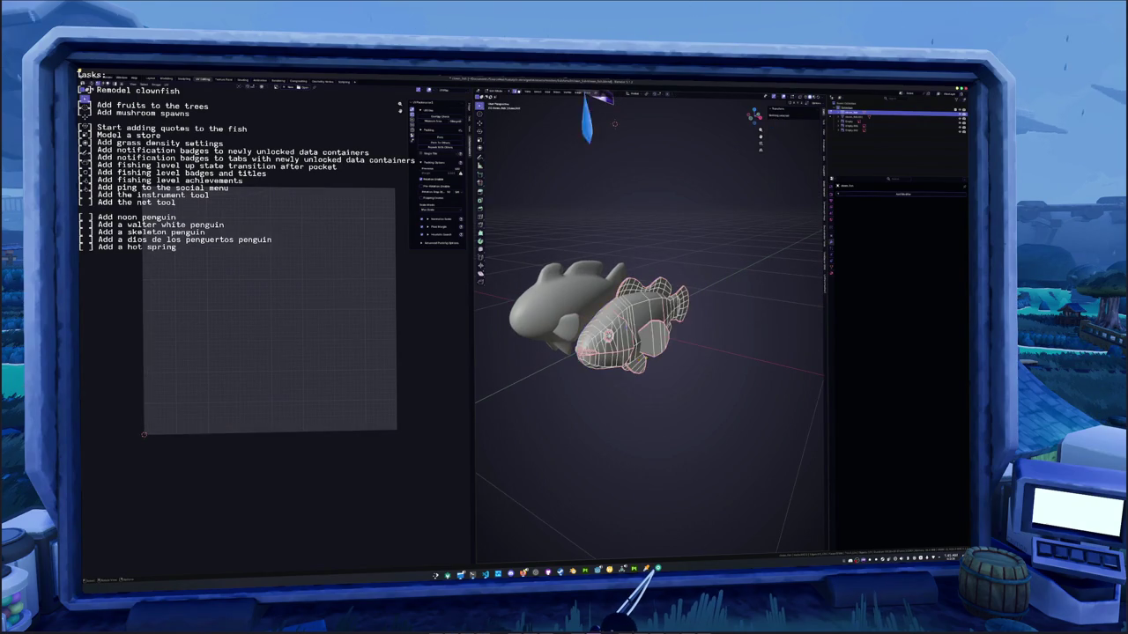
- Mark new seams on the chosen clownfish edges
key(a)
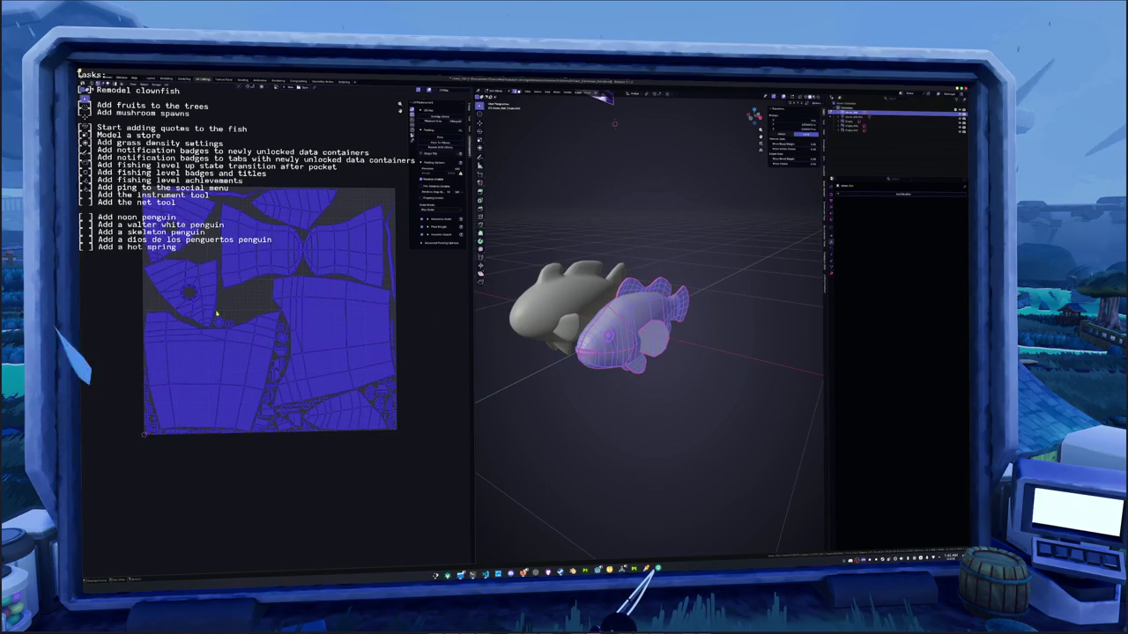
click(238, 304)
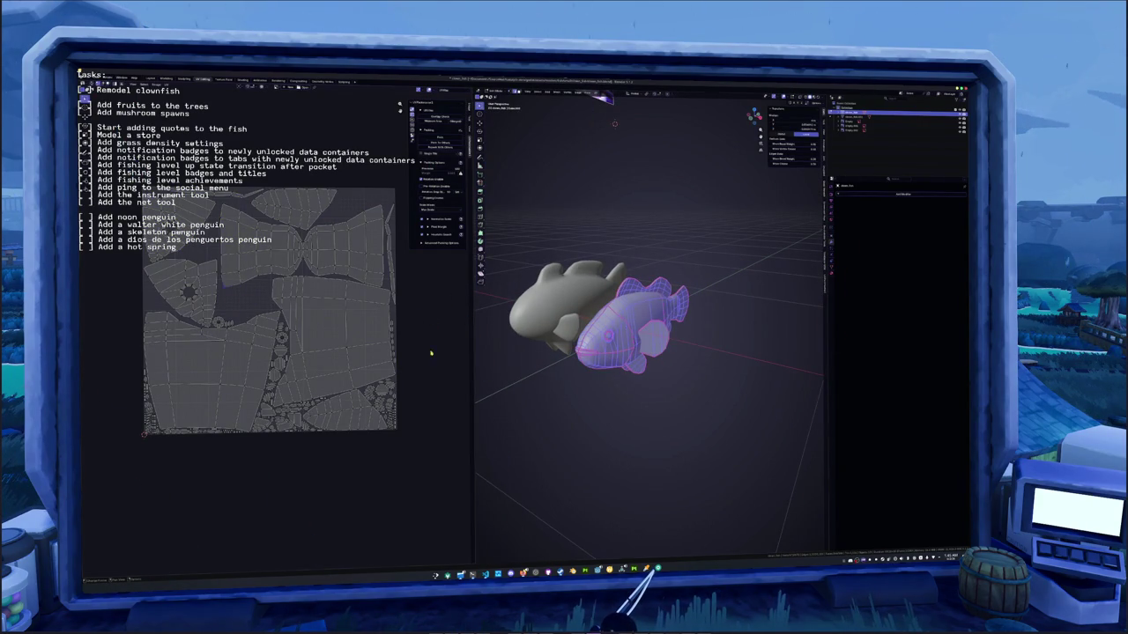
key(alt+a)
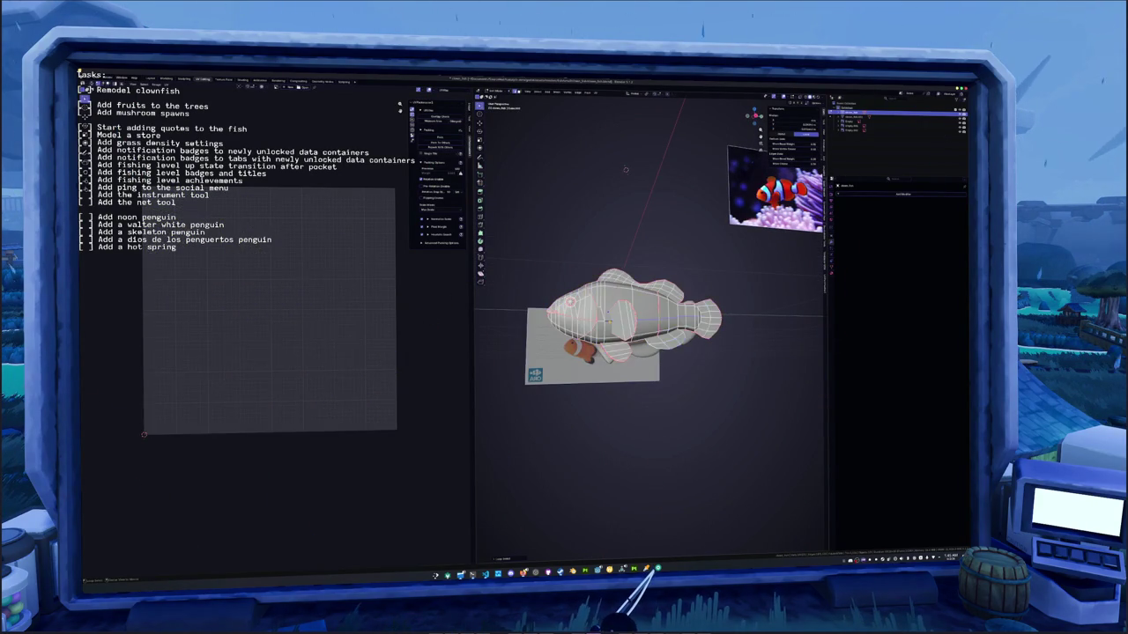
mouse_move(626, 169)
middle_down()
mouse_move(614, 109)
mouse_move(705, 114)
middle_up()
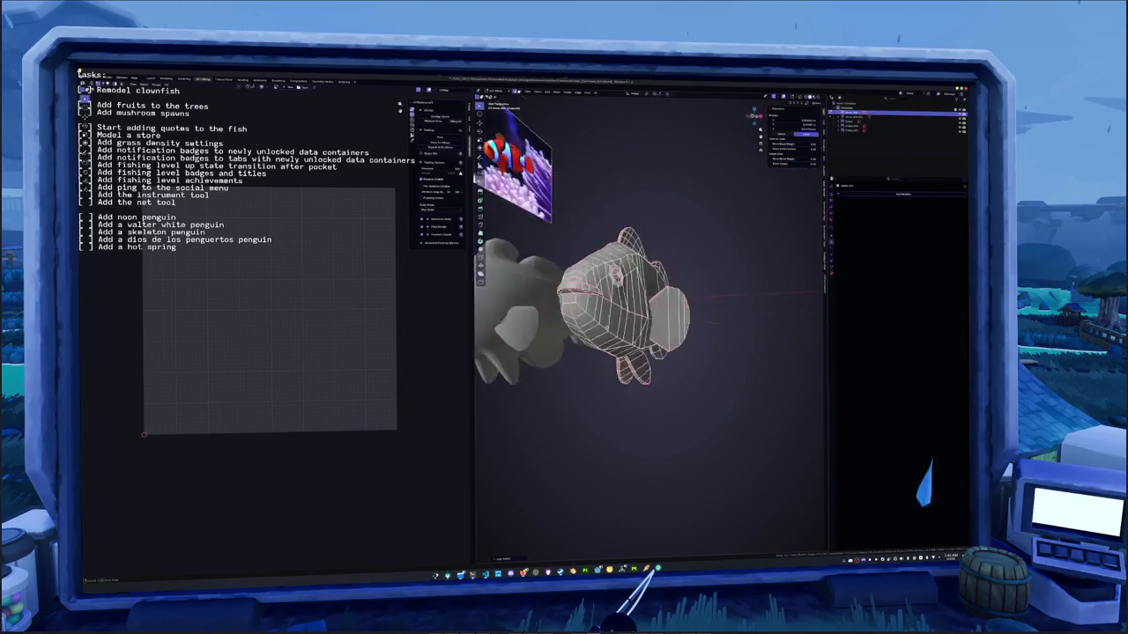
right_click(688, 384)
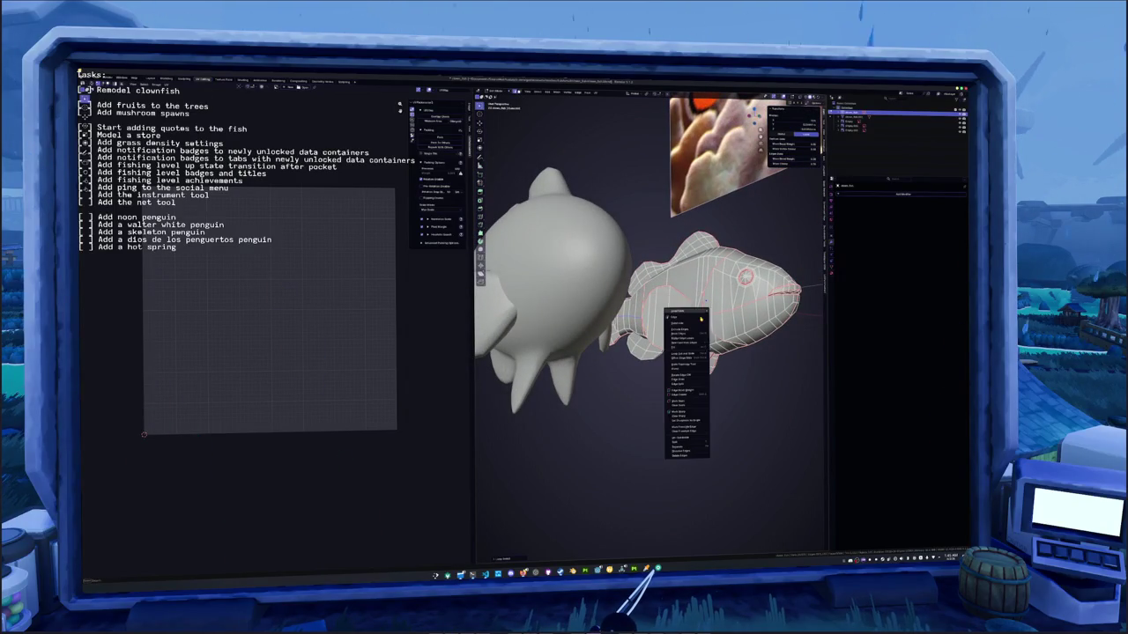
click(687, 405)
- Unwrap the whole clownfish body, pack its UV islands, and return to Object Mode
middle_drag(687, 384, 600, 101)
key(a)
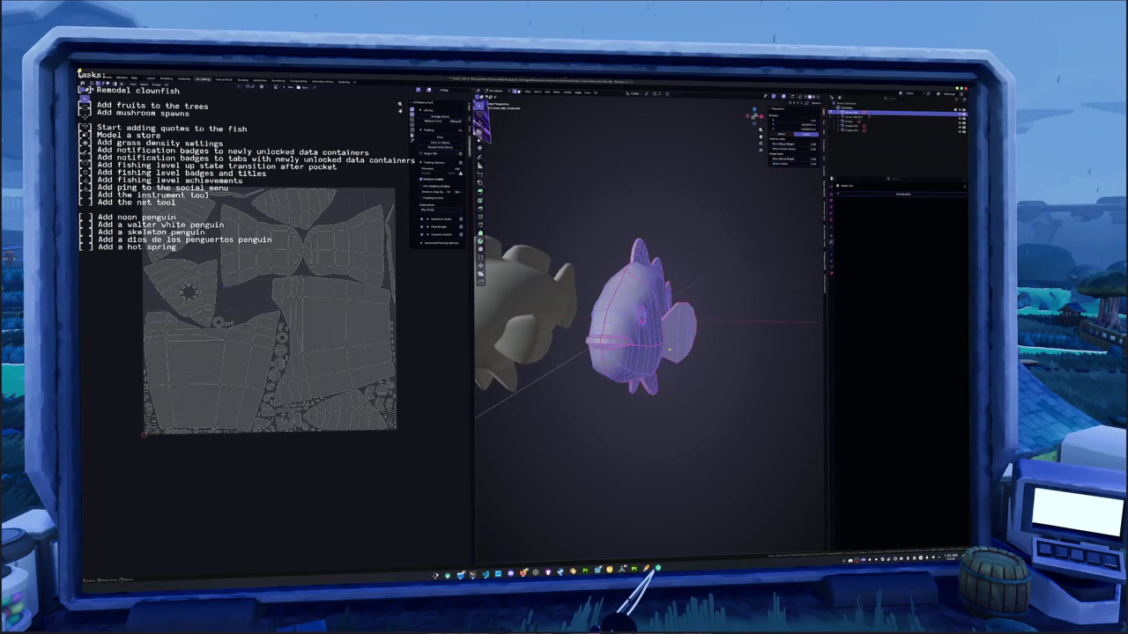
key(alt+a)
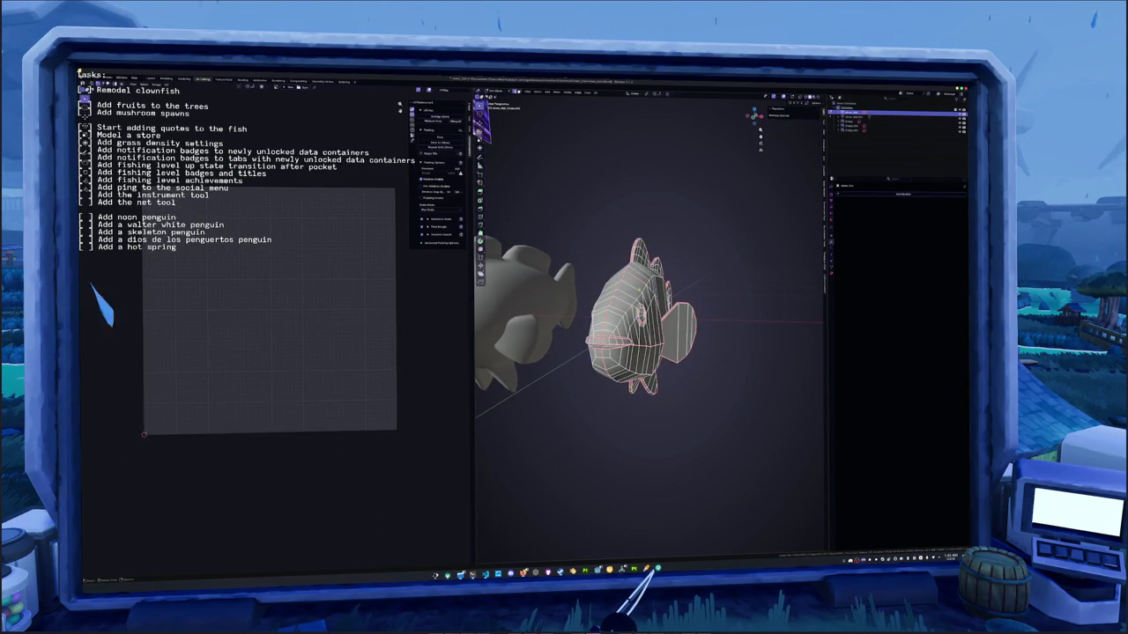
key(l)
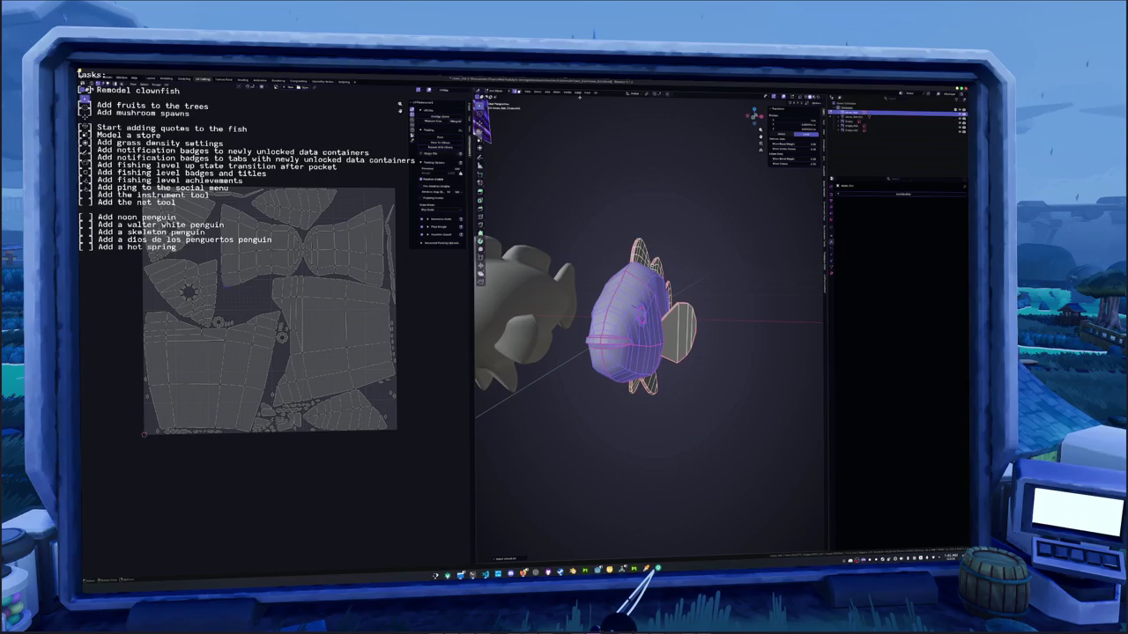
click(596, 92)
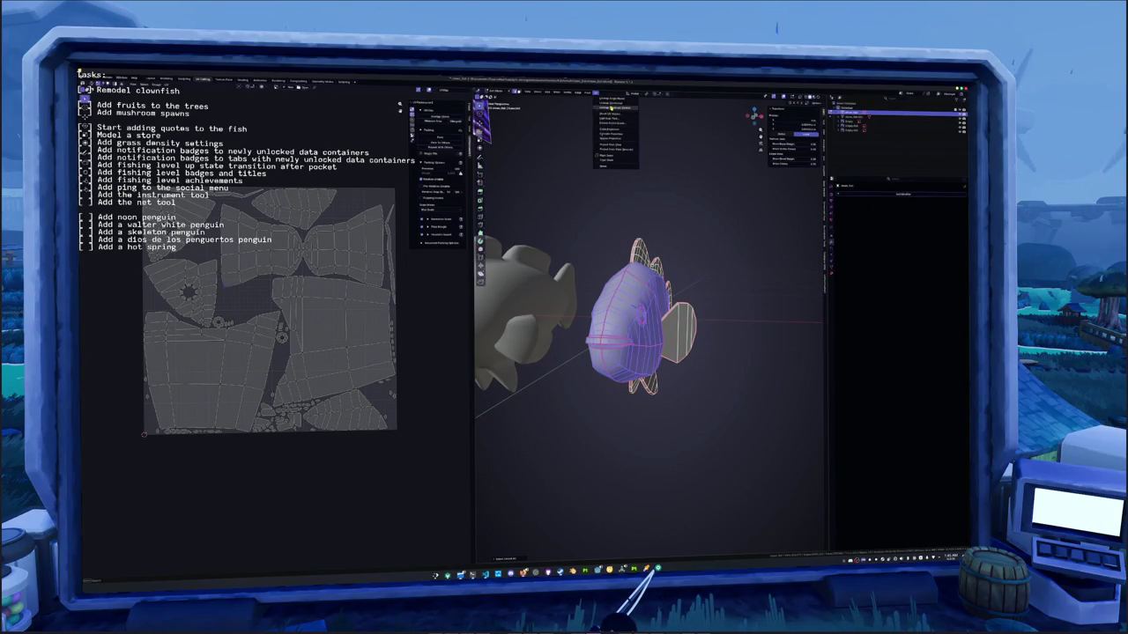
click(611, 106)
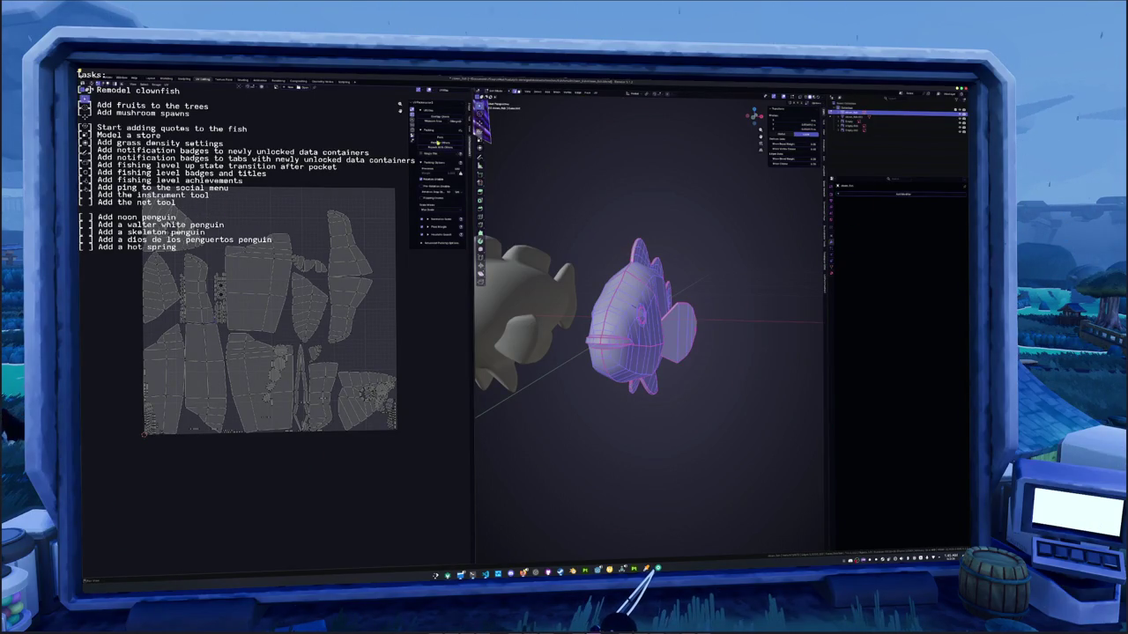
click(437, 139)
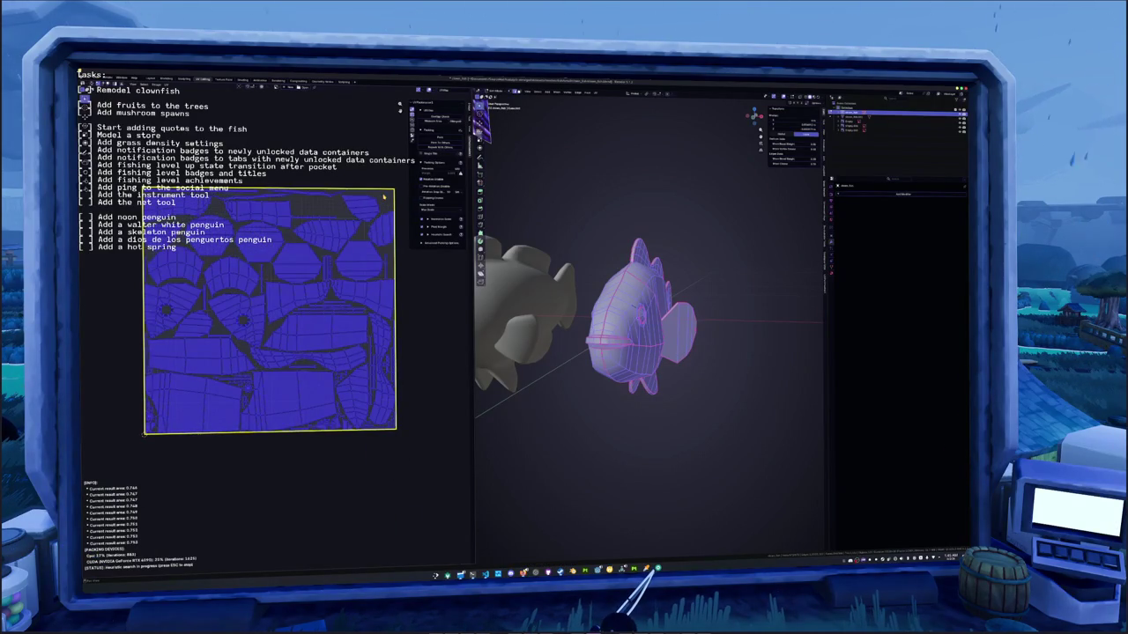
key(Escape)
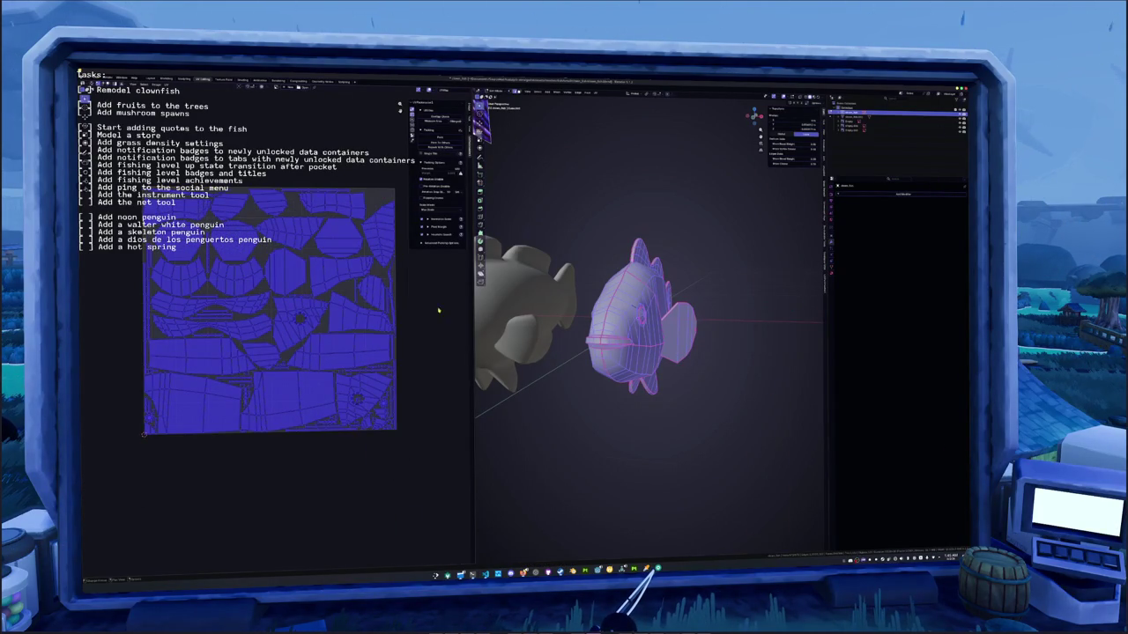
key(Tab)
middle_drag(609, 306, 625, 316)
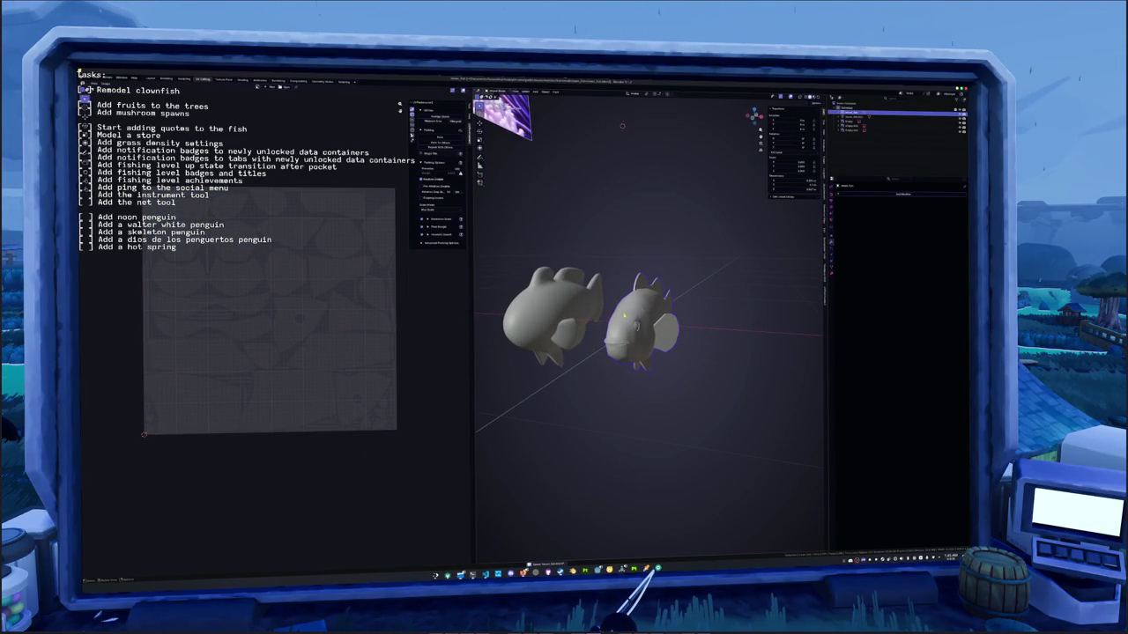
- Add a new modifier to the clownfish from the Modifiers panel
click(830, 274)
click(839, 212)
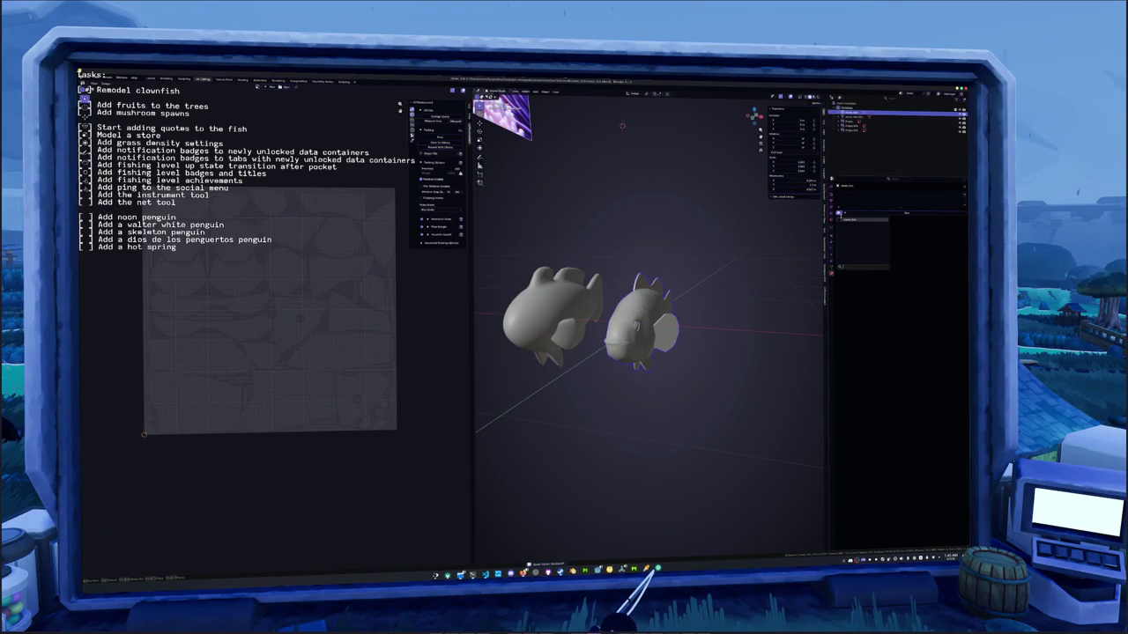
click(848, 220)
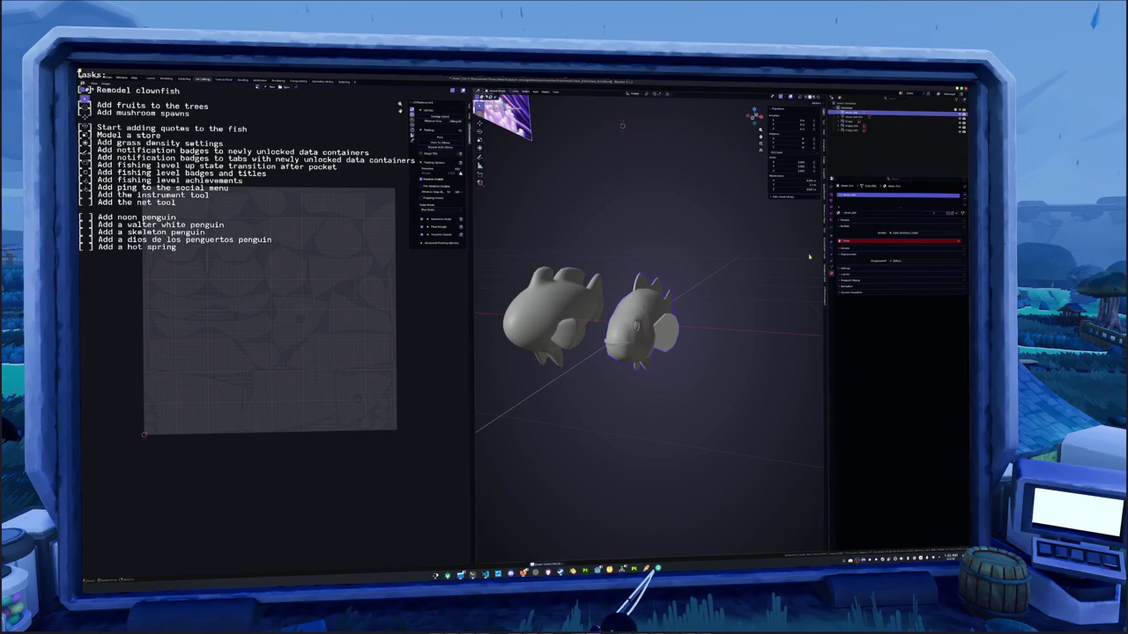
- Add a new color attribute in the mesh data, then switch to the Shading workspace
click(832, 267)
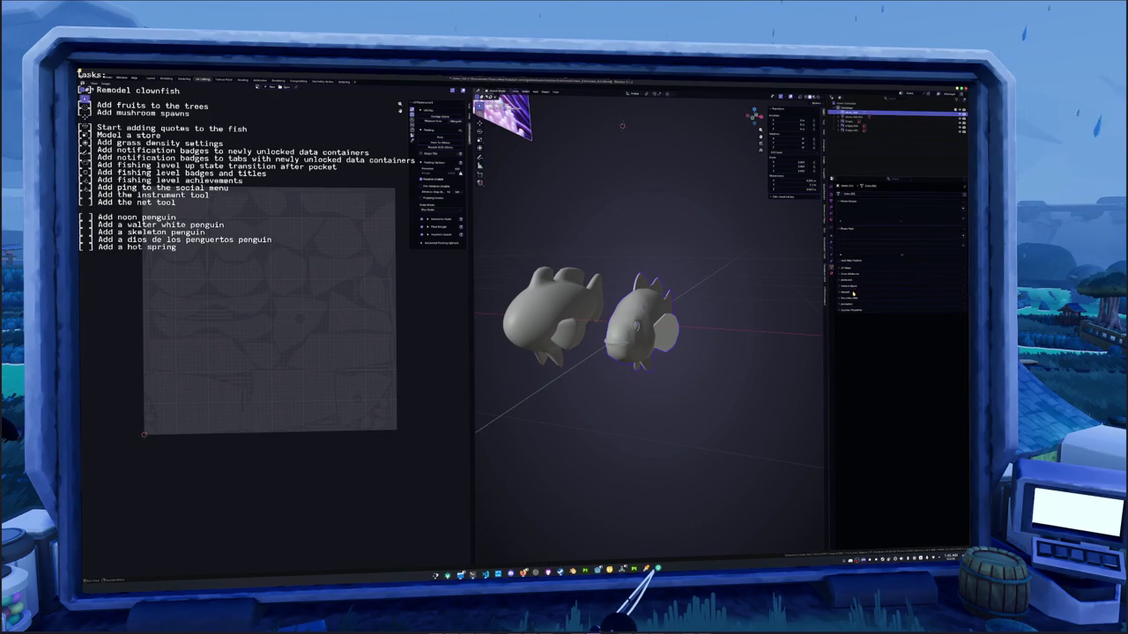
click(850, 288)
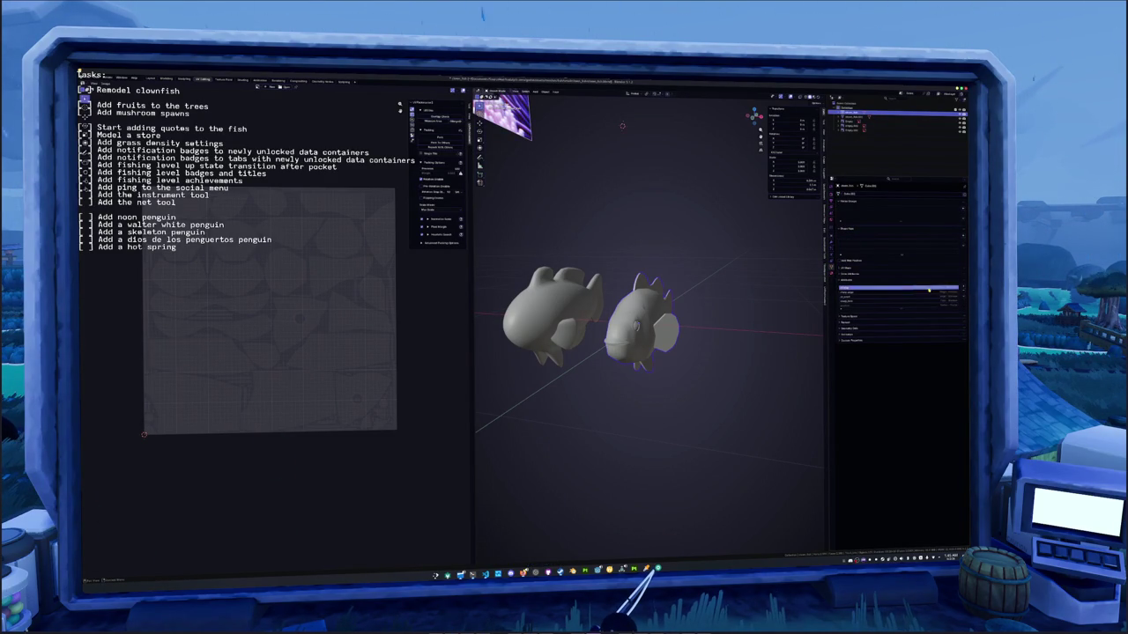
click(908, 274)
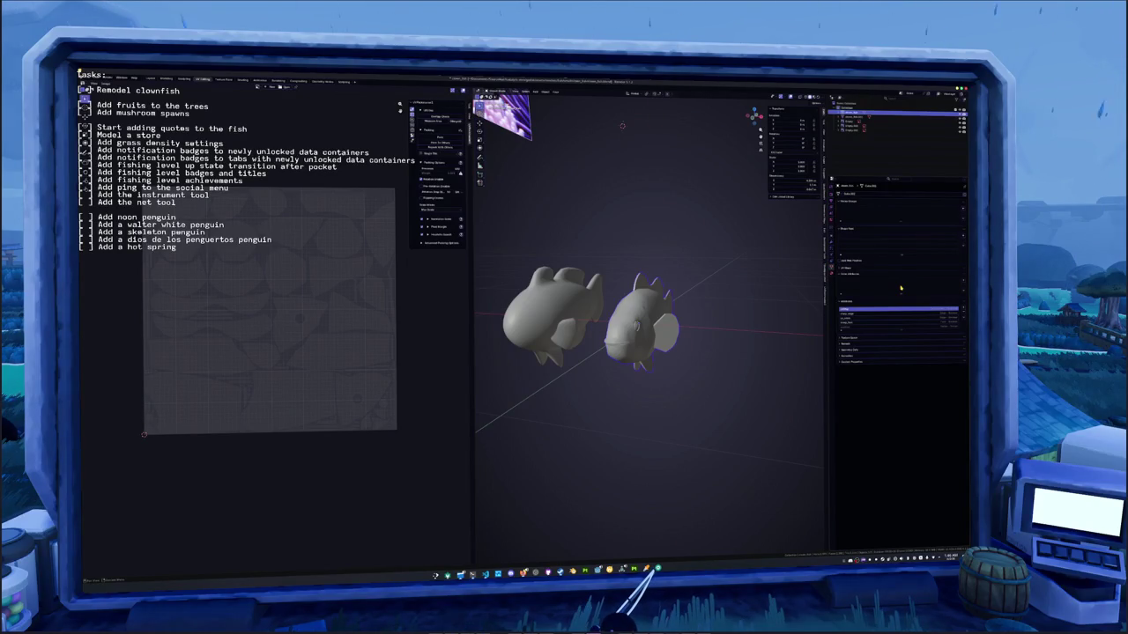
click(963, 283)
click(950, 305)
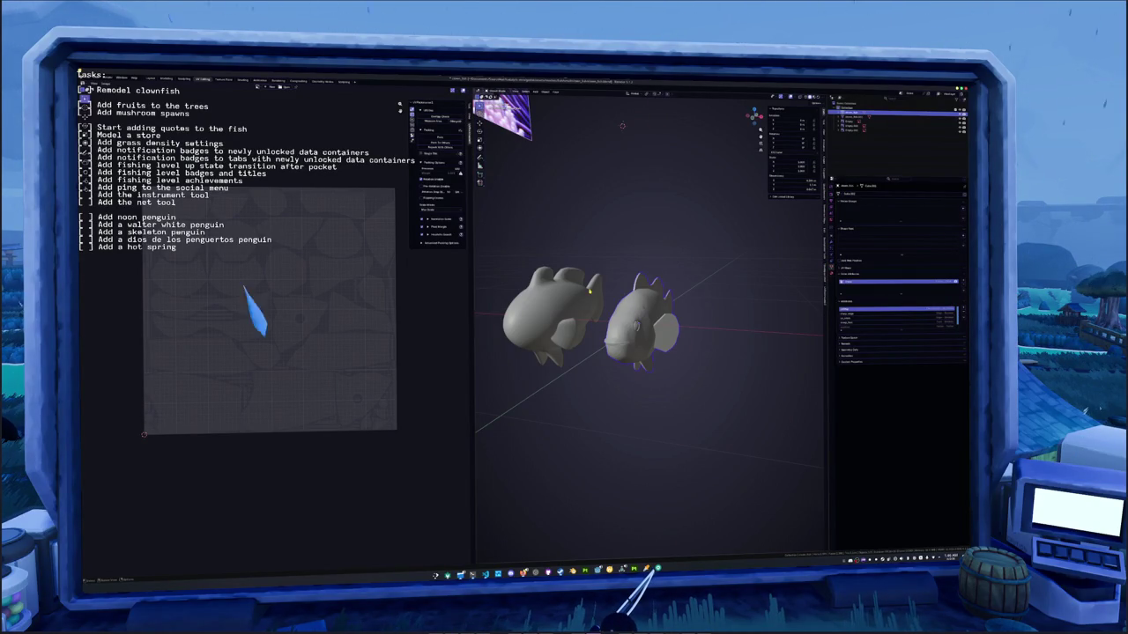
click(241, 80)
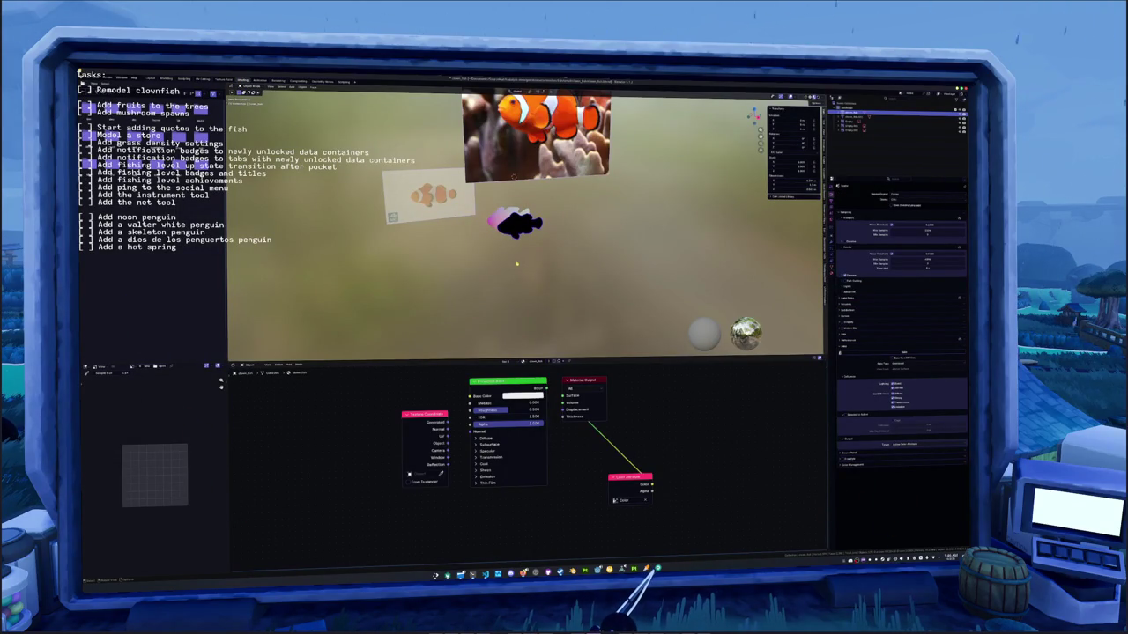
- Apply all transforms to the fish object
scroll(515, 264, up, 3)
scroll(515, 289, up, 2)
middle_drag(515, 289, 499, 263)
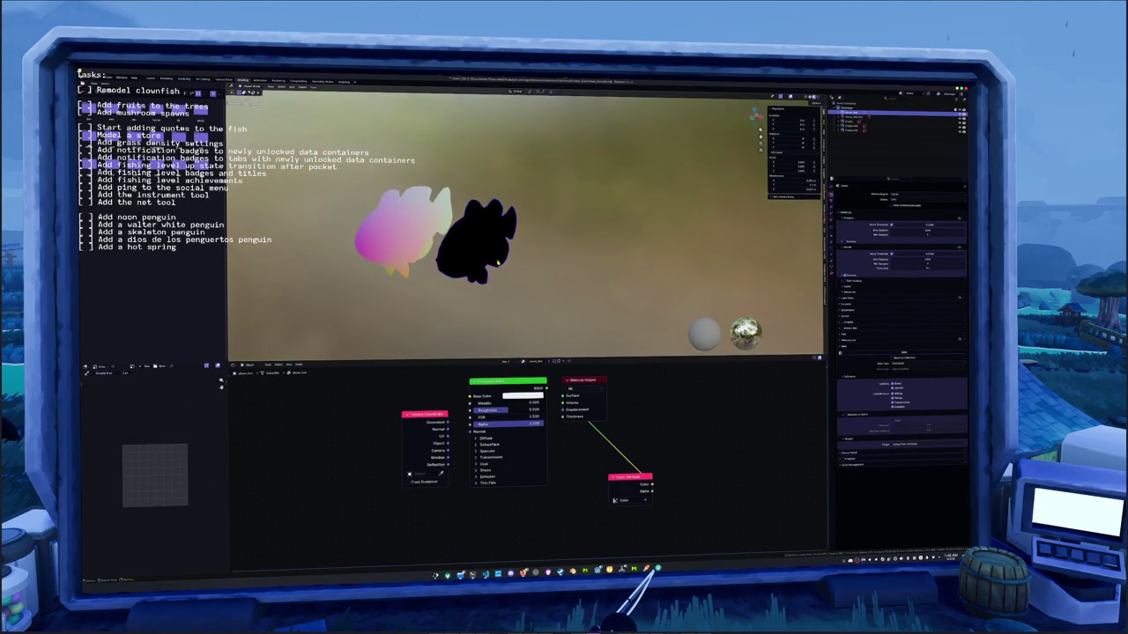
key(ctrl+z)
key(ctrl+a)
click(515, 264)
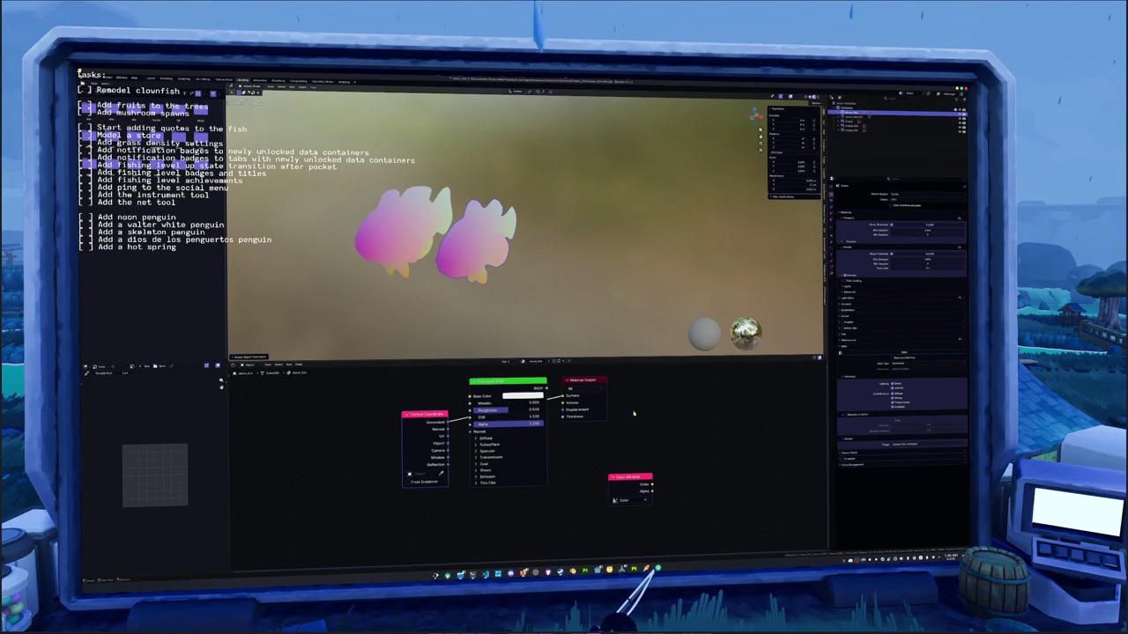
- Link Color Attribute Color to the Material Output Surface, reapply transforms, and open FBX export
ctrl+shift+click(631, 481)
drag(586, 379, 697, 432)
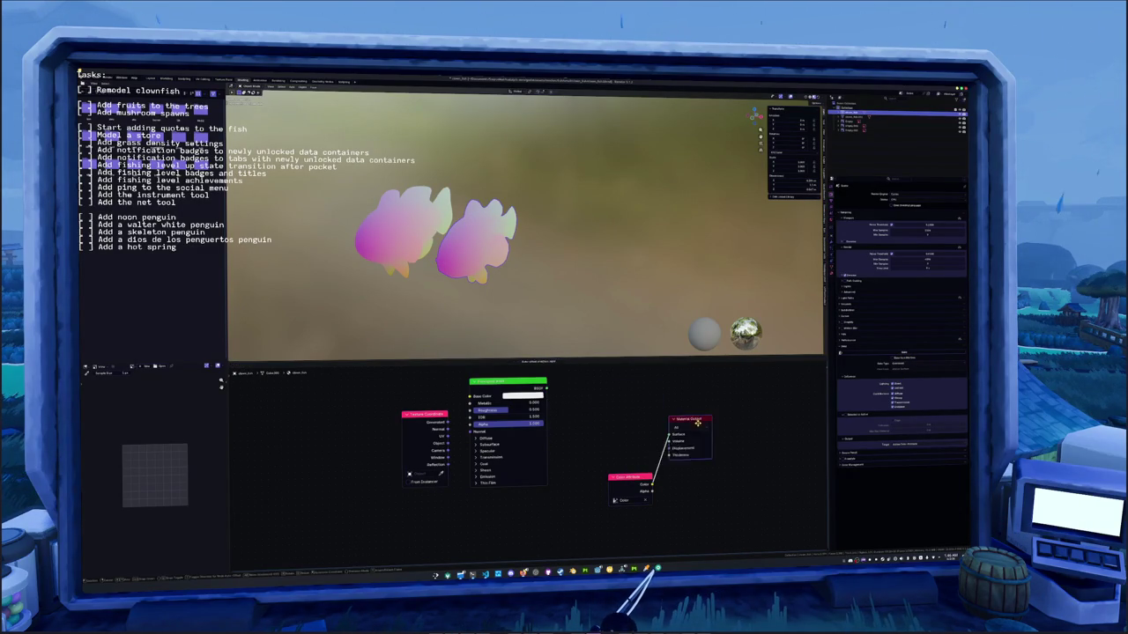
key(ctrl+a)
click(480, 263)
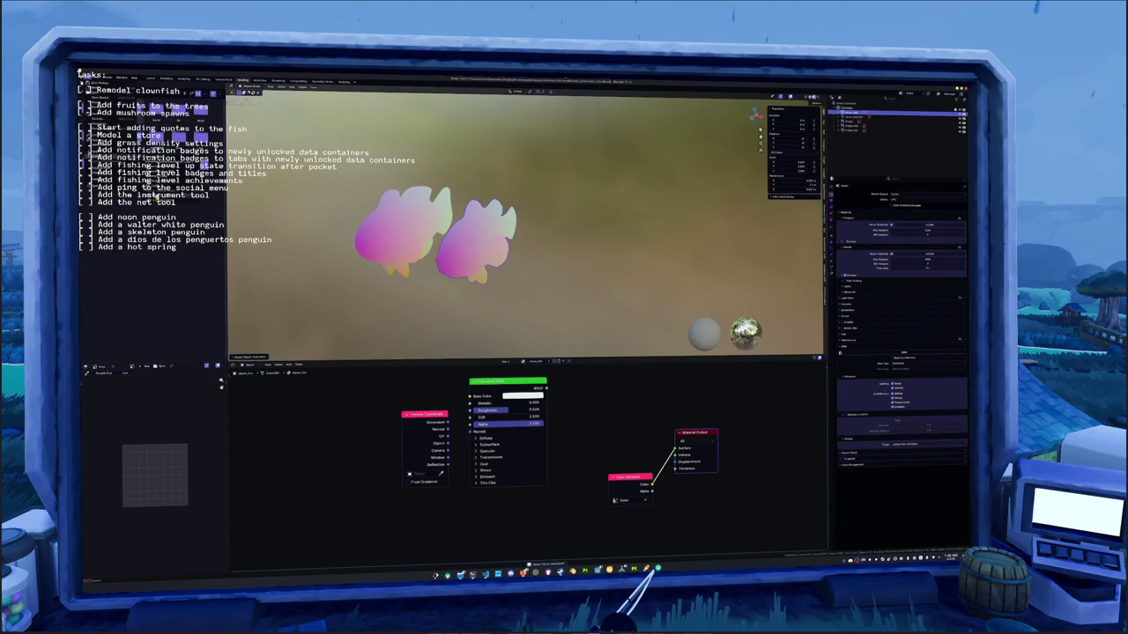
click(115, 132)
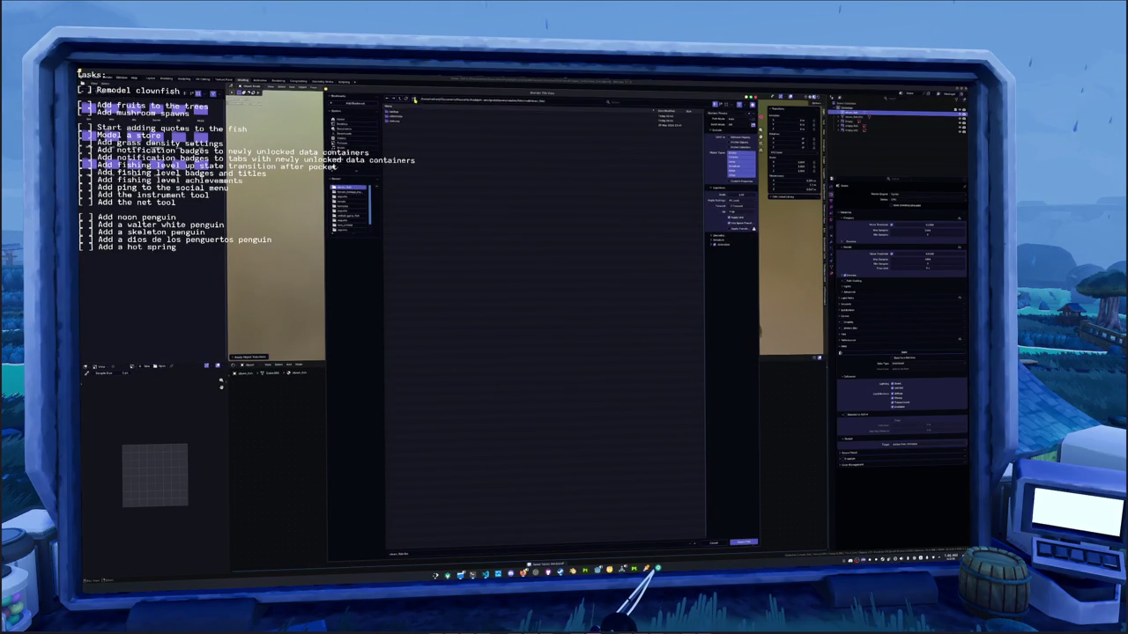
- Export the clownfish FBX to the project folder under a new name, deleting the old file
double_click(396, 118)
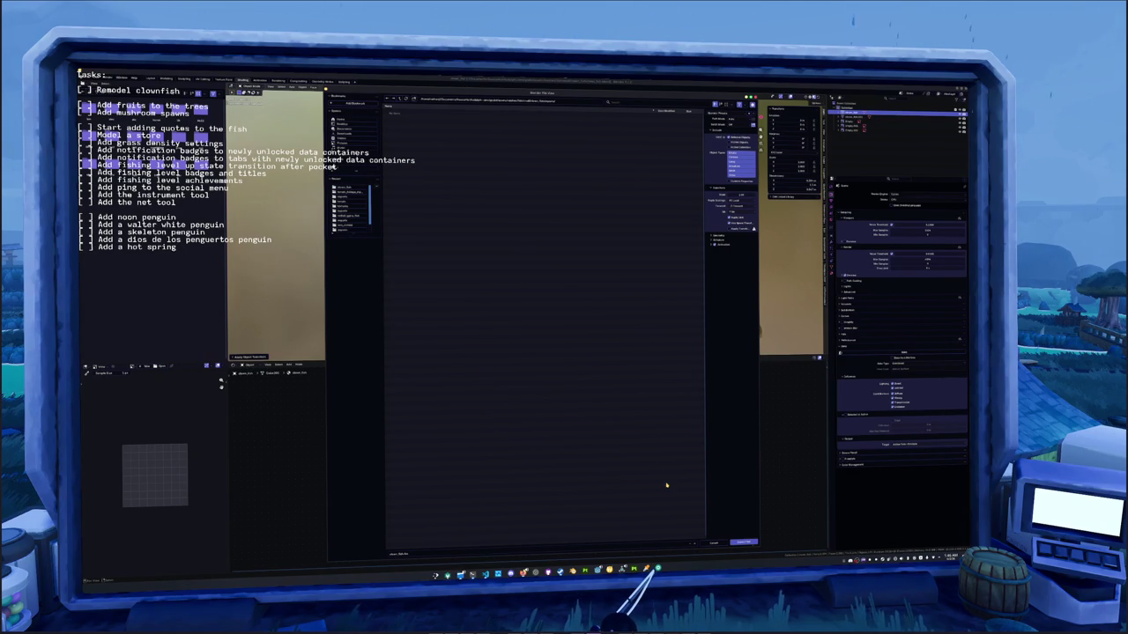
click(744, 542)
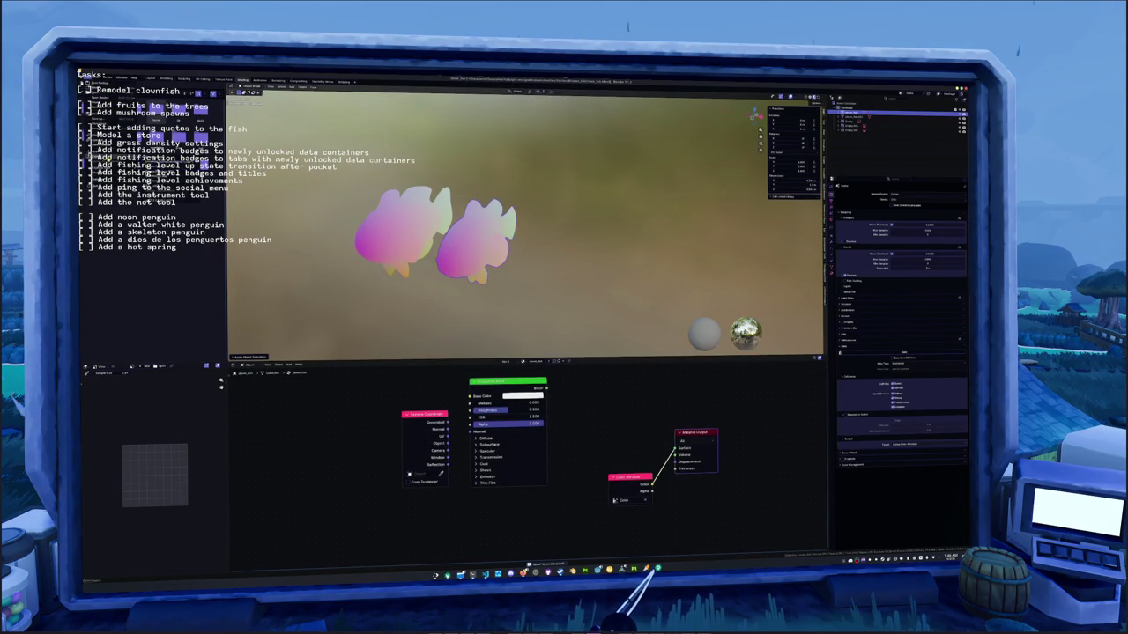
key(shift+F1)
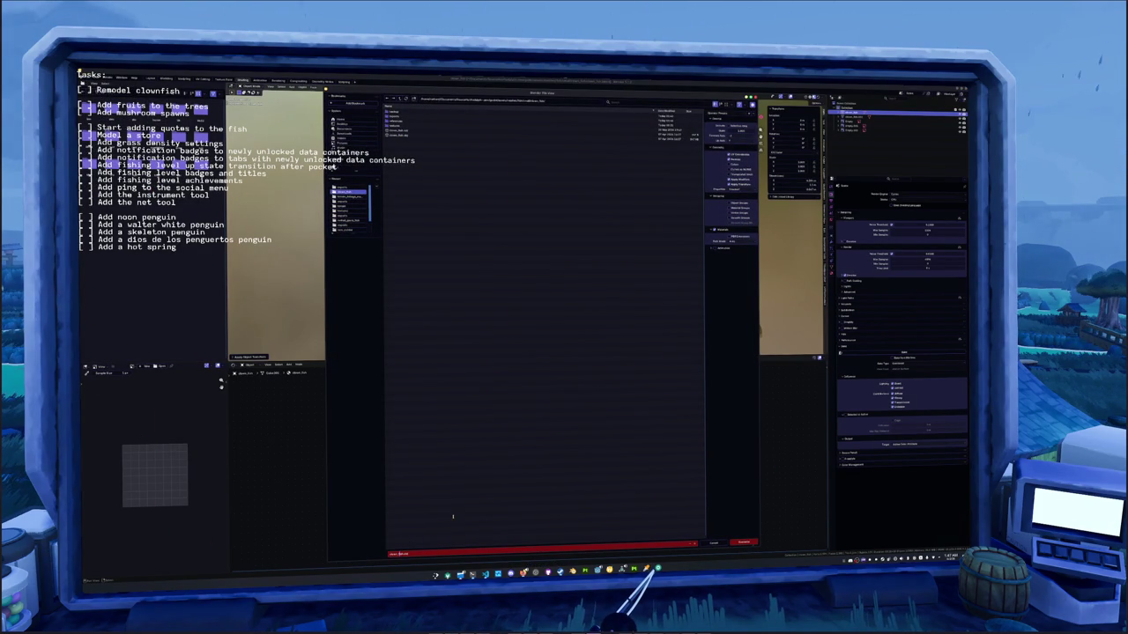
key(KP_Add)
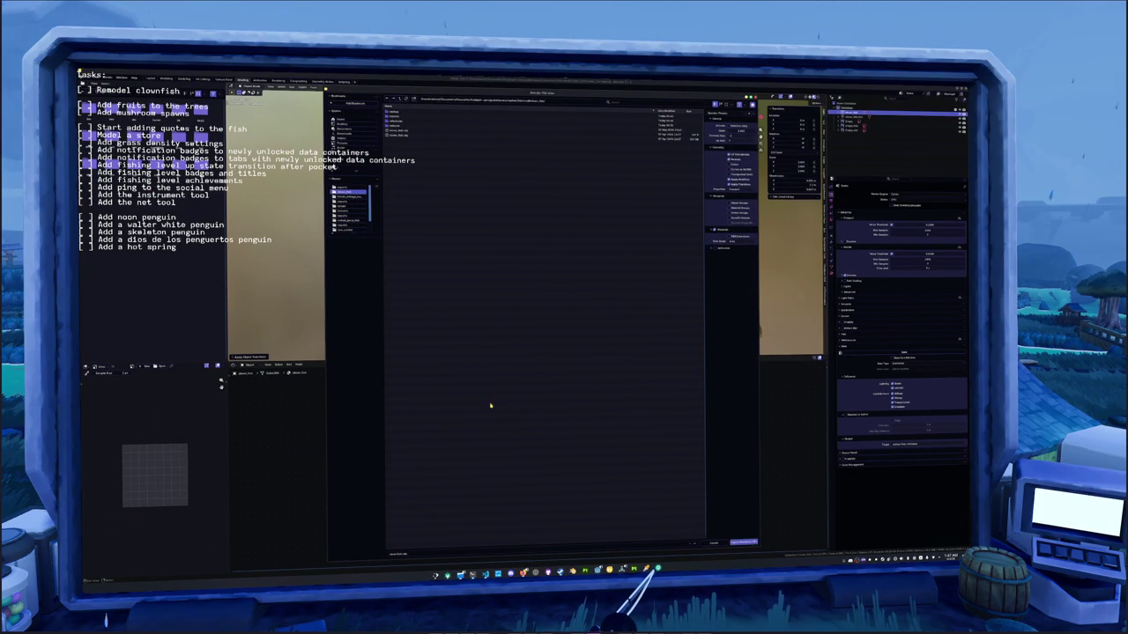
click(401, 138)
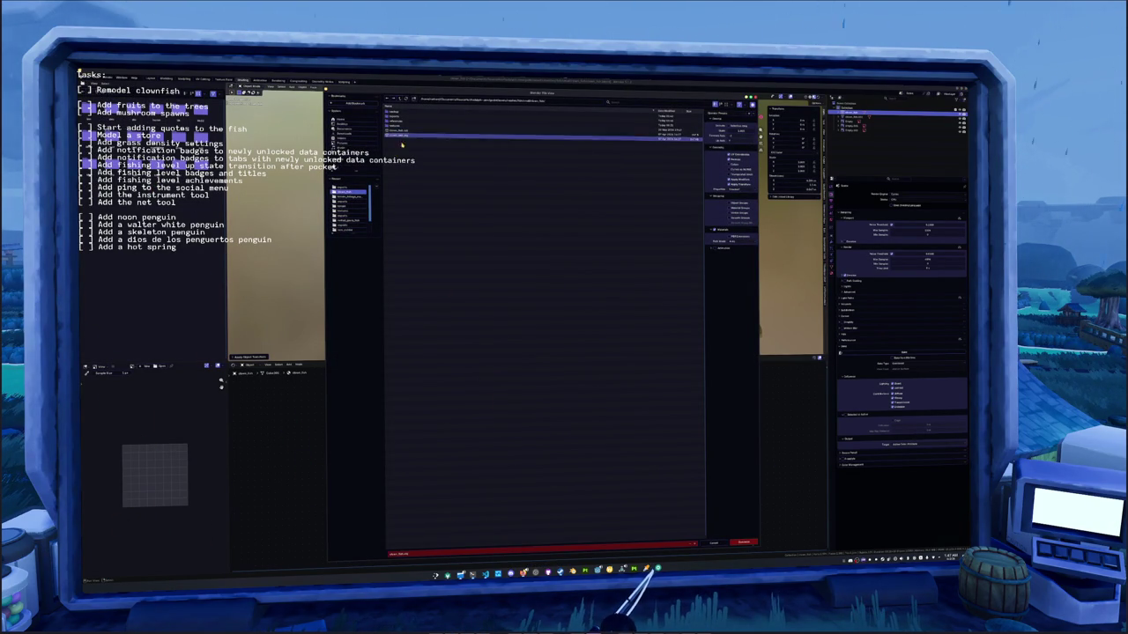
click(424, 180)
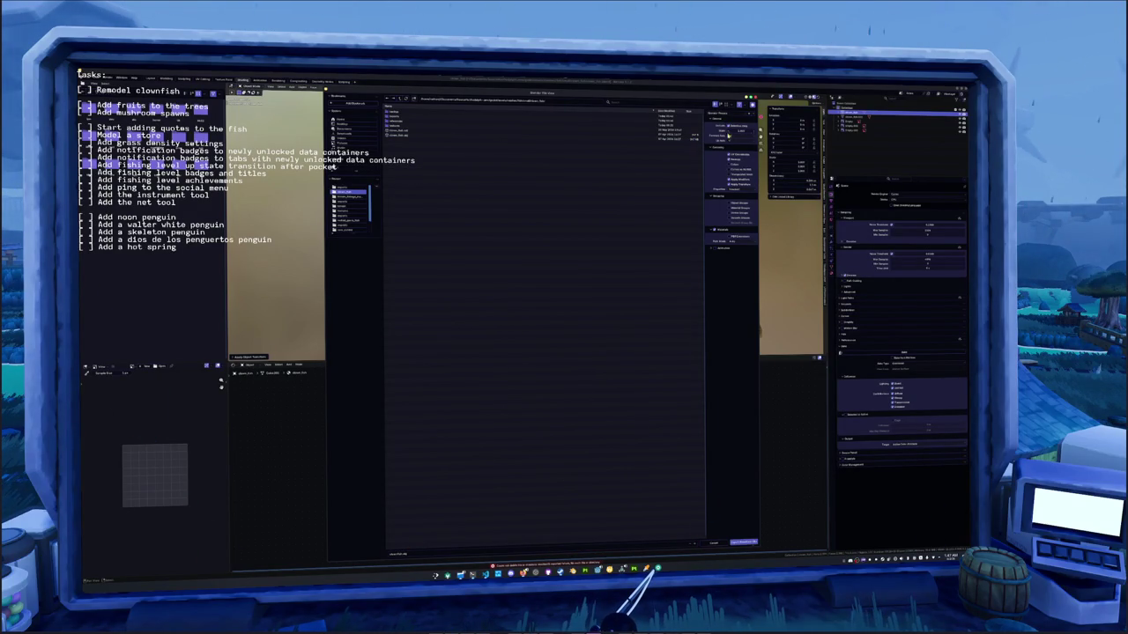
click(747, 543)
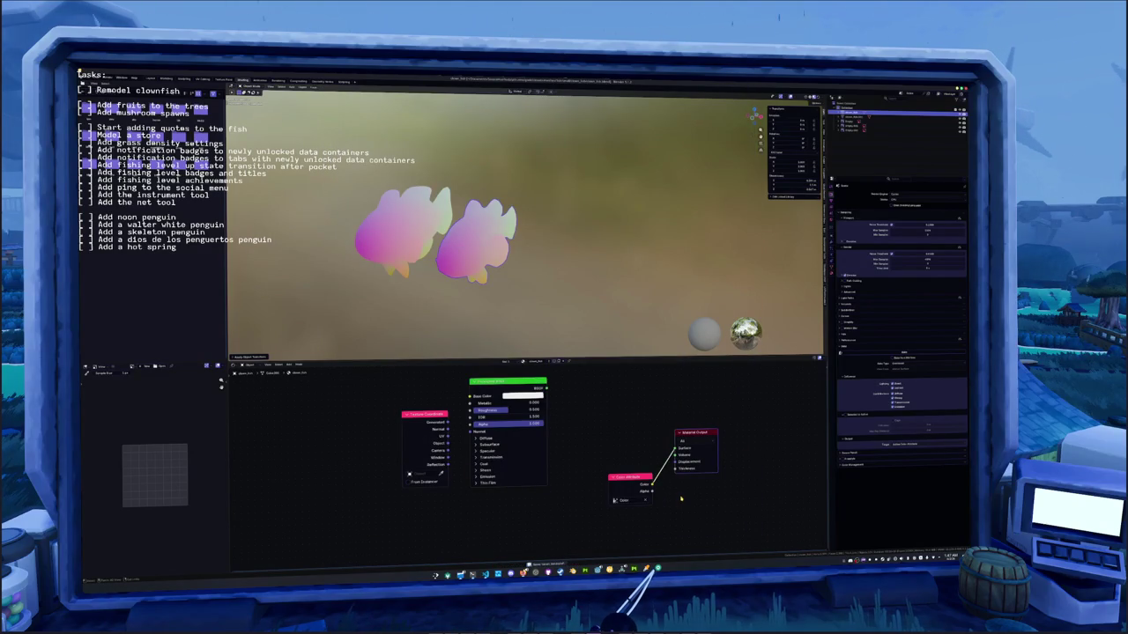
- Start a new Substance Painter project and browse to select the exported clownfish mesh
key(alt+Tab)
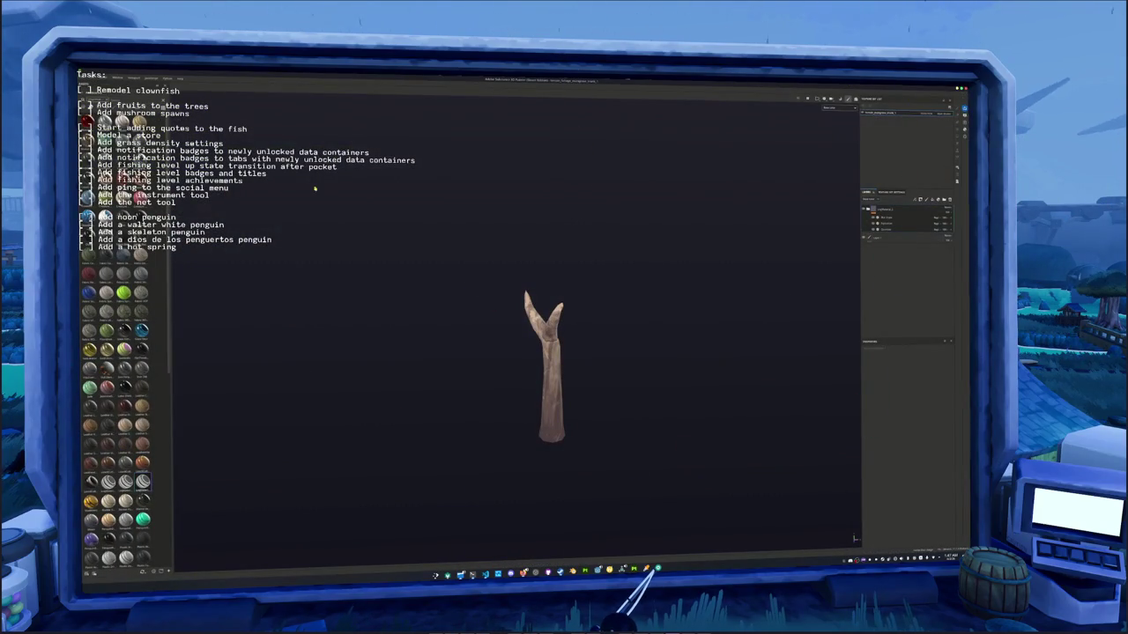
key(ctrl+alt+p)
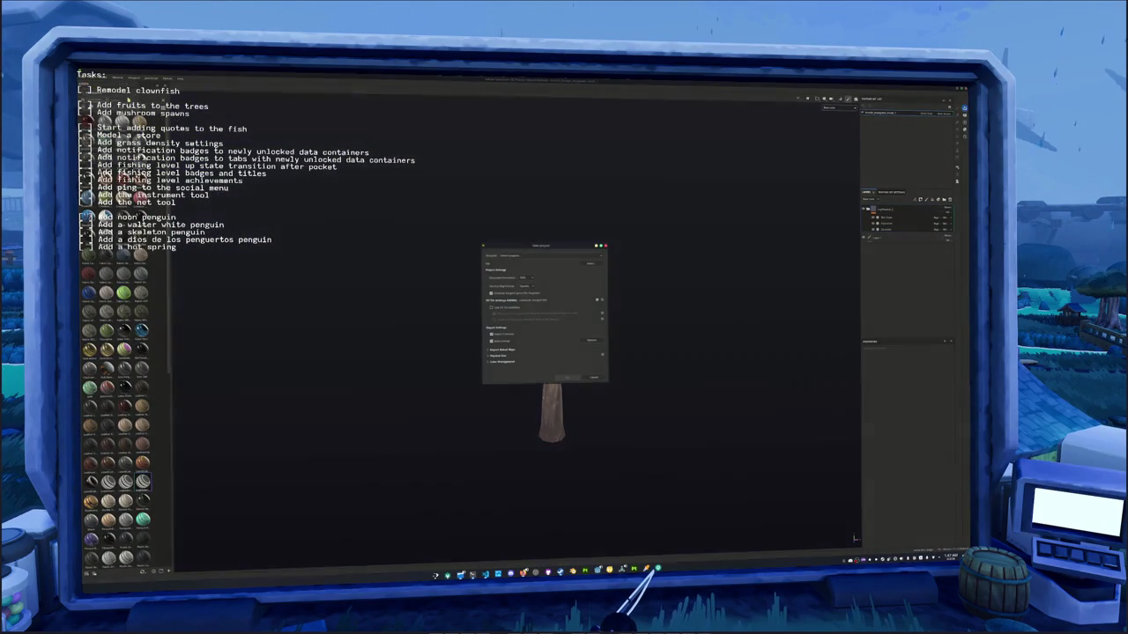
click(589, 263)
click(591, 264)
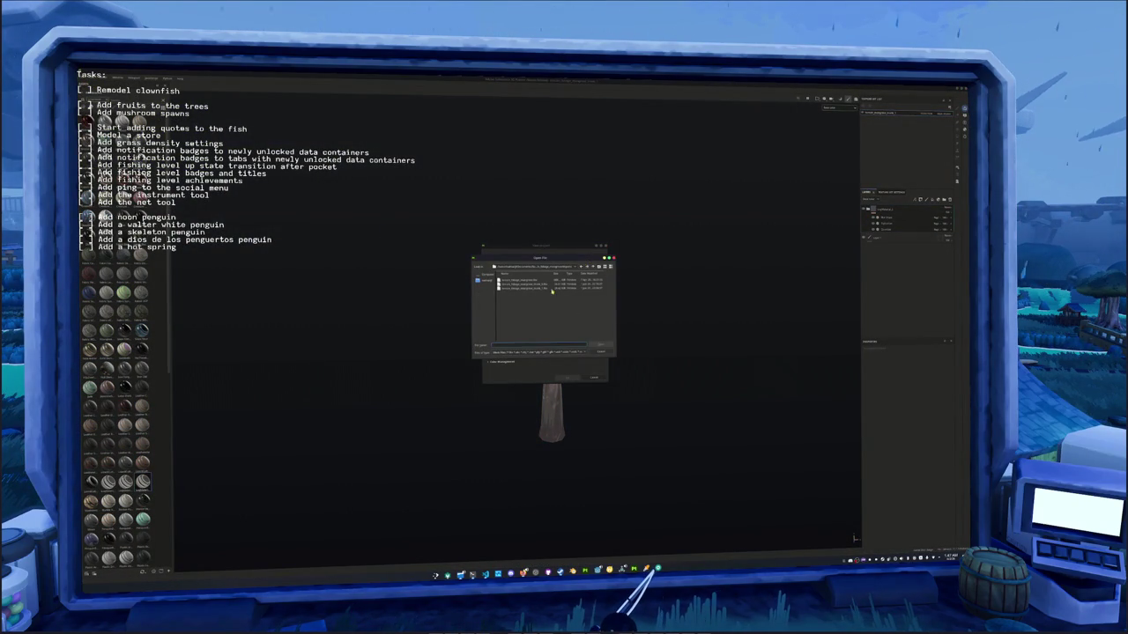
click(592, 266)
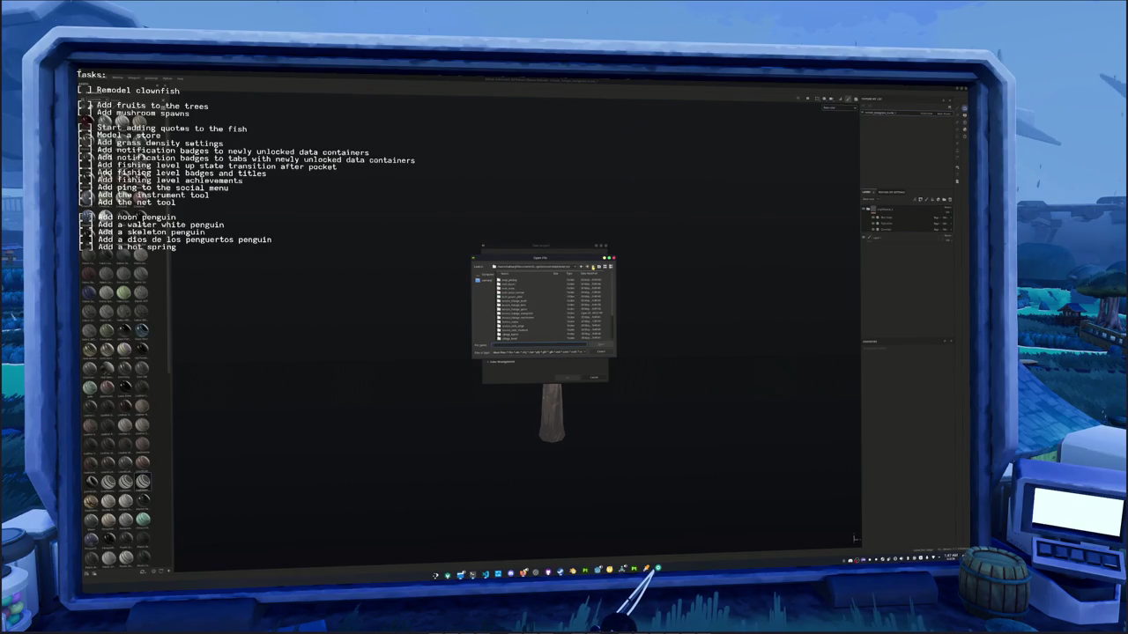
double_click(510, 296)
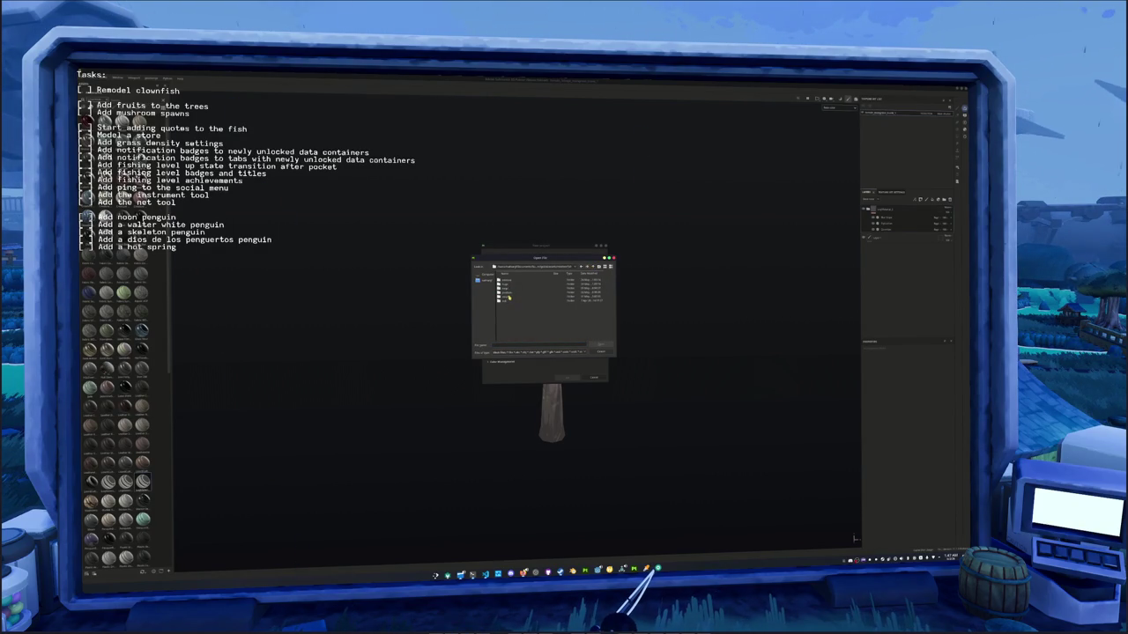
double_click(510, 296)
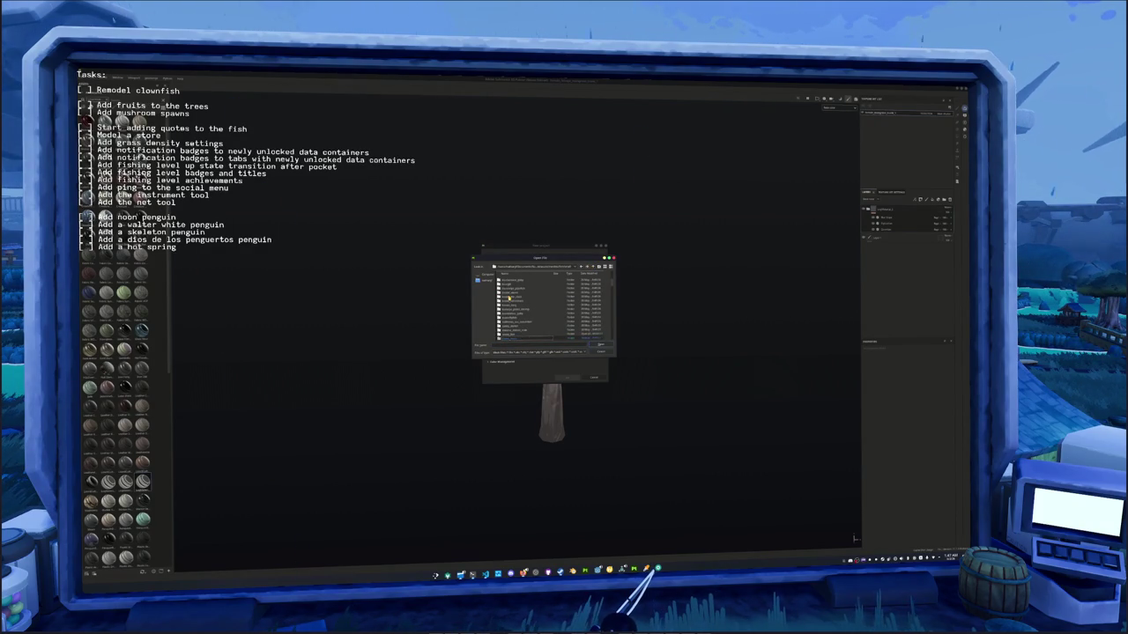
double_click(509, 298)
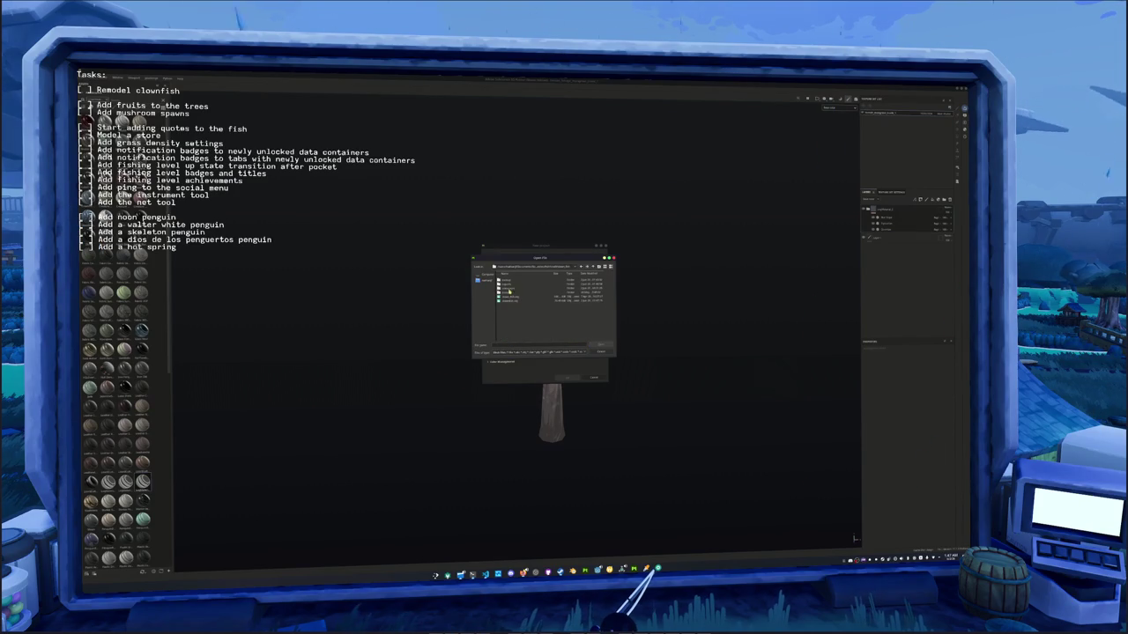
double_click(509, 281)
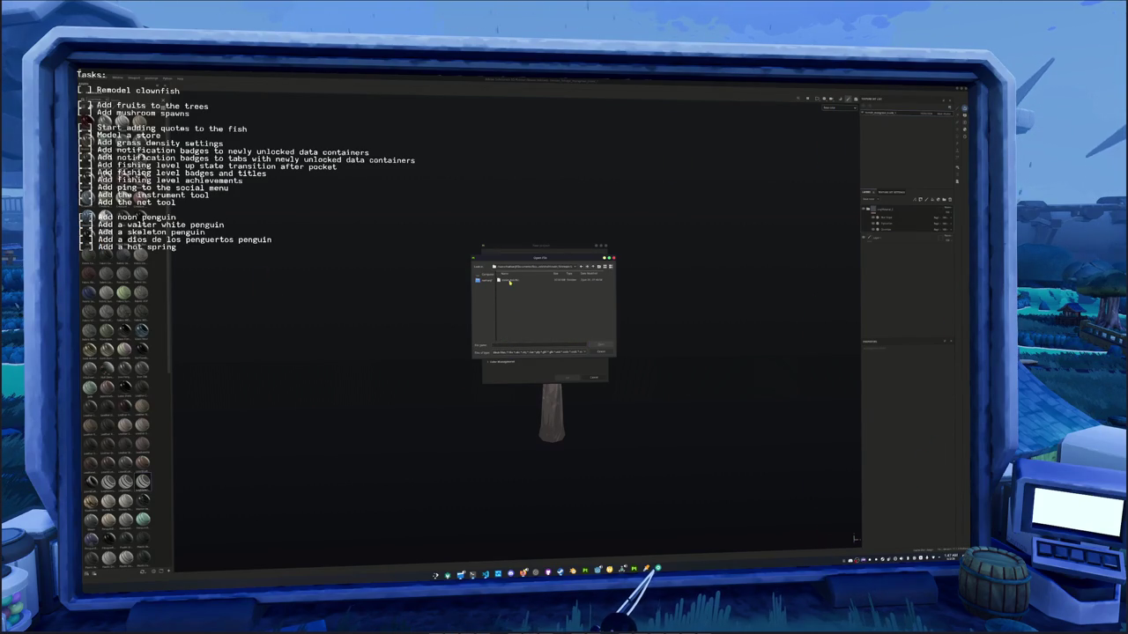
double_click(510, 282)
- Choose the document texture resolution and confirm the new project
click(526, 278)
click(528, 291)
click(566, 377)
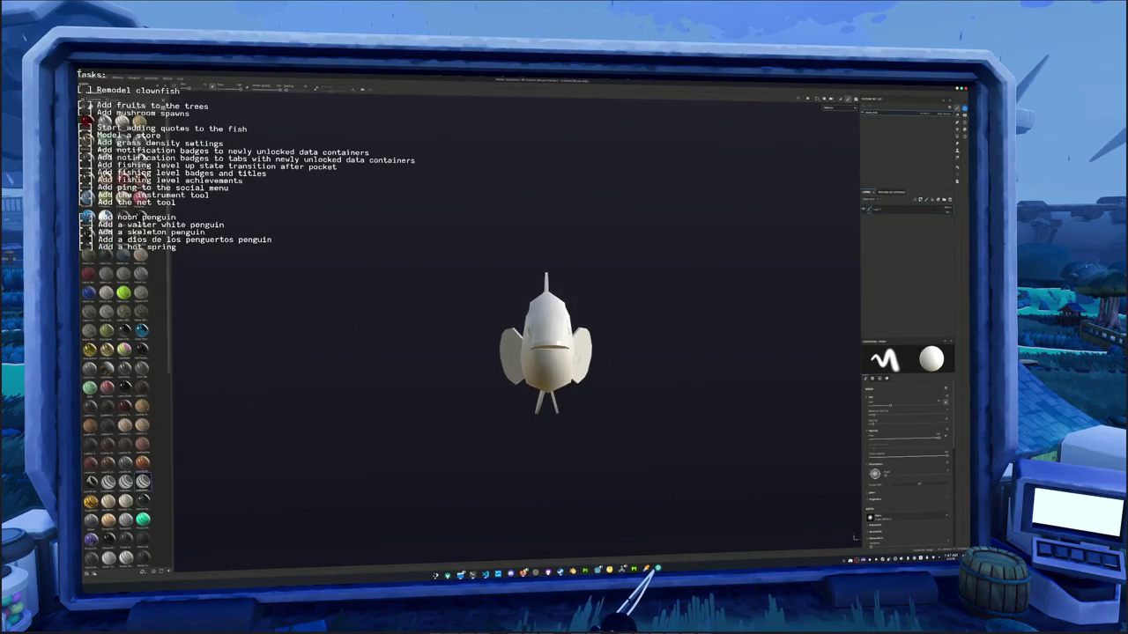
- Bake the clownfish's mesh maps, then browse to godot > assets > meshes > fish > small fish
click(644, 545)
click(460, 575)
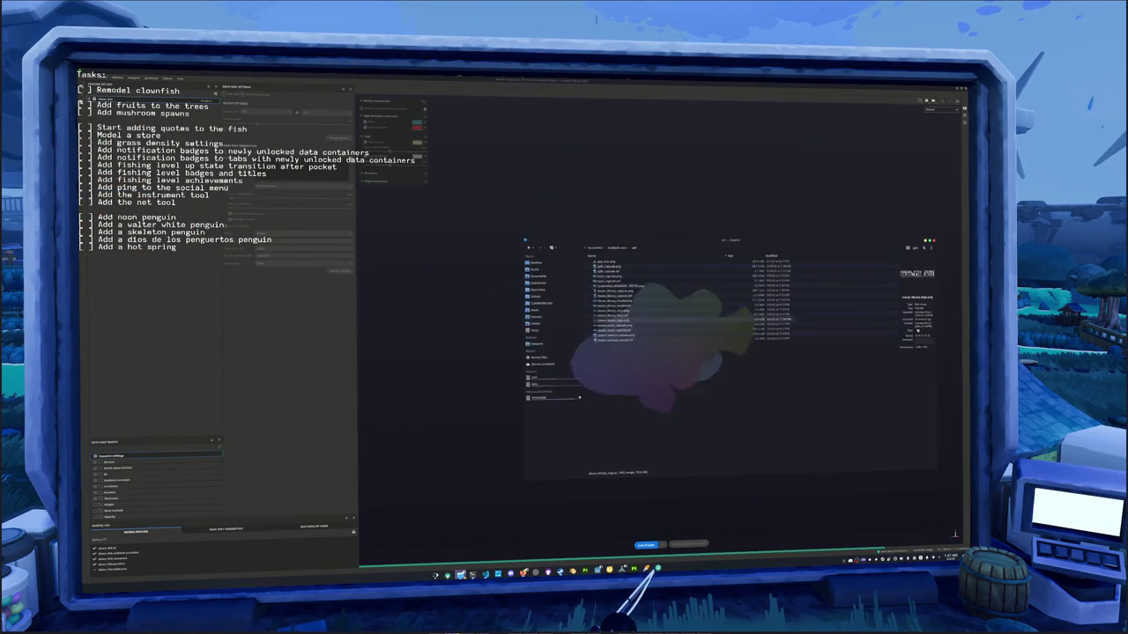
key(alt+Up)
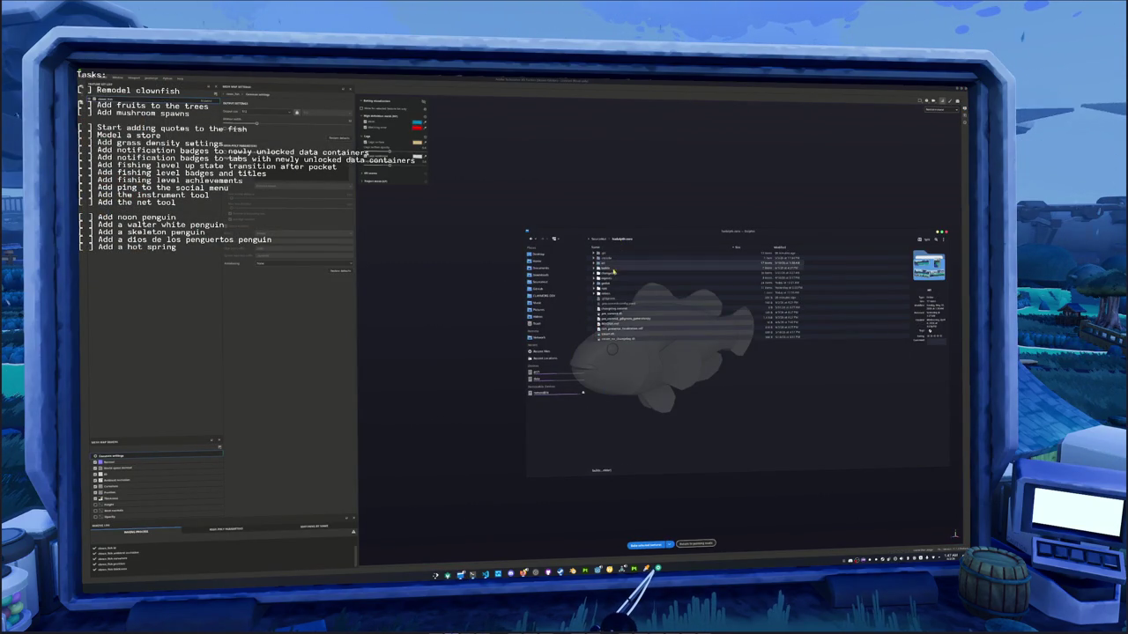
double_click(605, 282)
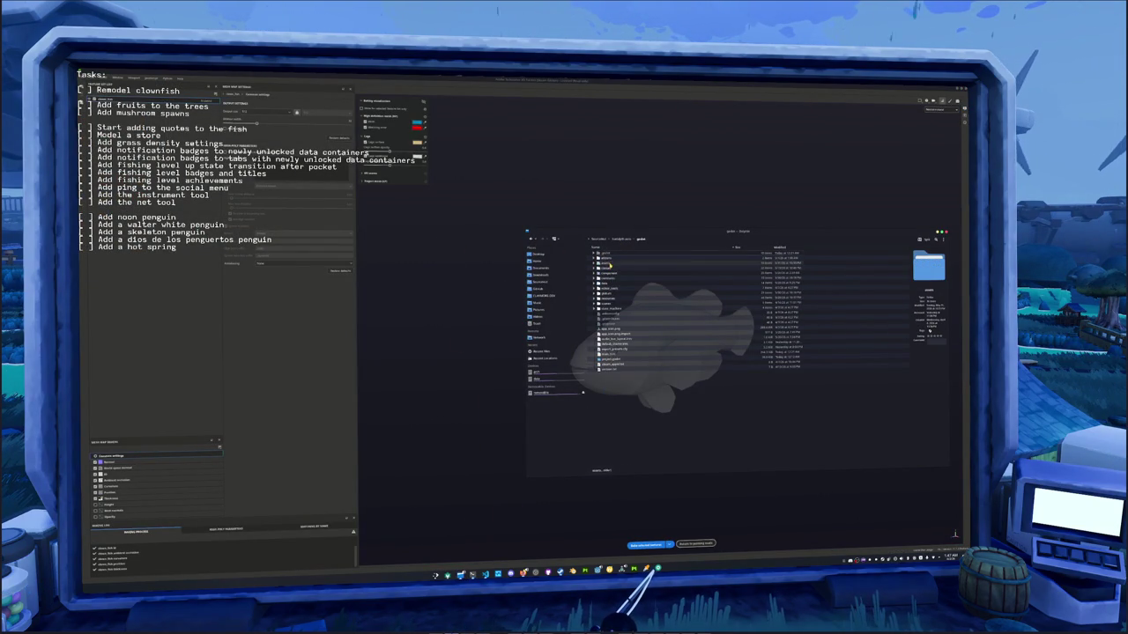
double_click(609, 262)
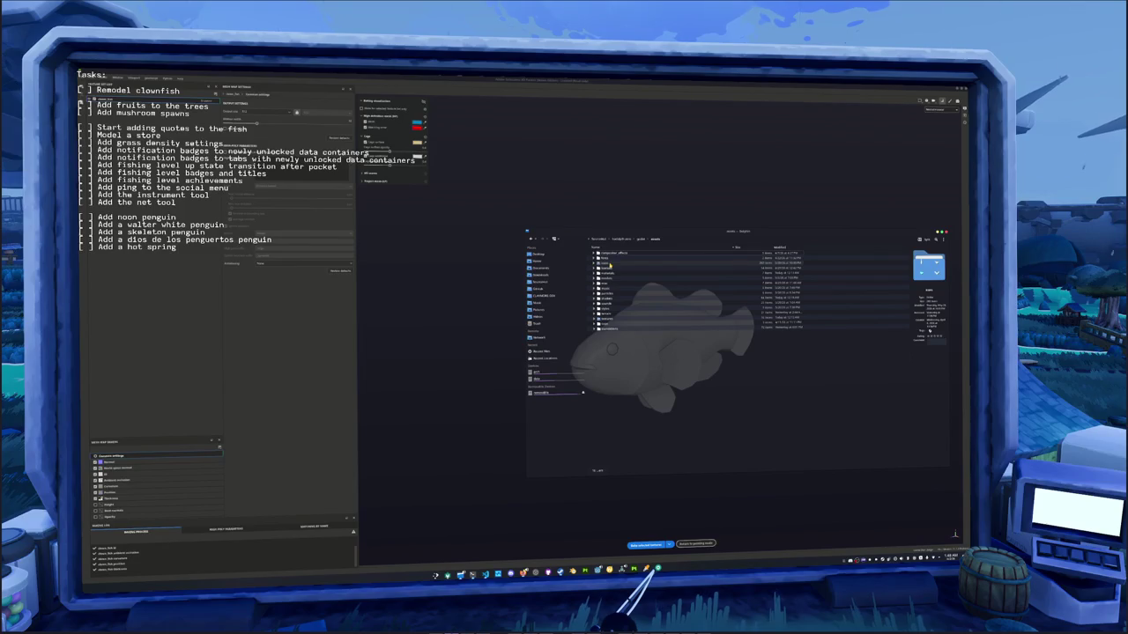
double_click(610, 267)
double_click(607, 259)
double_click(606, 276)
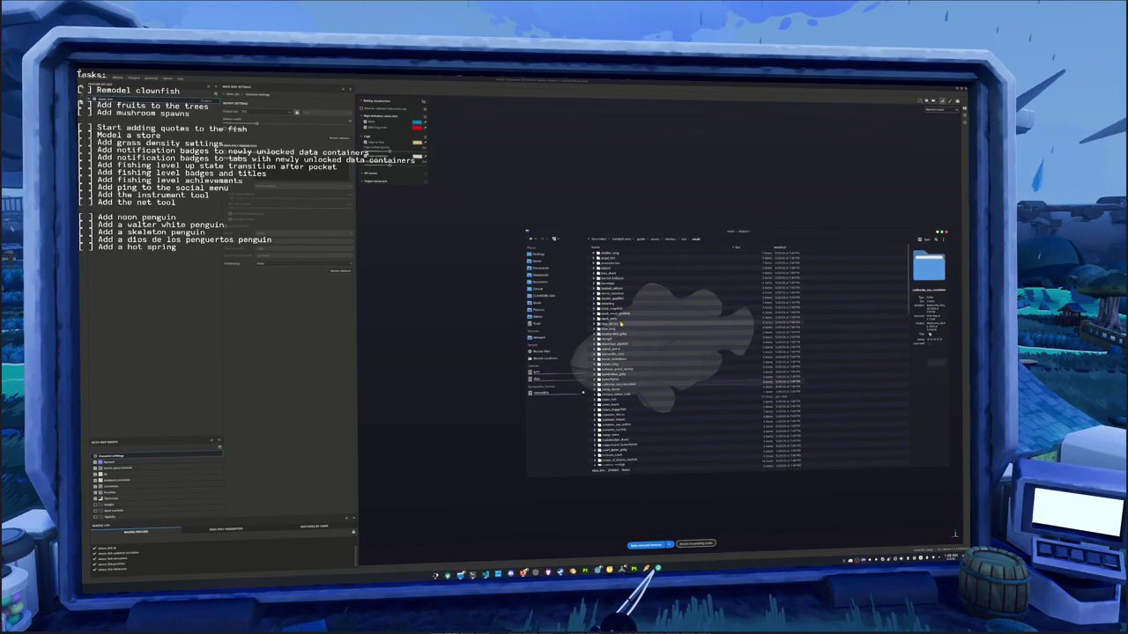
- Open clown_fish > references > images.jpeg in the image viewer, zoom in, and float it beside Painter
double_click(617, 401)
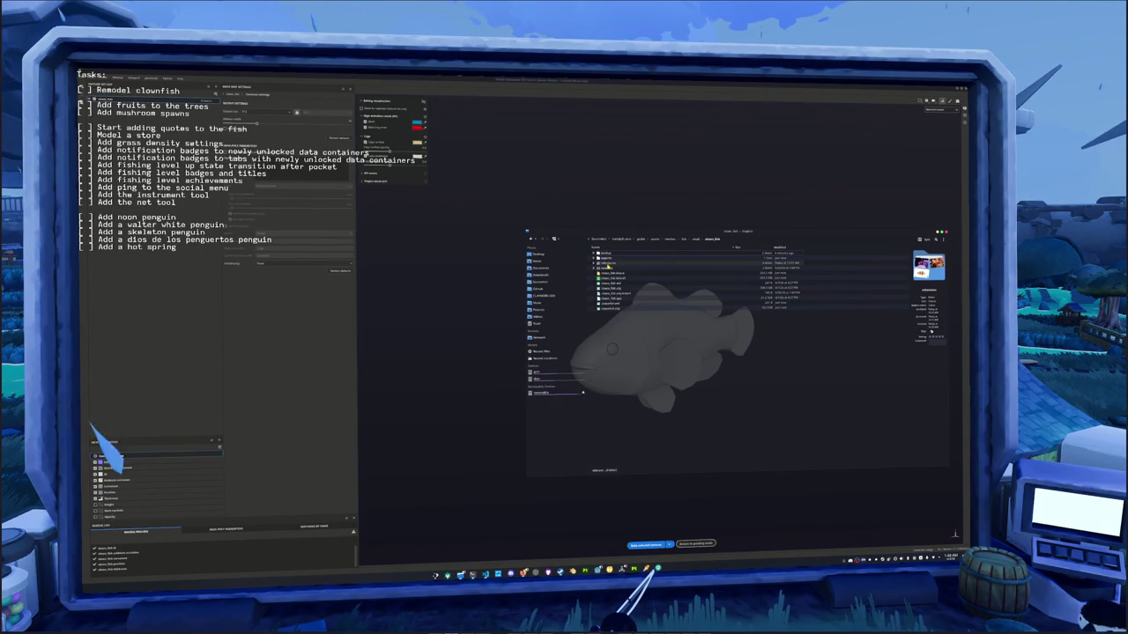
double_click(607, 264)
double_click(606, 263)
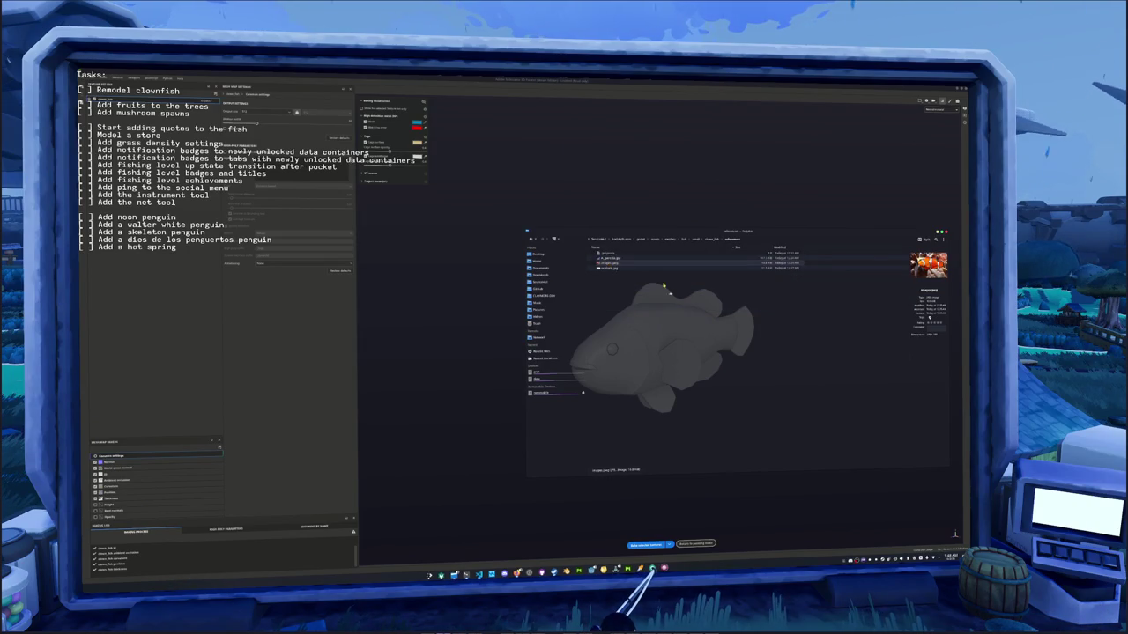
key(ctrl+w)
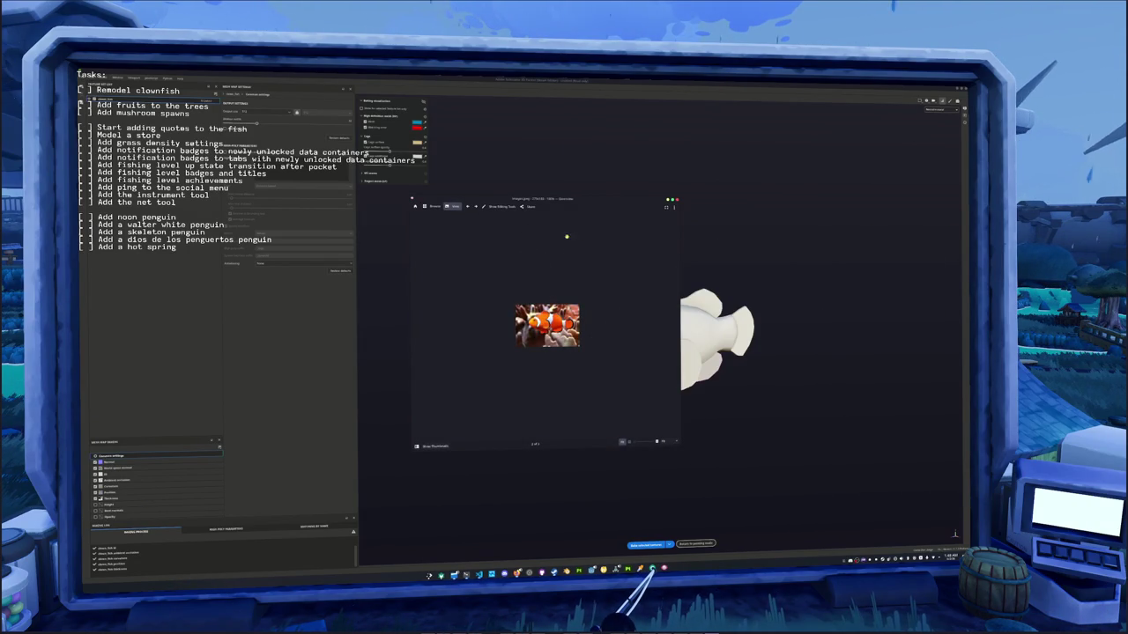
ctrl+scroll(568, 261, up, 3)
drag(576, 199, 513, 170)
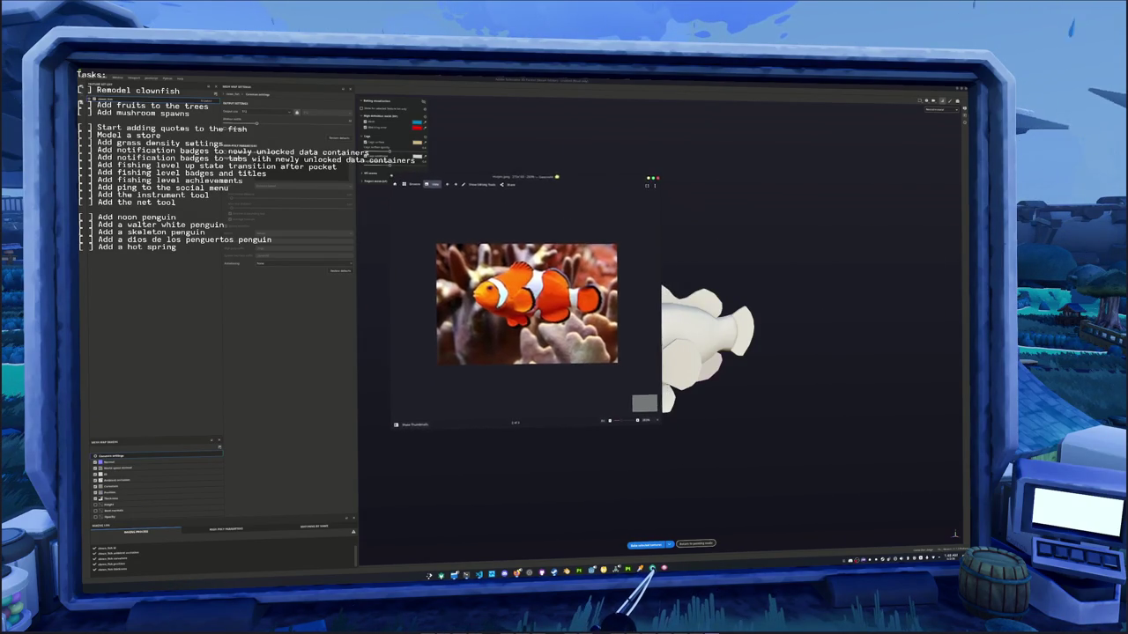
key(alt+Tab)
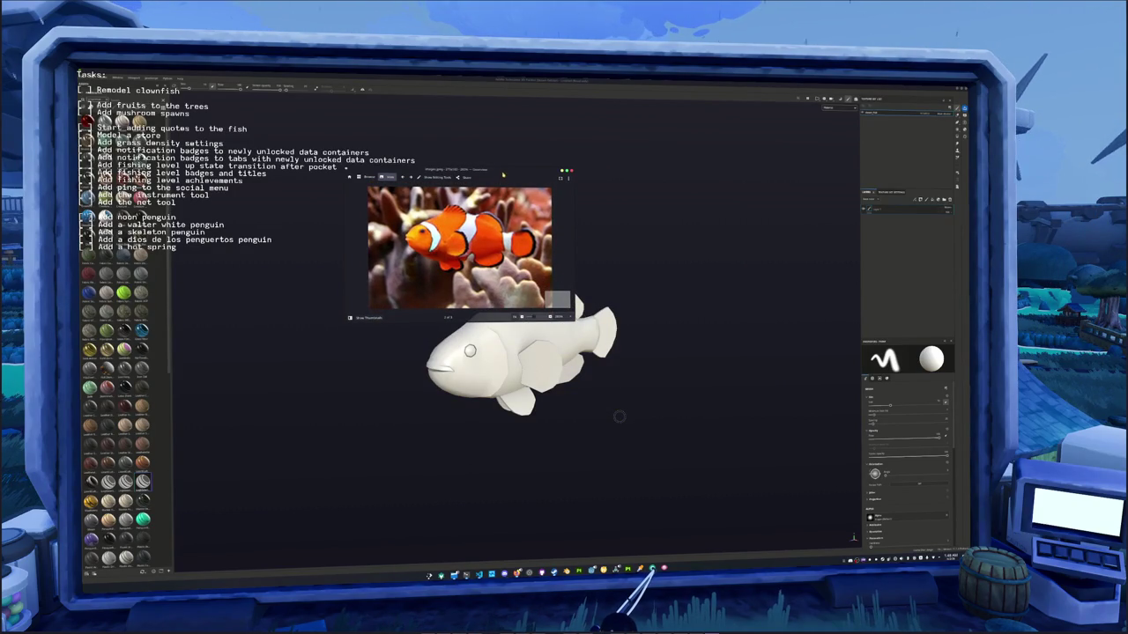
- Move the photo top-left, open the brush Base Color chooser, and start Pick Screen Color
drag(509, 169, 346, 101)
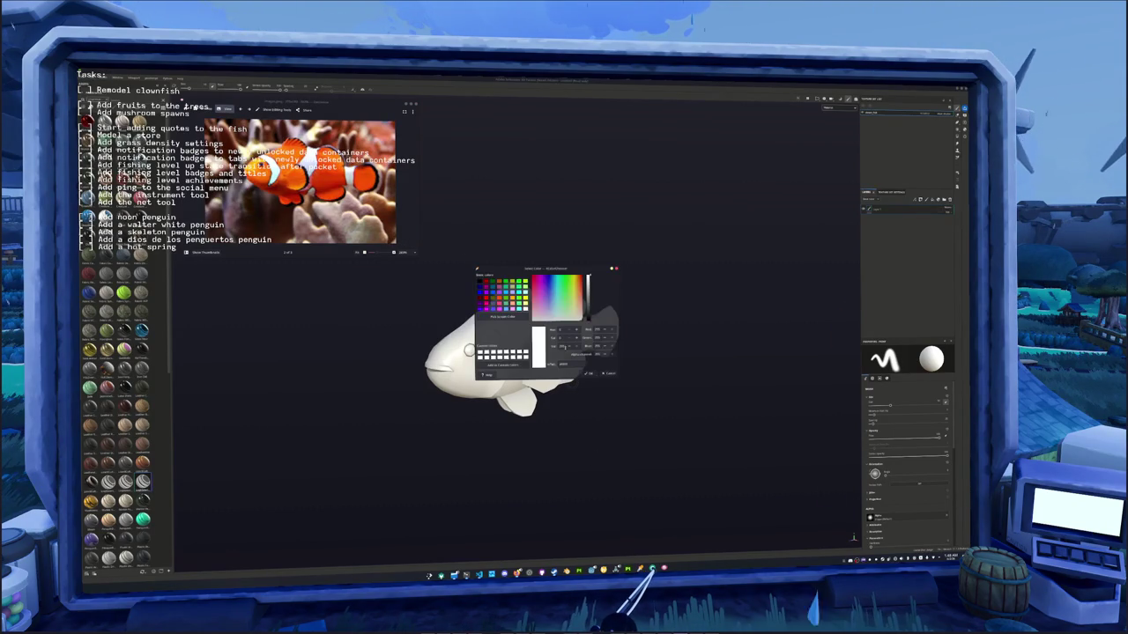
click(570, 377)
drag(503, 104, 494, 104)
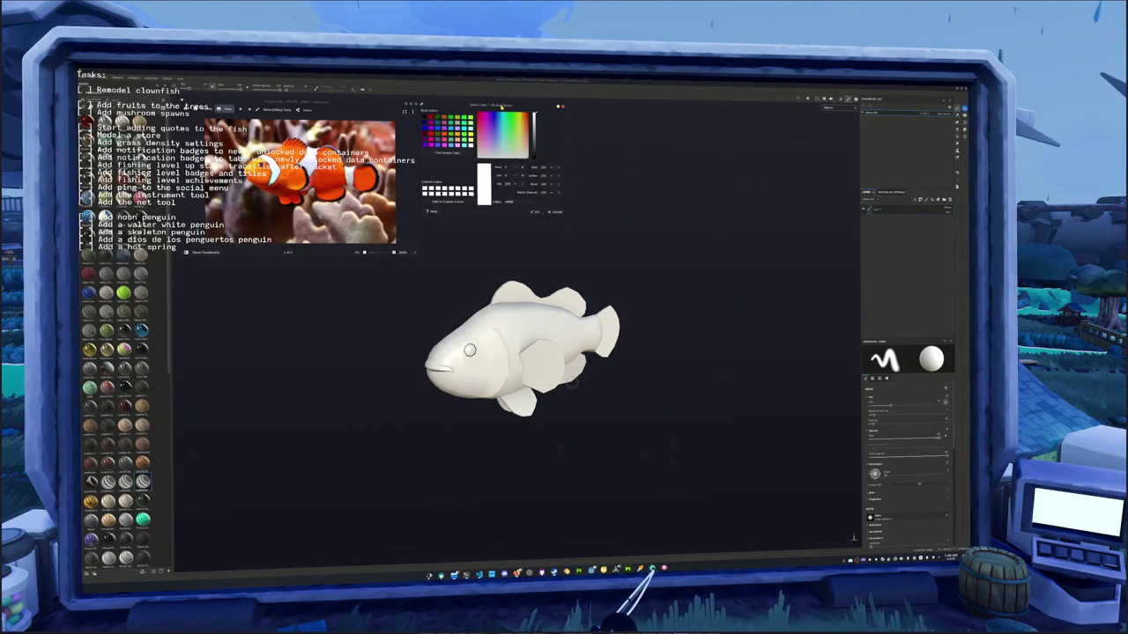
alt+drag(519, 352, 563, 370)
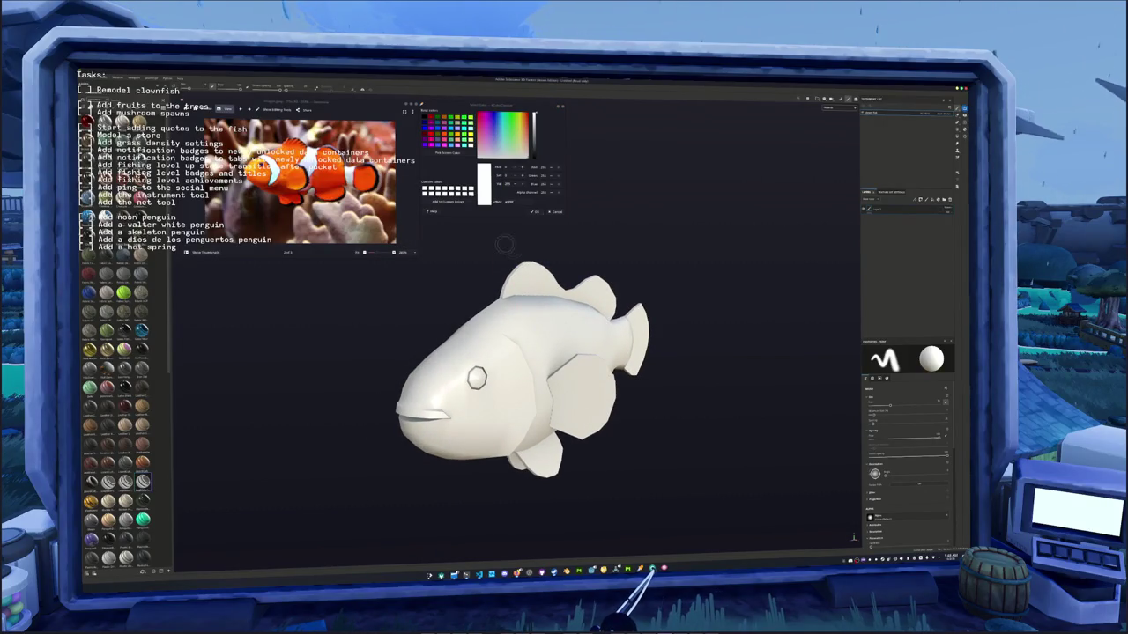
click(448, 152)
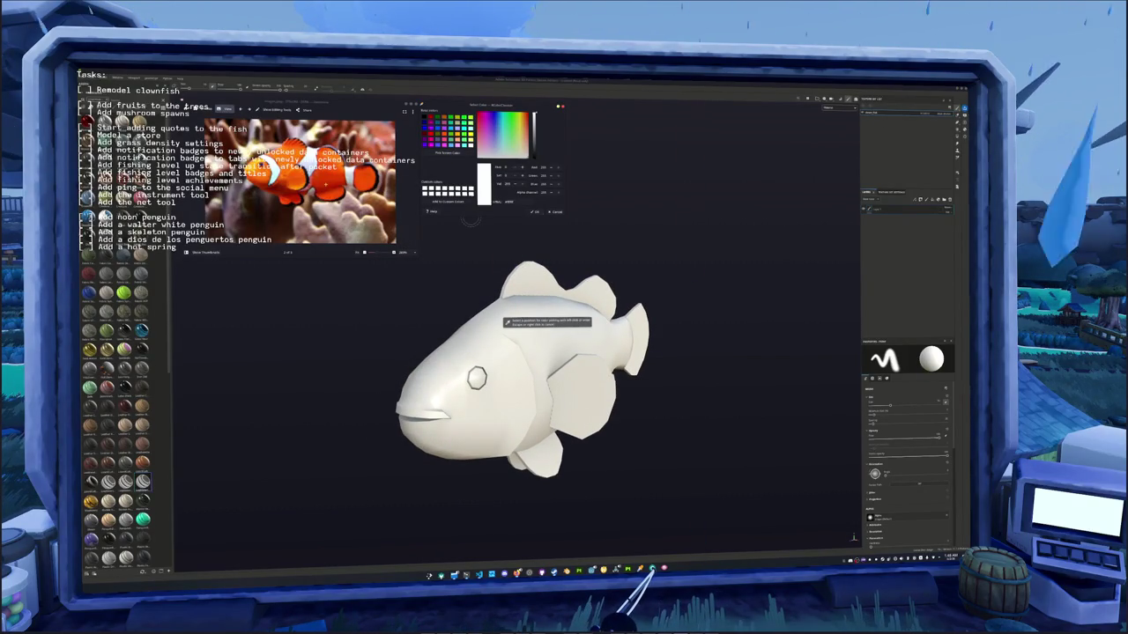
click(400, 235)
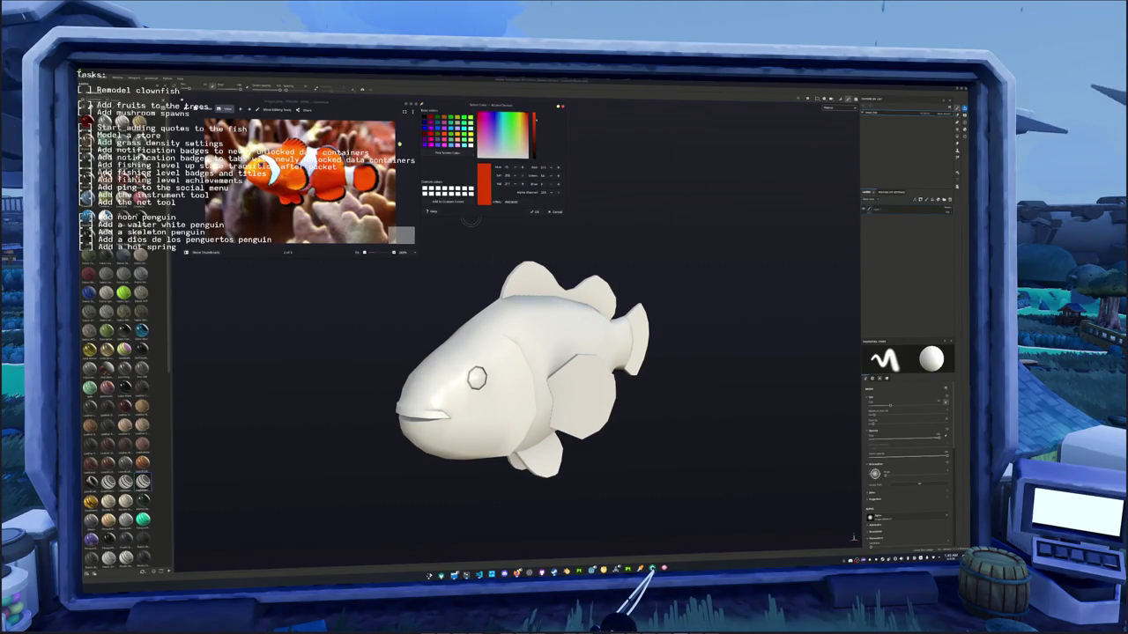
click(447, 152)
click(471, 219)
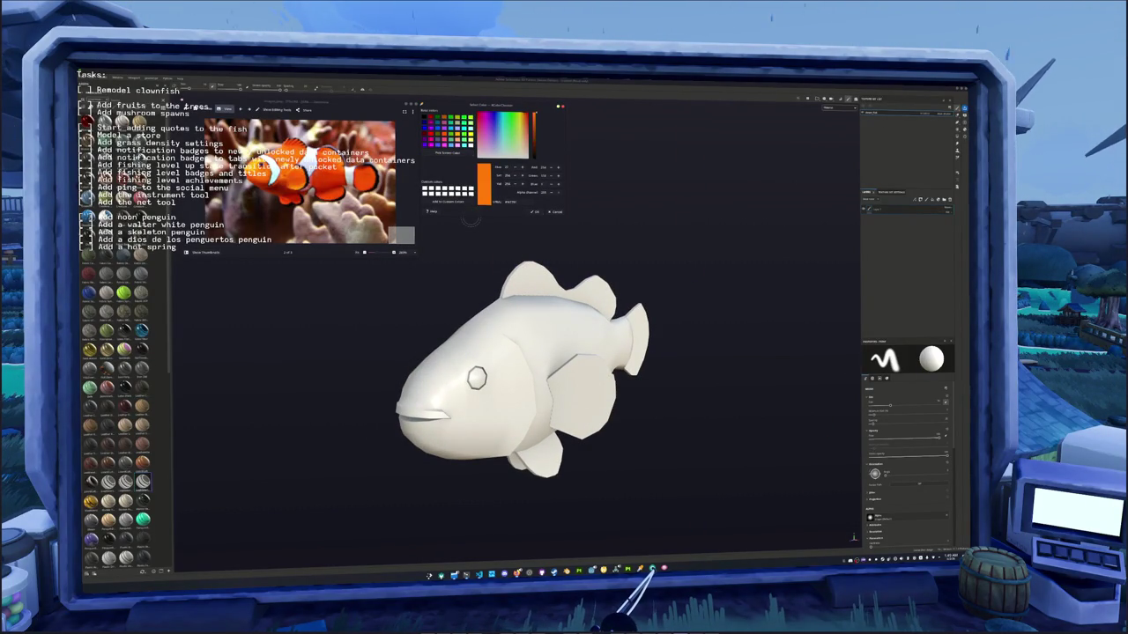
scroll(528, 369, down, 2)
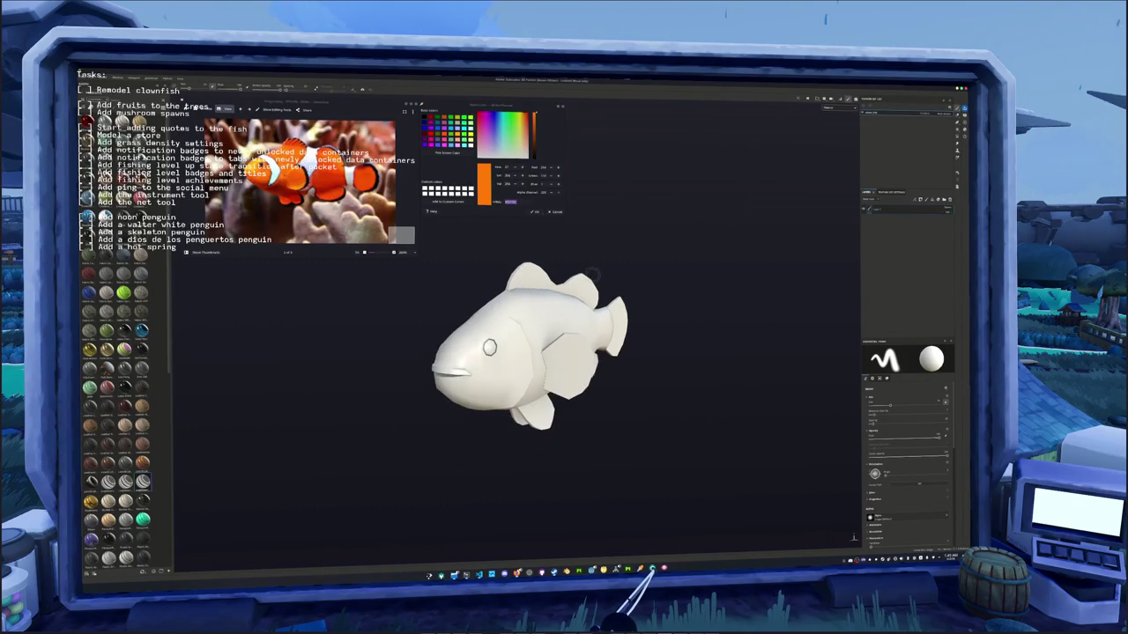
scroll(119, 414, down, 2)
scroll(130, 272, down, 2)
scroll(130, 272, down, 2)
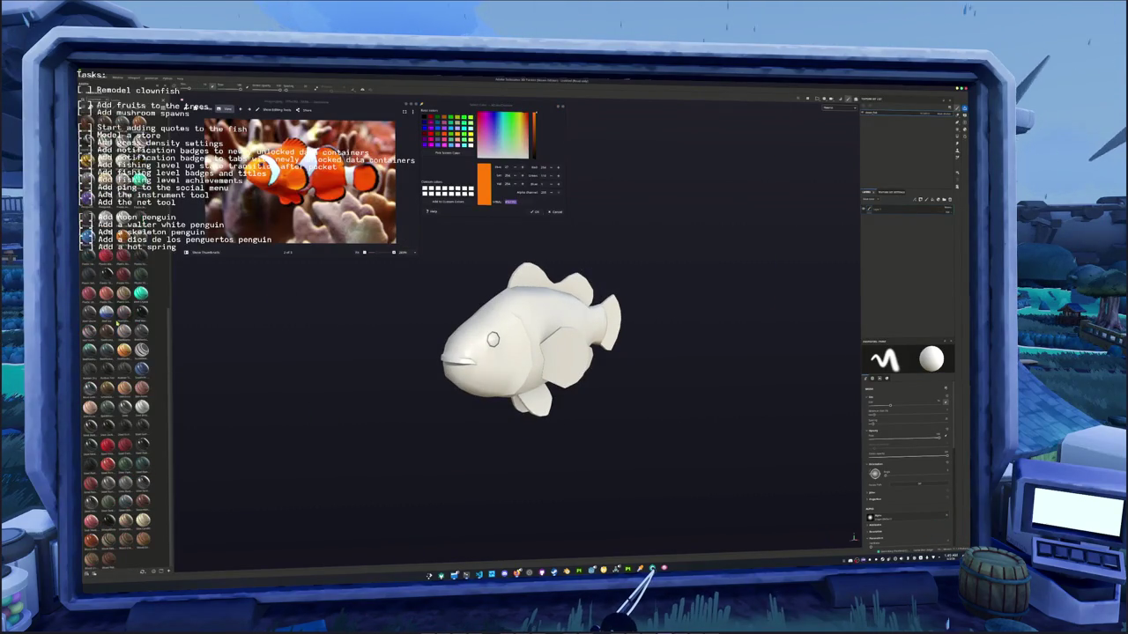
scroll(118, 379, down, 2)
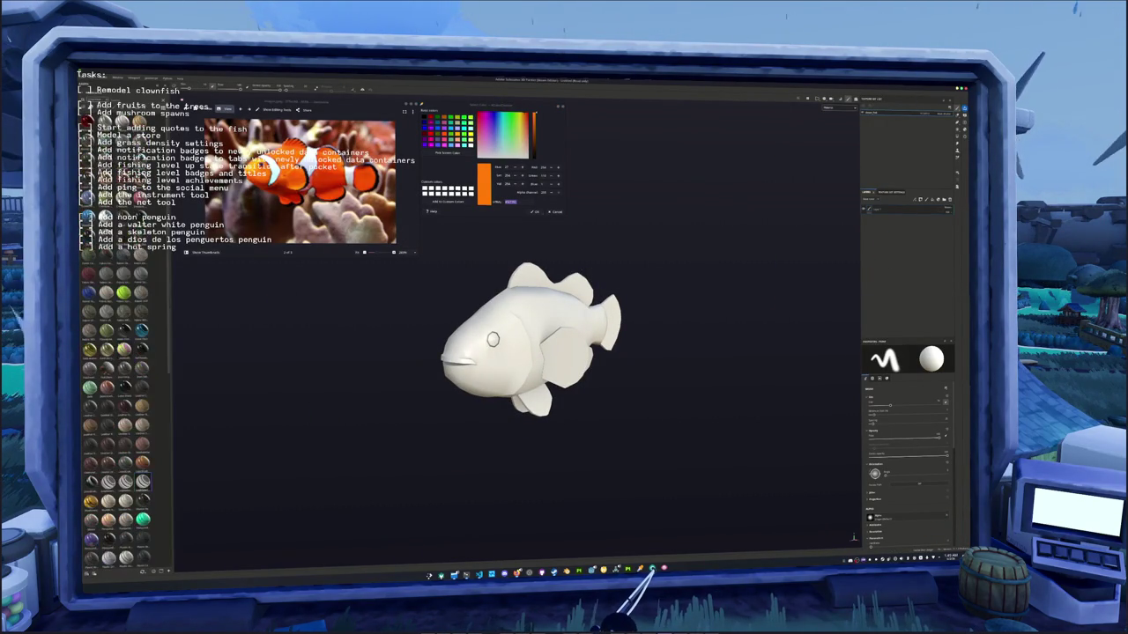
scroll(118, 414, down, 2)
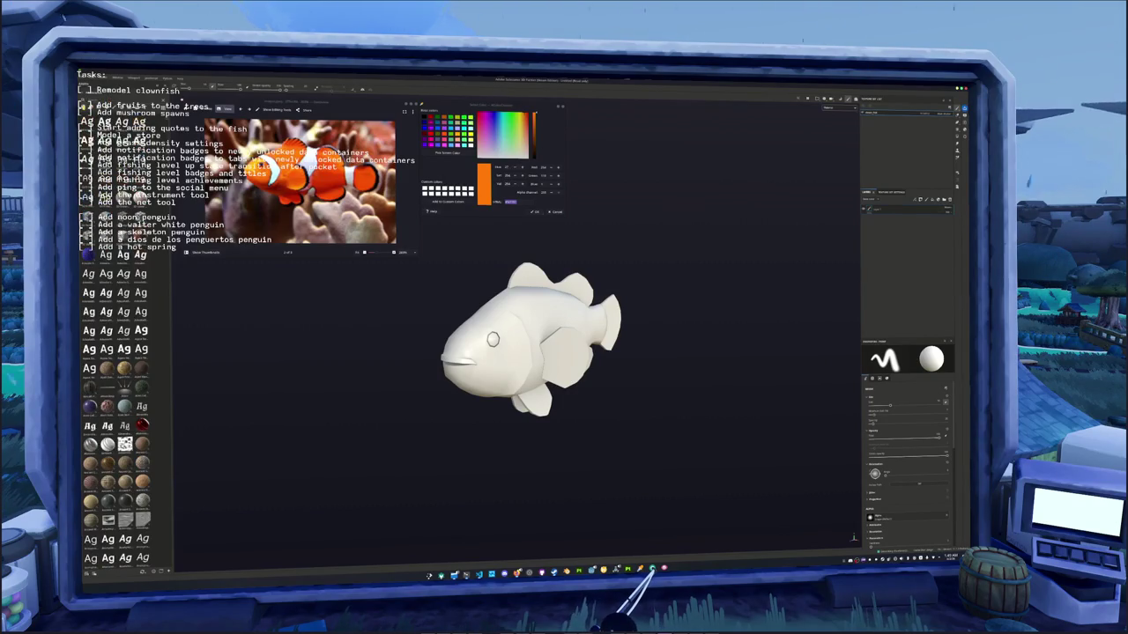
scroll(137, 332, down, 2)
scroll(137, 332, down, 2)
scroll(137, 332, down, 2)
scroll(137, 332, down, 2)
scroll(136, 332, down, 2)
scroll(136, 332, down, 2)
scroll(137, 332, down, 2)
scroll(140, 331, up, 2)
scroll(124, 370, up, 2)
scroll(107, 416, up, 2)
drag(107, 415, 624, 374)
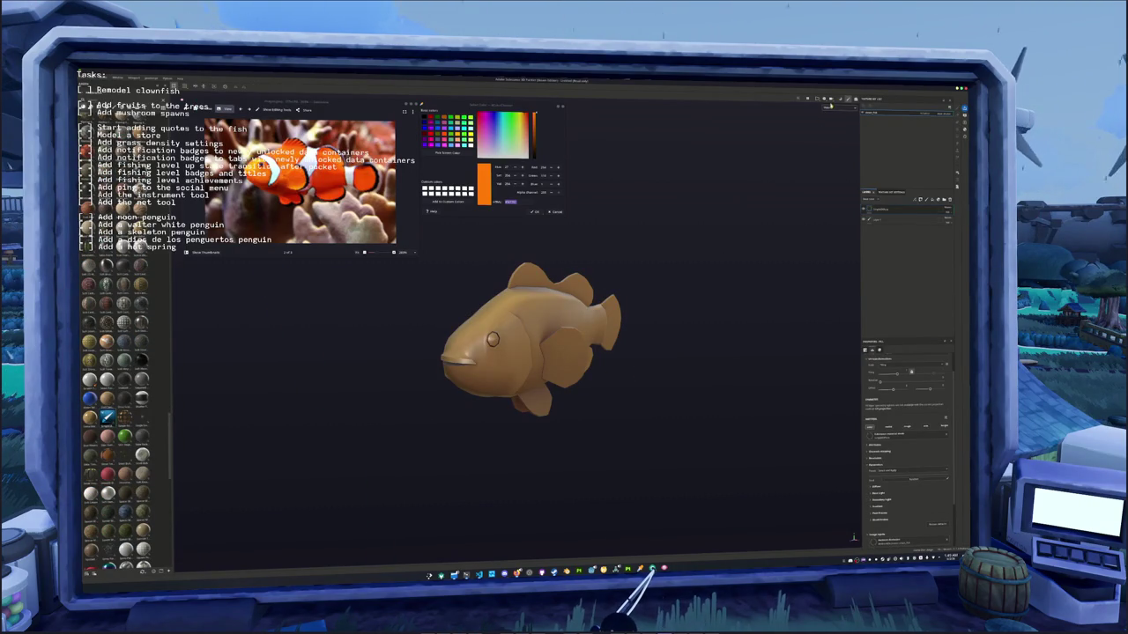
- Set the new layer's base colour to a bright, saturated orange, viewing the fish side-on
alt+drag(740, 246, 719, 258)
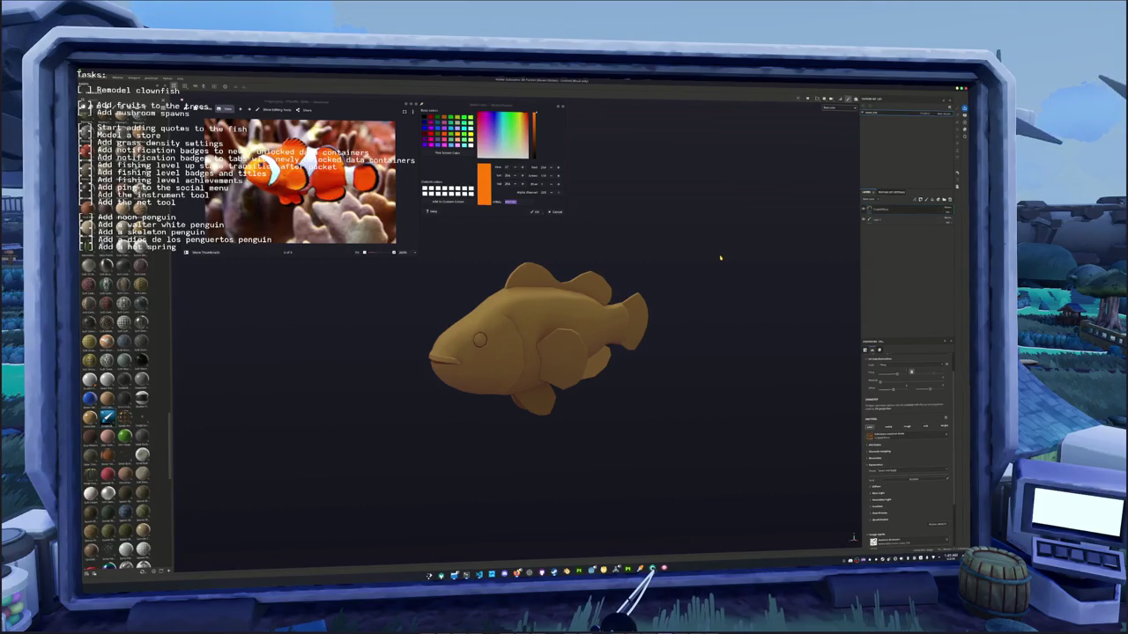
alt+drag(748, 259, 729, 265)
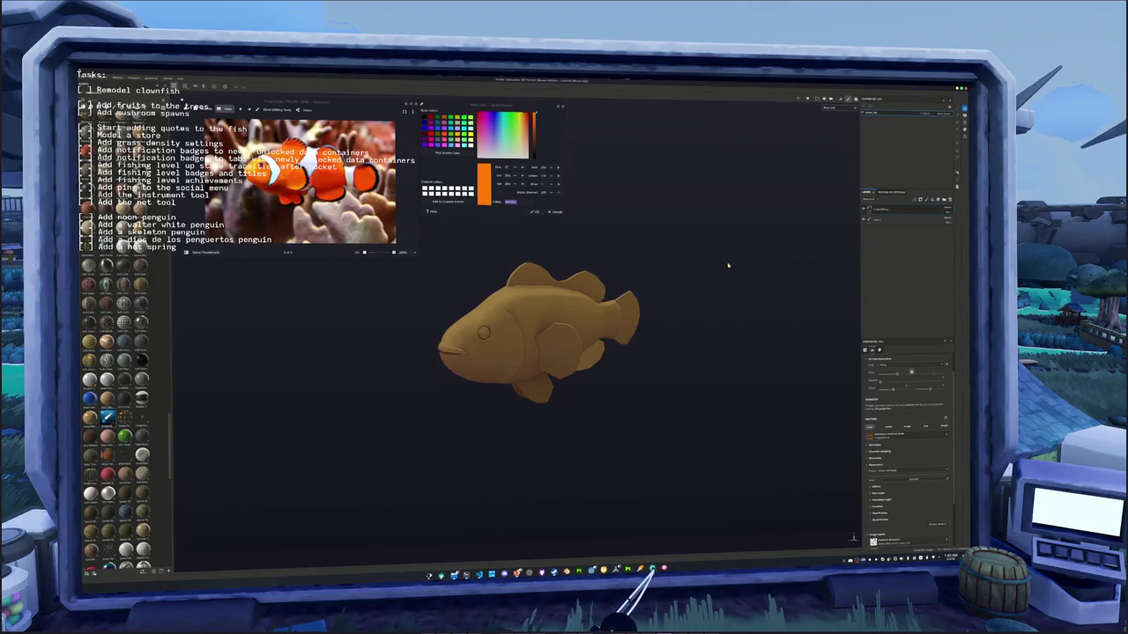
click(861, 450)
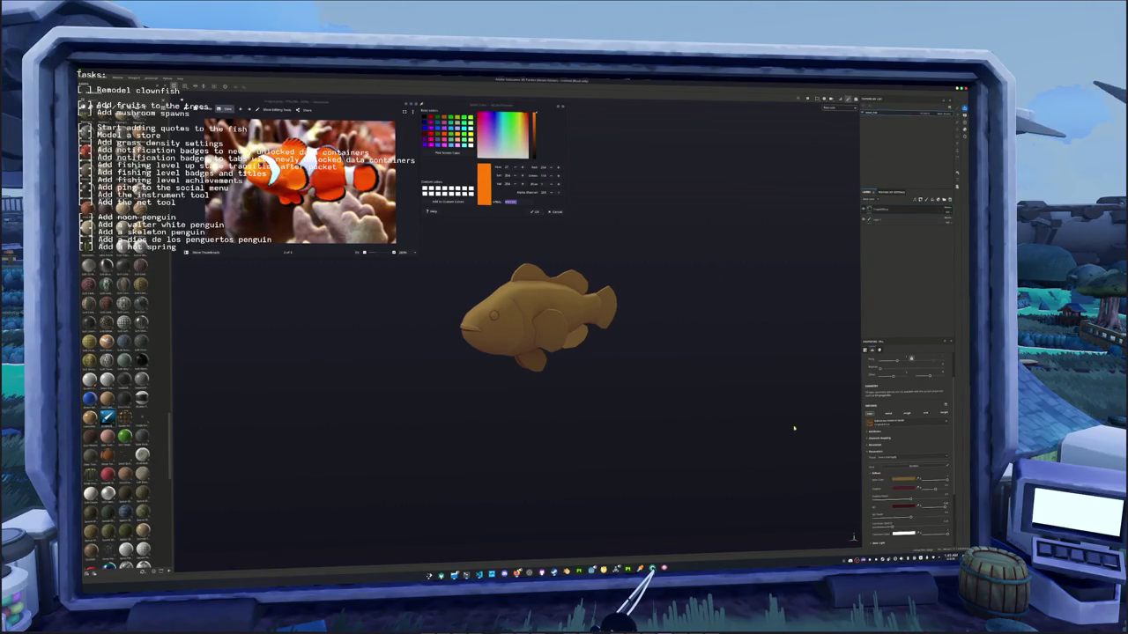
alt+drag(823, 453, 730, 380)
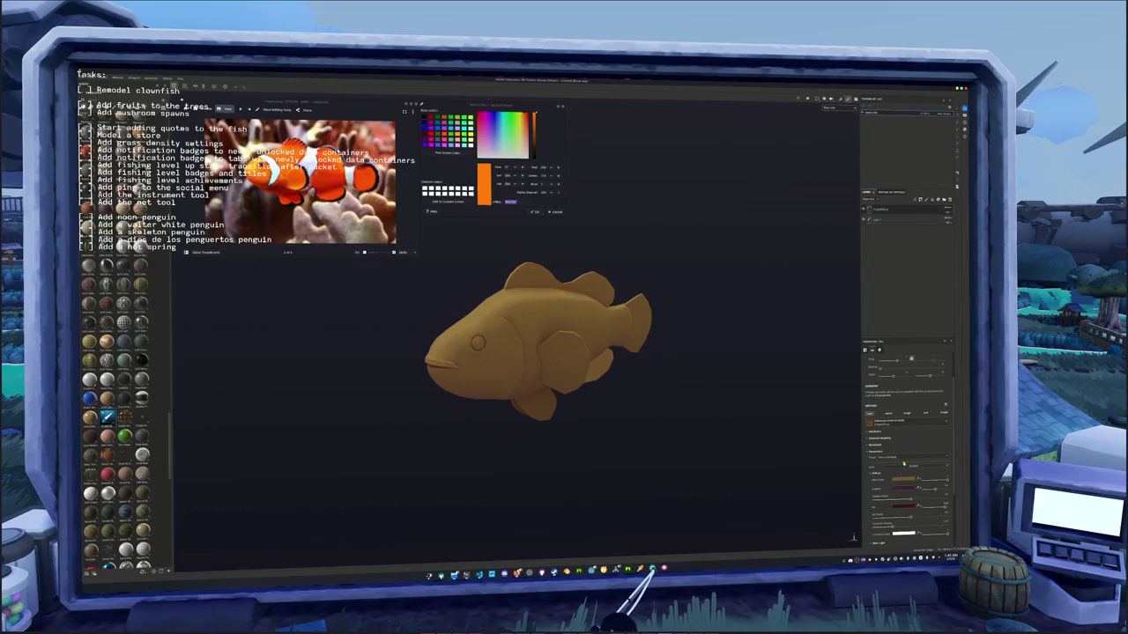
click(891, 480)
click(937, 495)
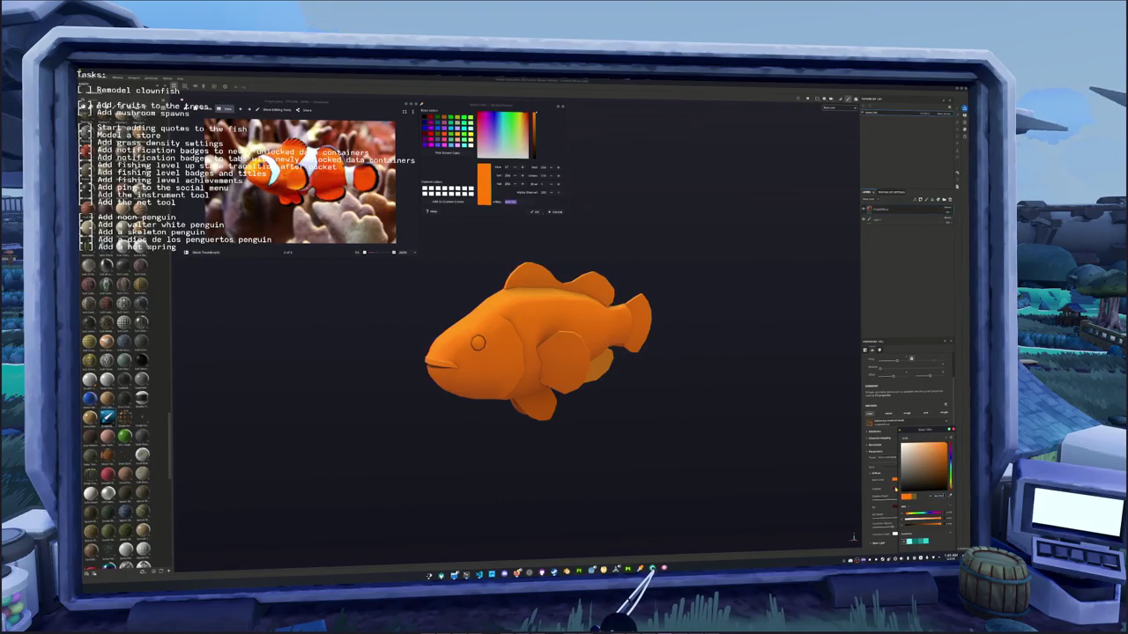
click(936, 456)
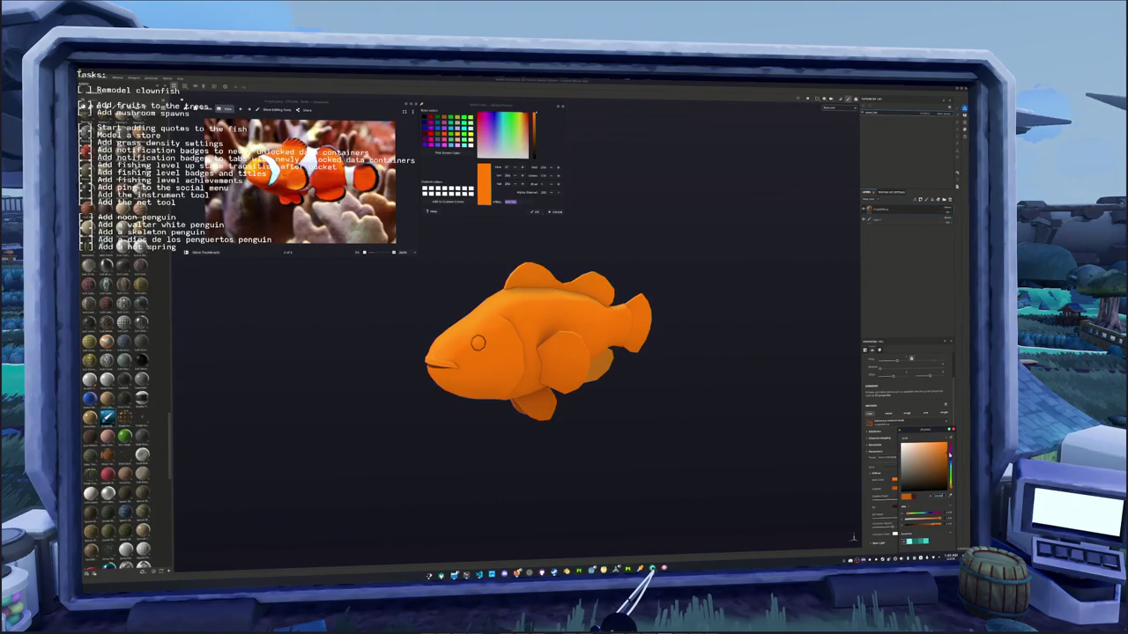
click(938, 455)
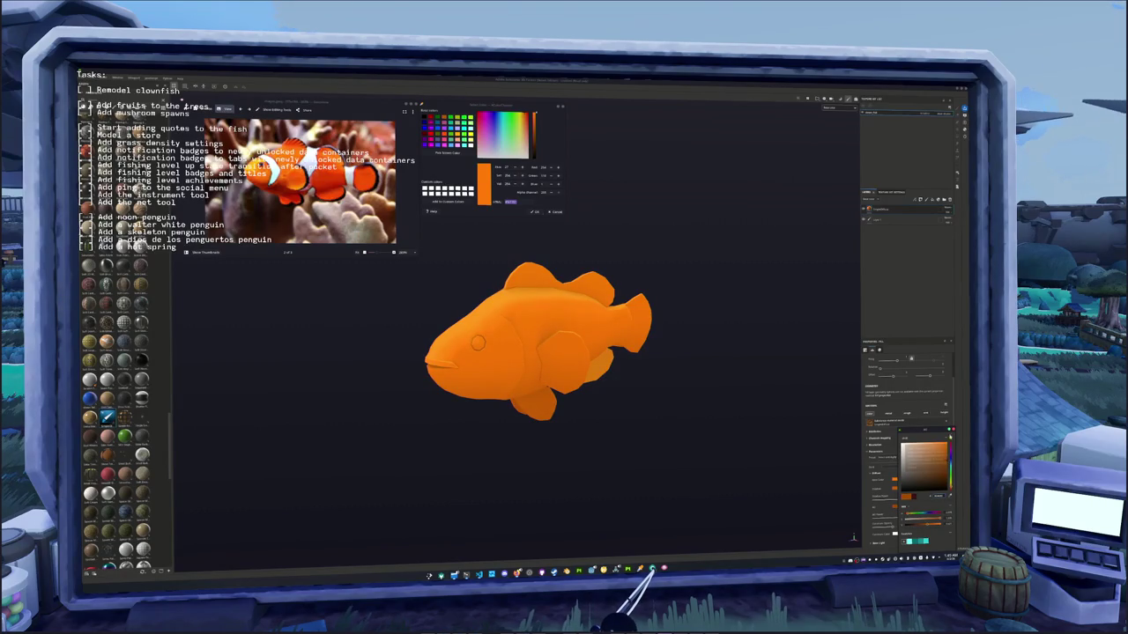
mouse_move(710, 378)
middle_down()
mouse_move(693, 327)
mouse_move(708, 329)
middle_up()
- Add a second colour layer above the orange one and sample a pale colour for it
click(908, 210)
click(909, 210)
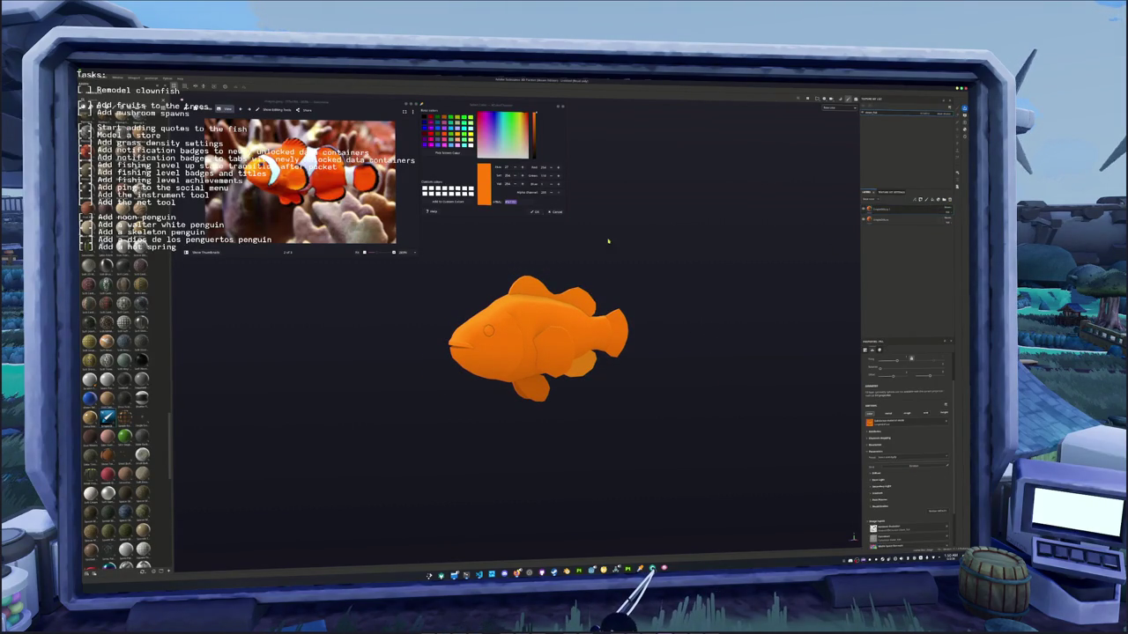
click(447, 152)
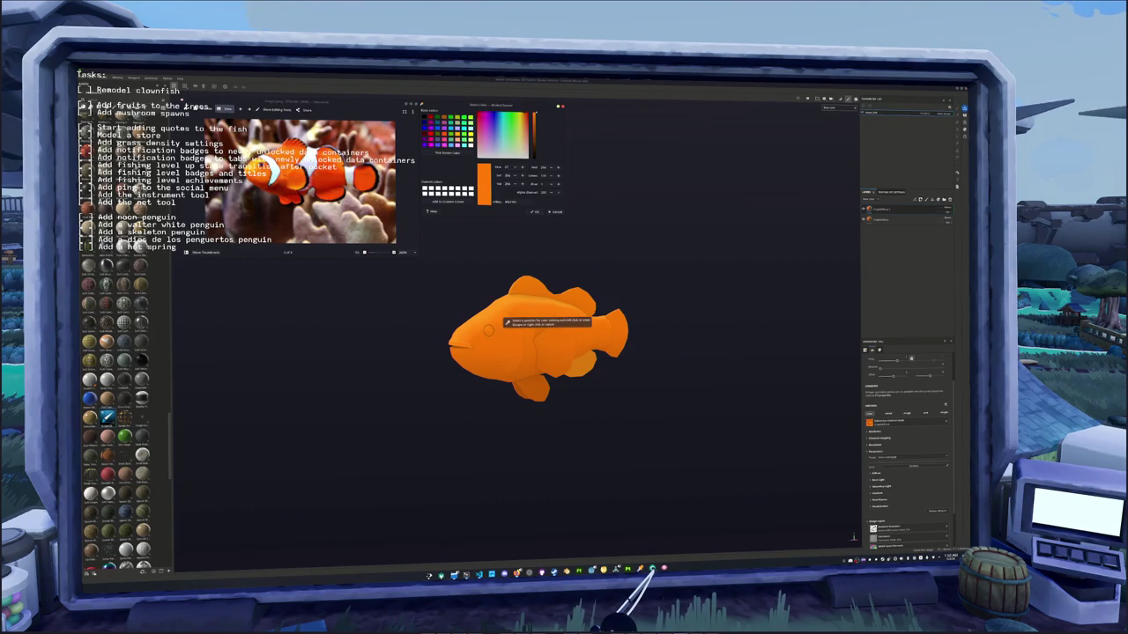
click(505, 323)
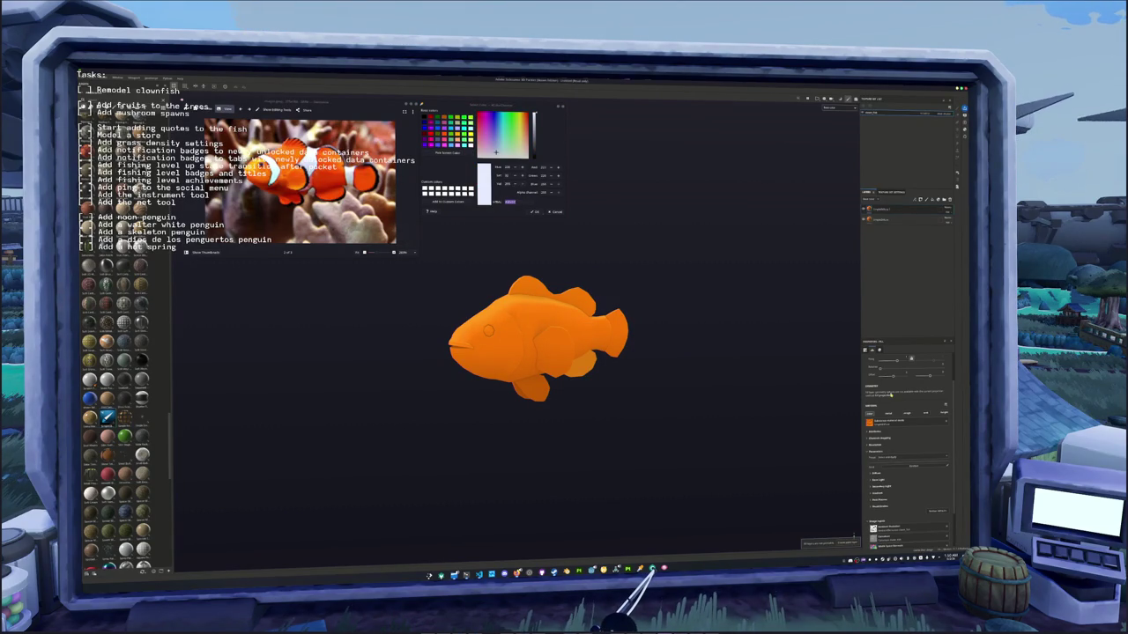
- Fine-tune the top layer's base colour to near-white
click(879, 474)
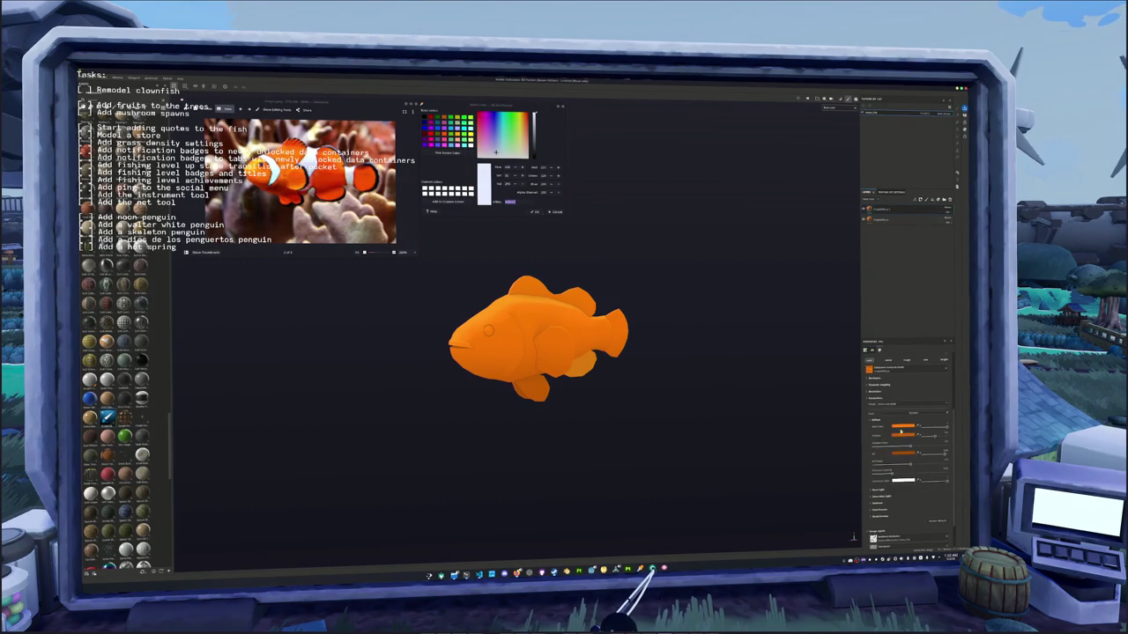
click(907, 426)
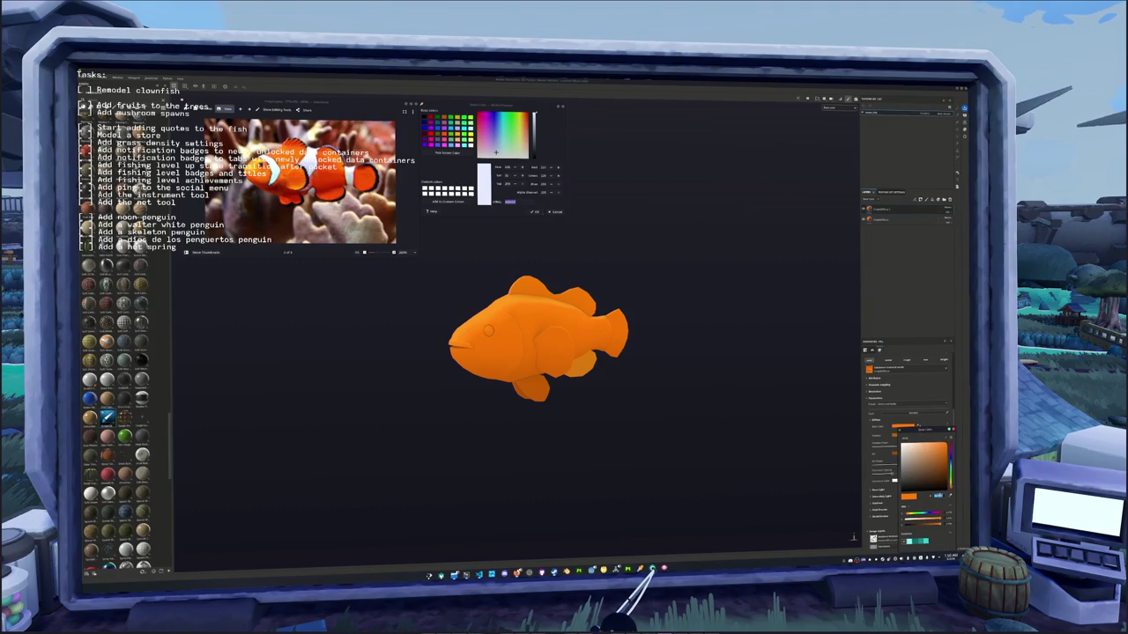
click(902, 445)
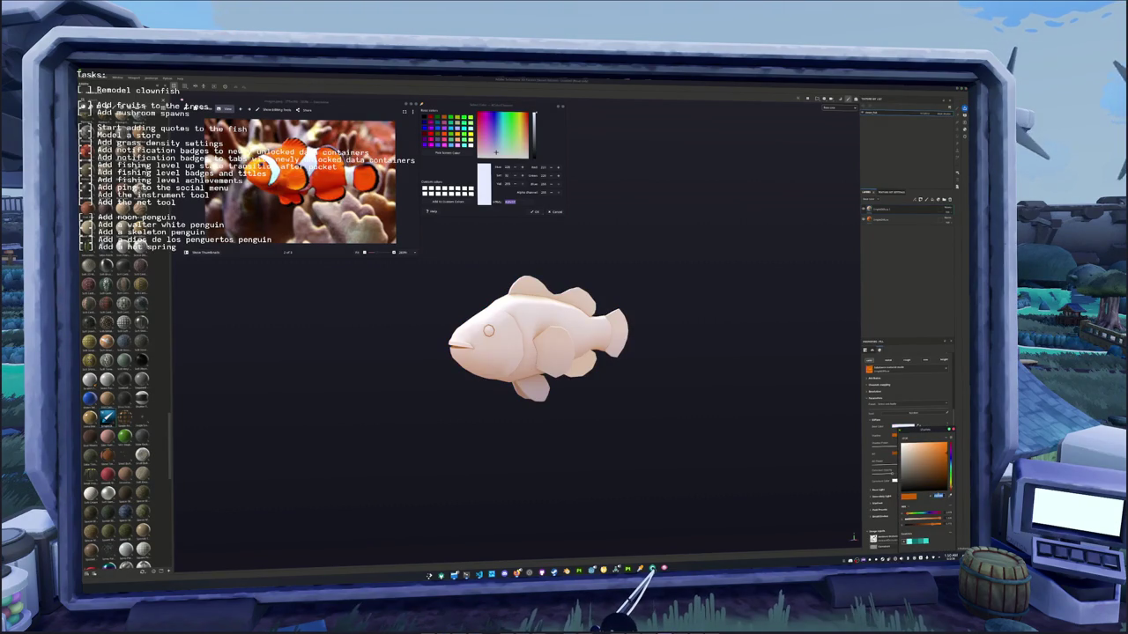
click(906, 448)
click(907, 451)
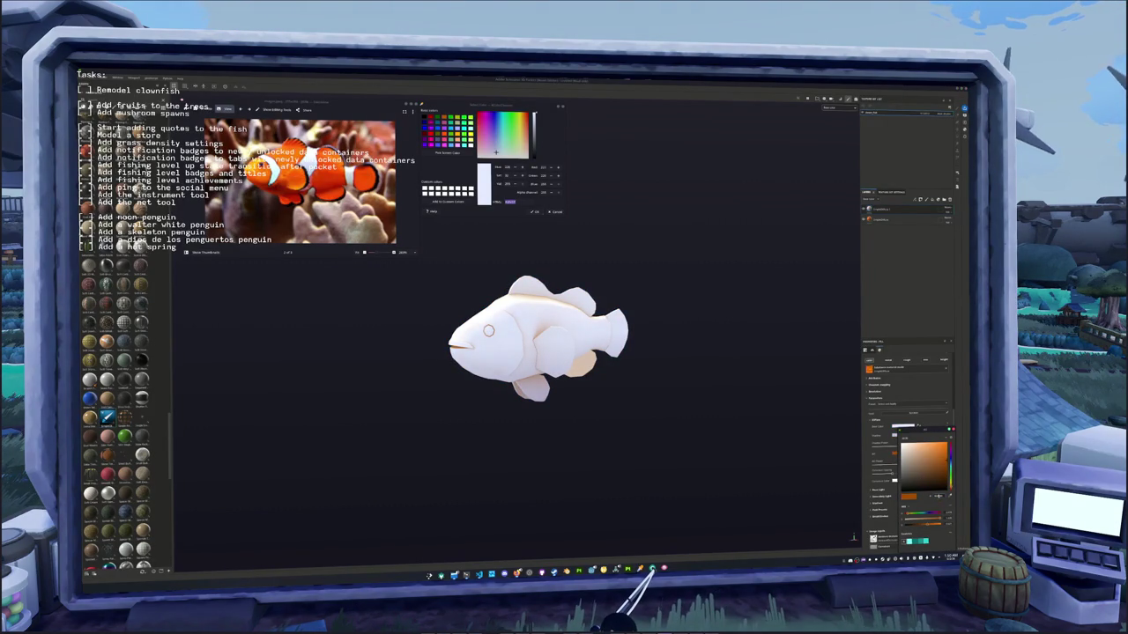
click(913, 458)
click(914, 463)
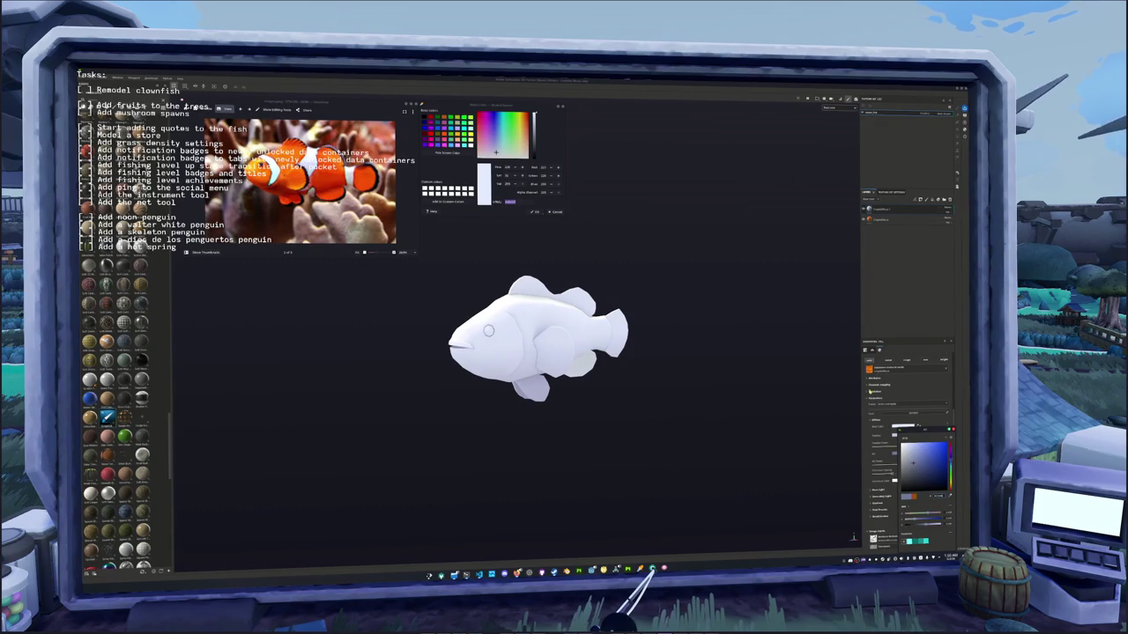
- Add a black mask to the white layer so the fish shows orange again
click(889, 208)
click(924, 200)
click(895, 215)
- Paint white stripe strokes on the mask behind the head, extending down the body and onto the dorsal fin
alt+drag(592, 376, 634, 378)
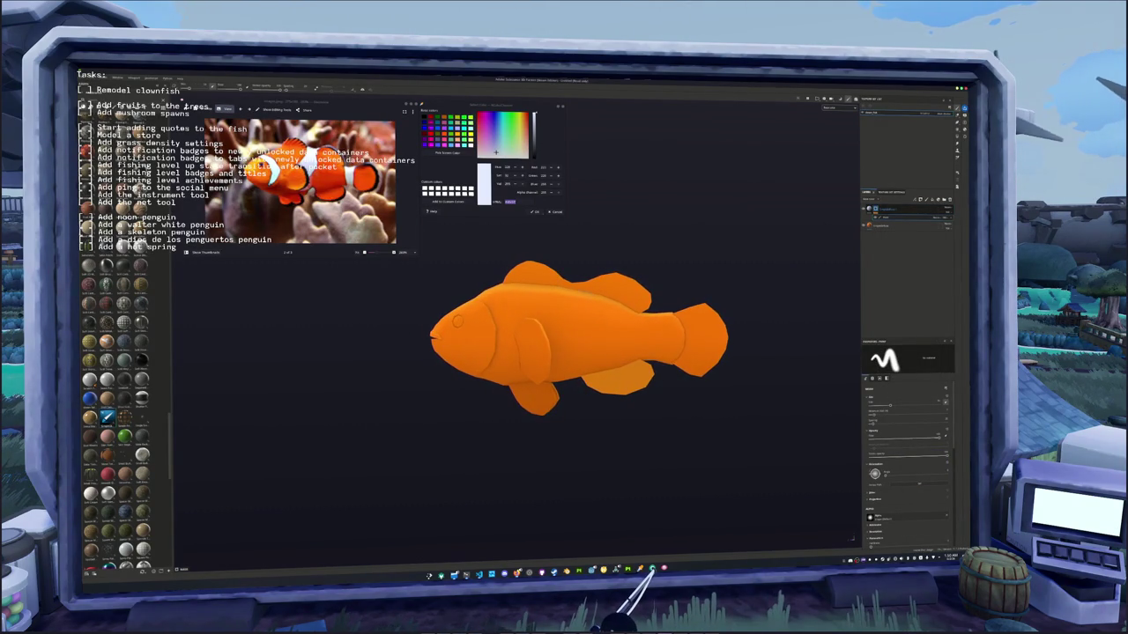
drag(580, 286, 567, 328)
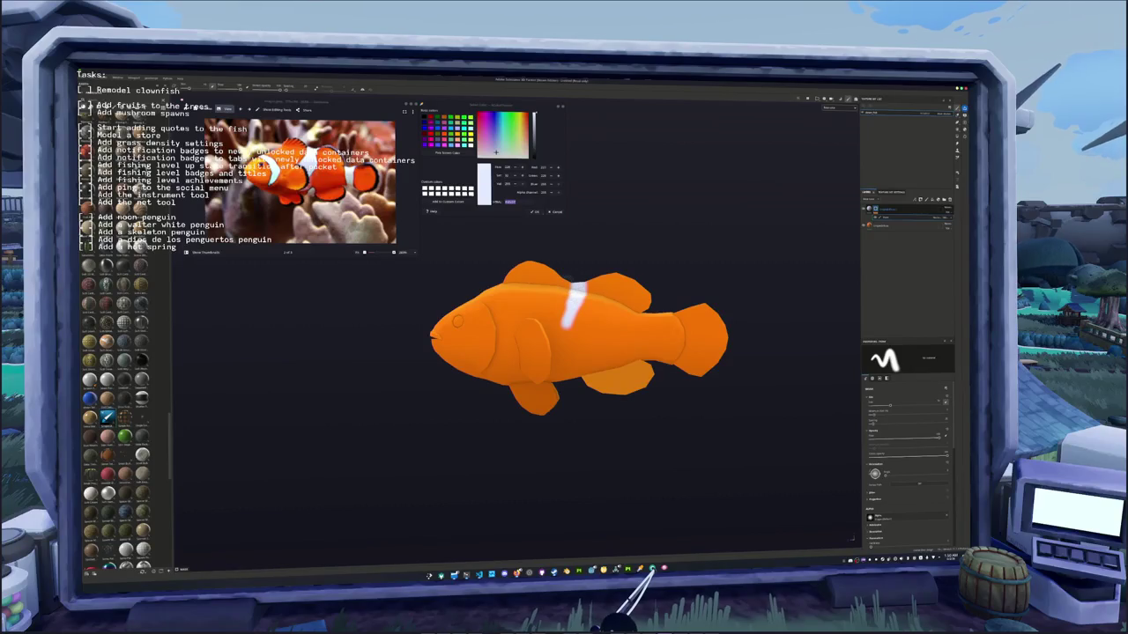
drag(562, 293, 550, 327)
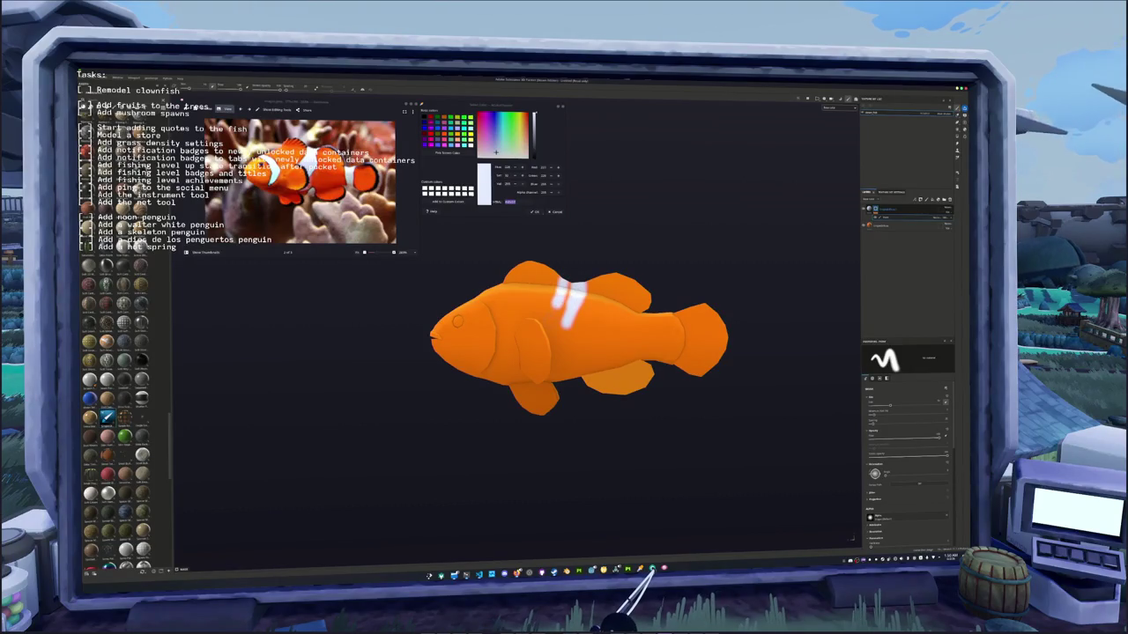
scroll(484, 329, up, 3)
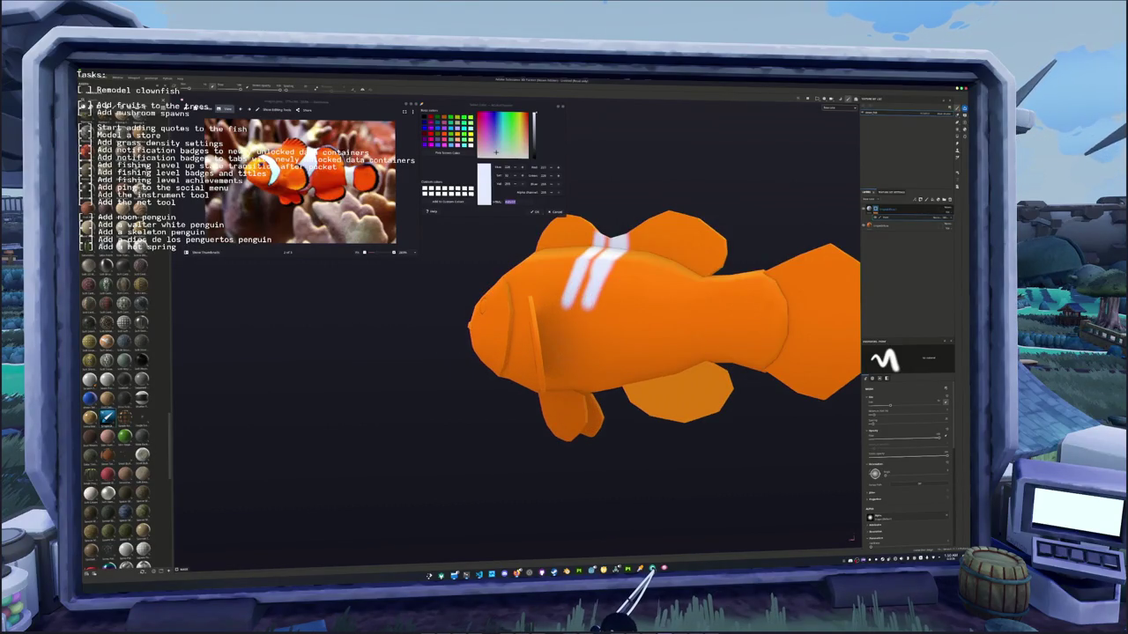
mouse_move(566, 304)
mouse_down()
mouse_move(553, 333)
mouse_move(584, 348)
mouse_up()
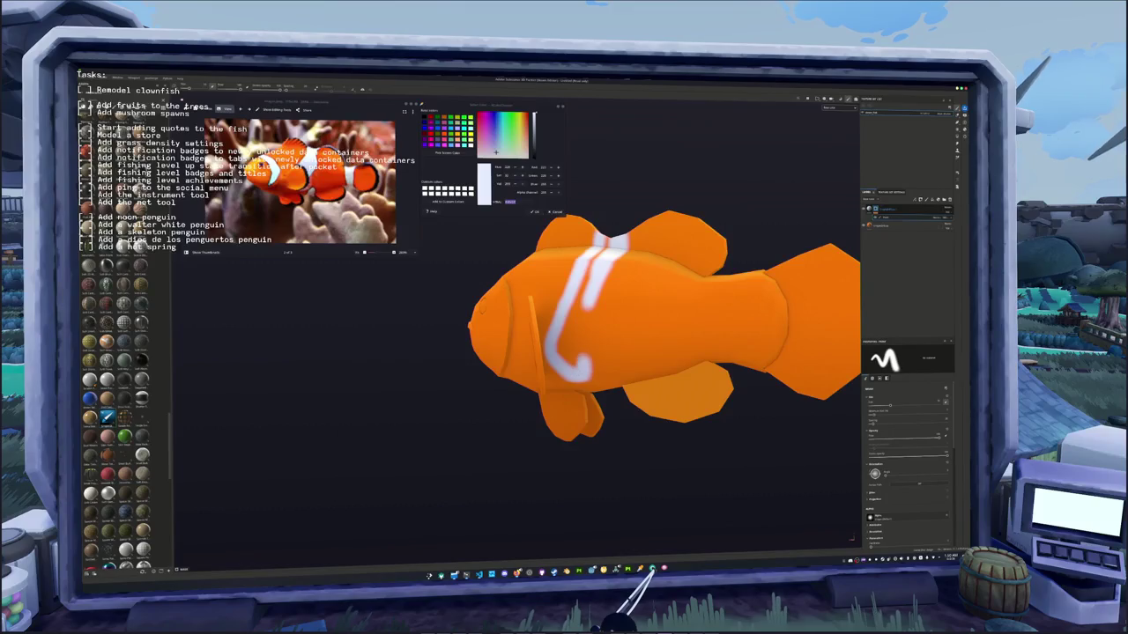
alt+drag(649, 302, 519, 254)
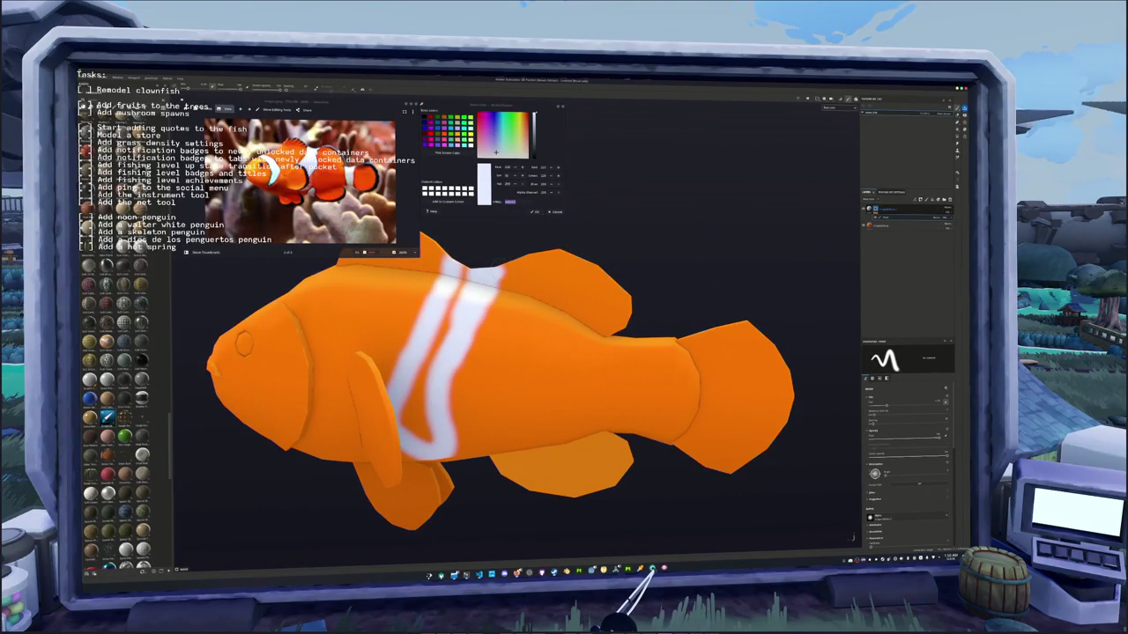
alt+drag(554, 244, 537, 263)
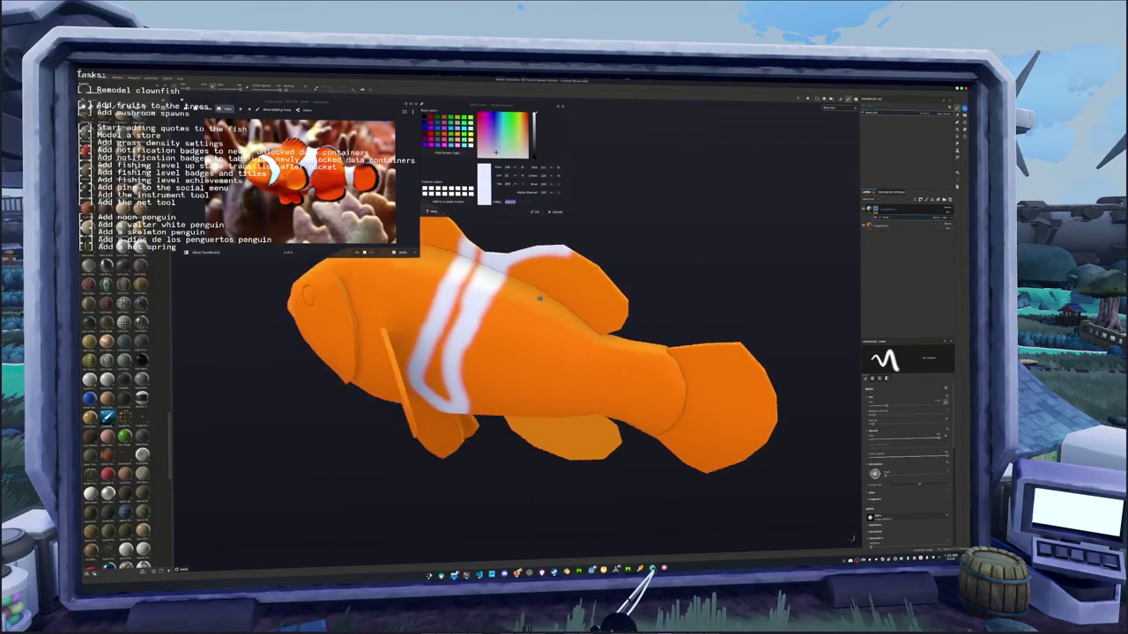
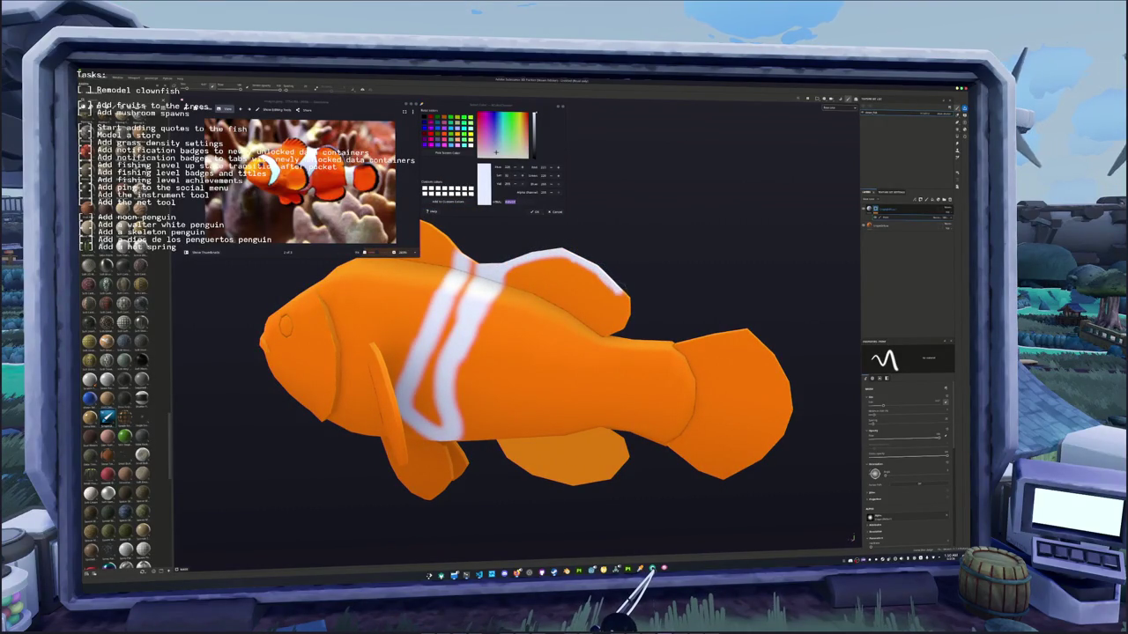
- Undo and then redo the white stripe stroke at the tail base to compare
alt+drag(637, 319, 663, 296)
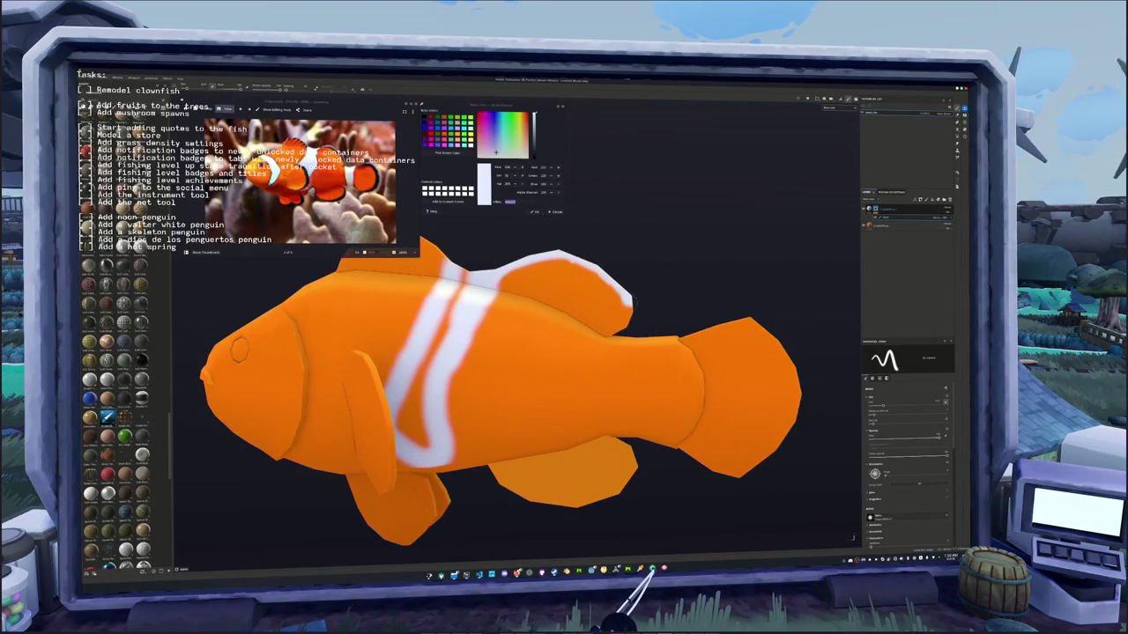
scroll(636, 311, down, 3)
mouse_move(476, 317)
alt+mouse_down()
mouse_move(528, 300)
mouse_move(520, 304)
alt+mouse_up()
scroll(475, 317, up, 3)
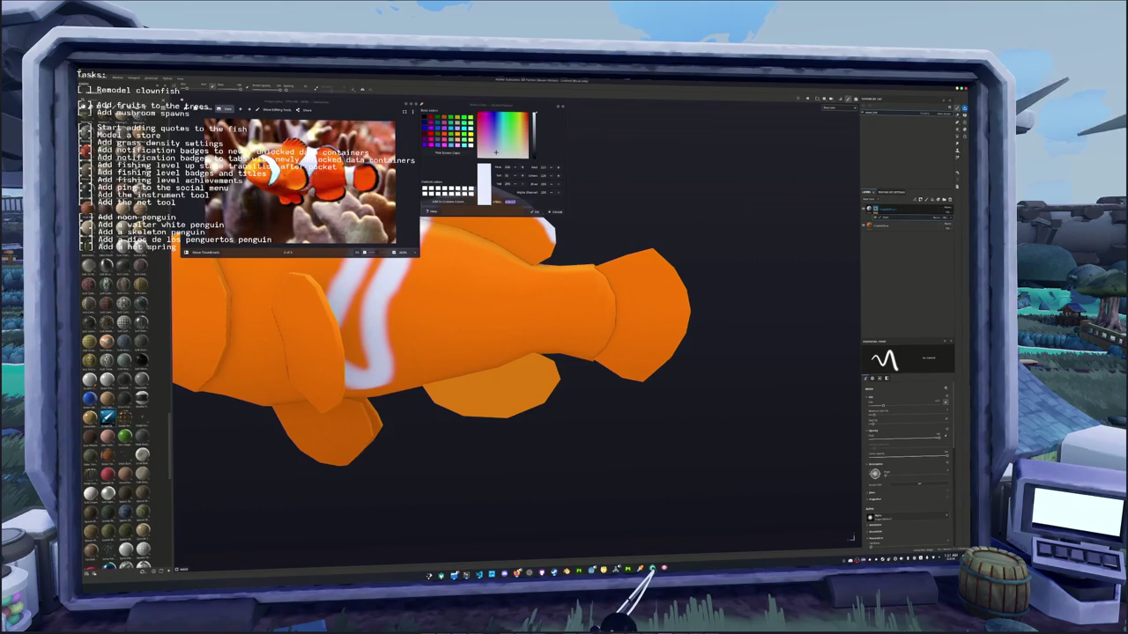
key(ctrl+z)
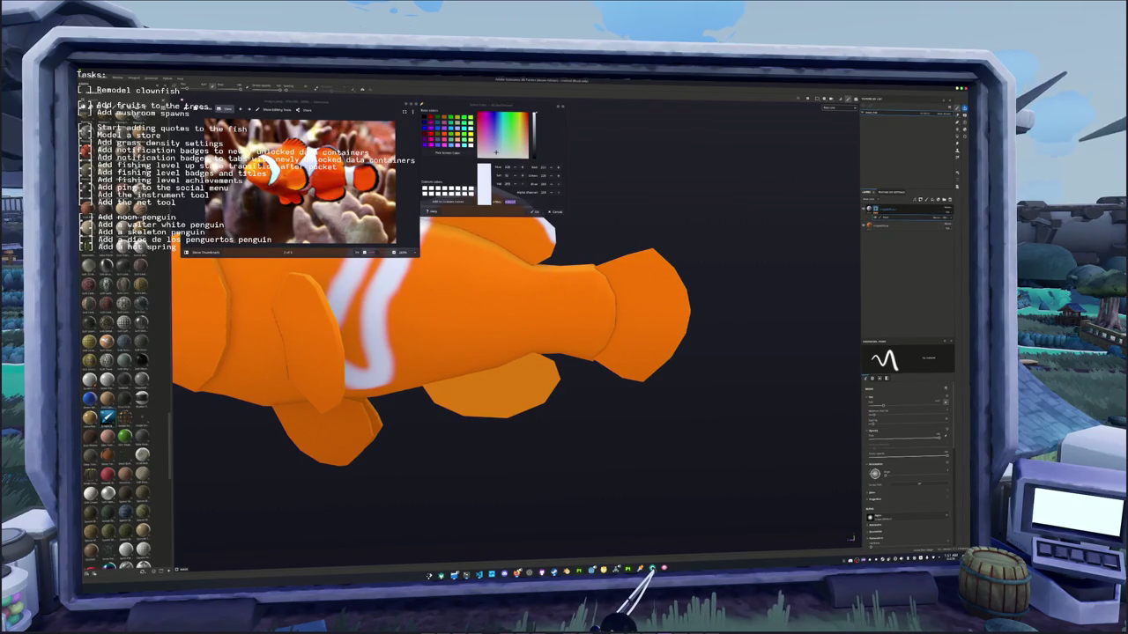
key(ctrl+y)
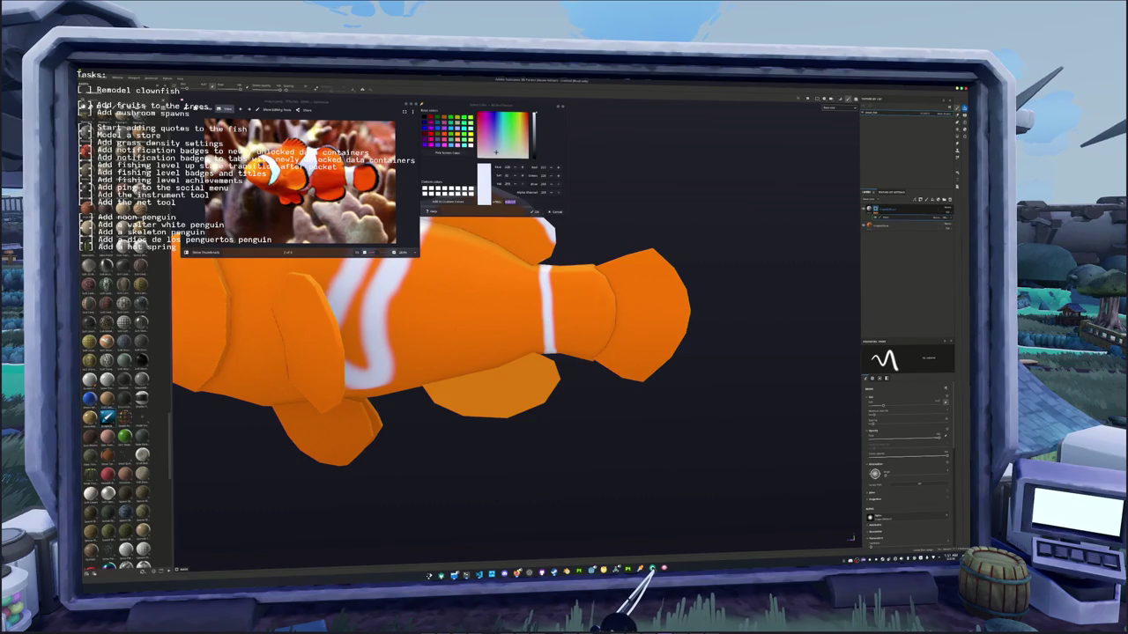
- Orbit the fish to a level side-on view to review the new tail stripe
alt+drag(551, 355, 555, 374)
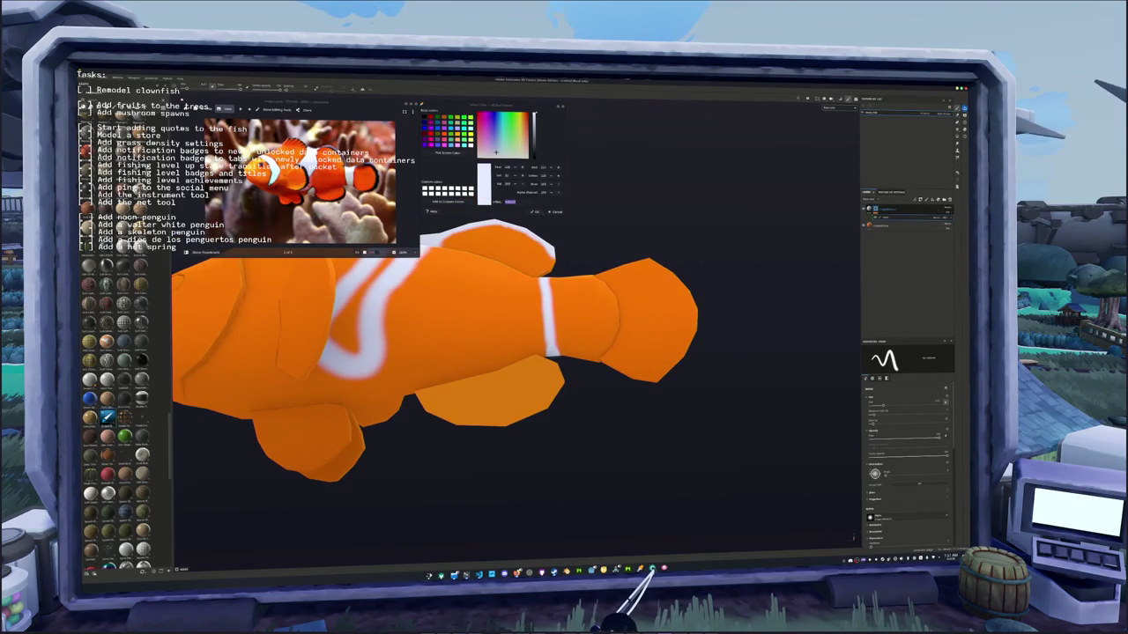
alt+drag(494, 370, 476, 352)
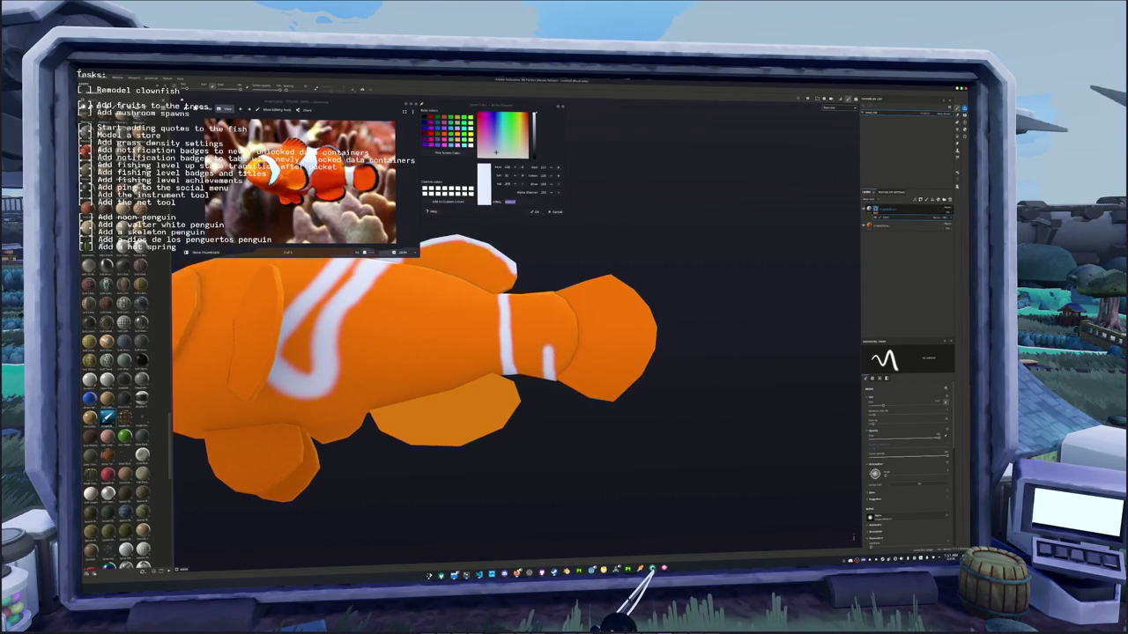
alt+drag(553, 298, 529, 406)
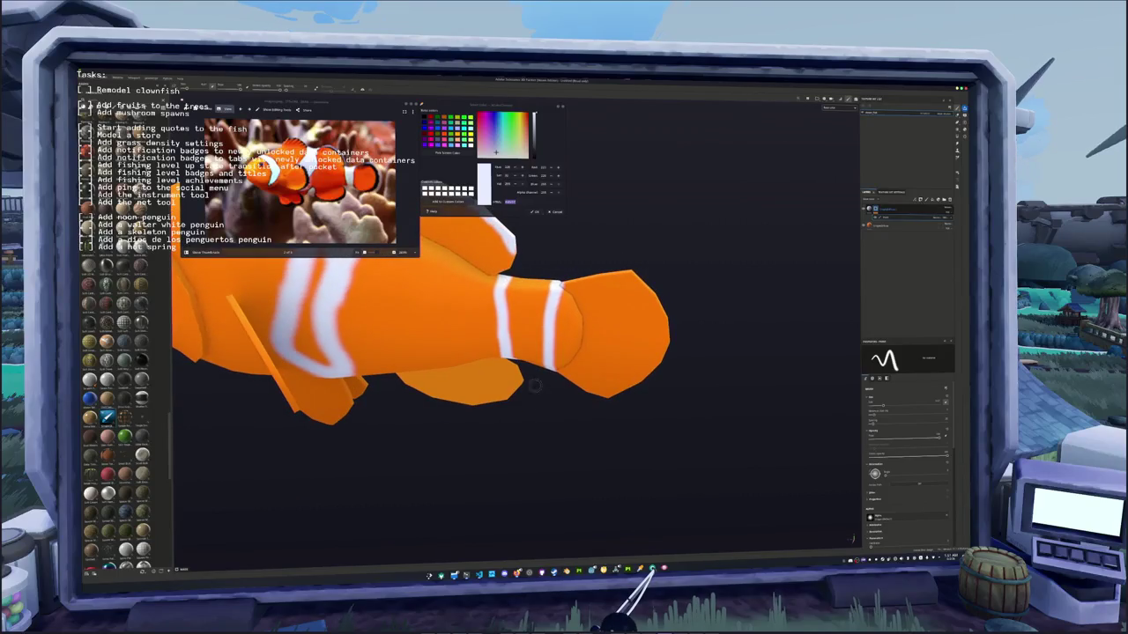
mouse_move(556, 282)
alt+mouse_down()
mouse_move(541, 328)
mouse_move(546, 304)
alt+mouse_up()
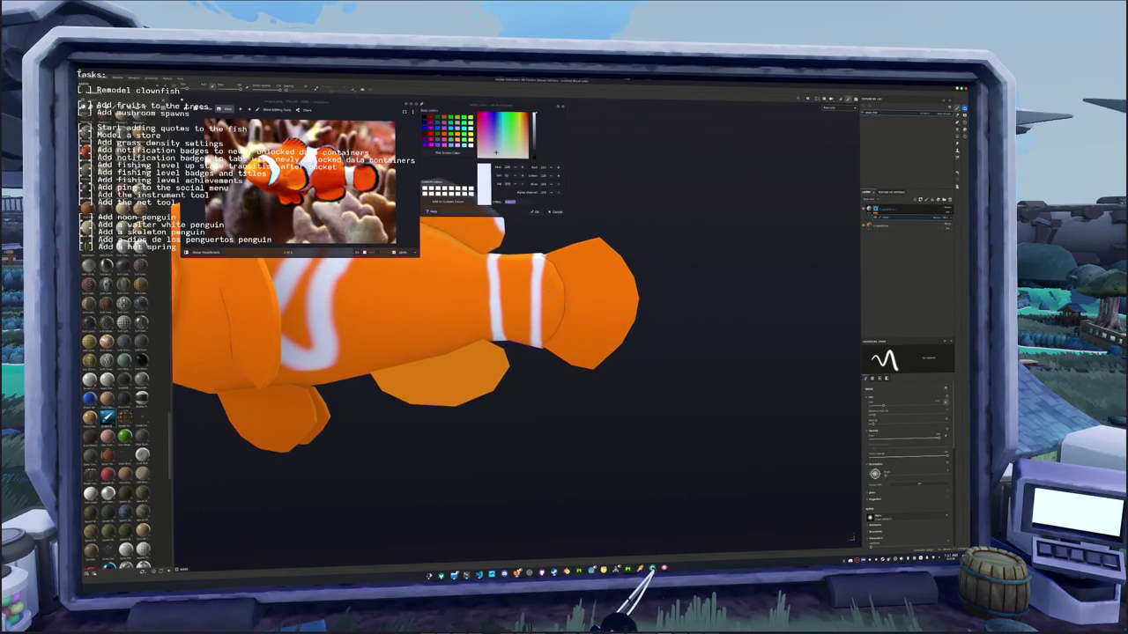
- Paint a white border along the tail fin's outer edge and down its right side
scroll(548, 297, up, 2)
scroll(548, 297, up, 2)
scroll(548, 297, down, 2)
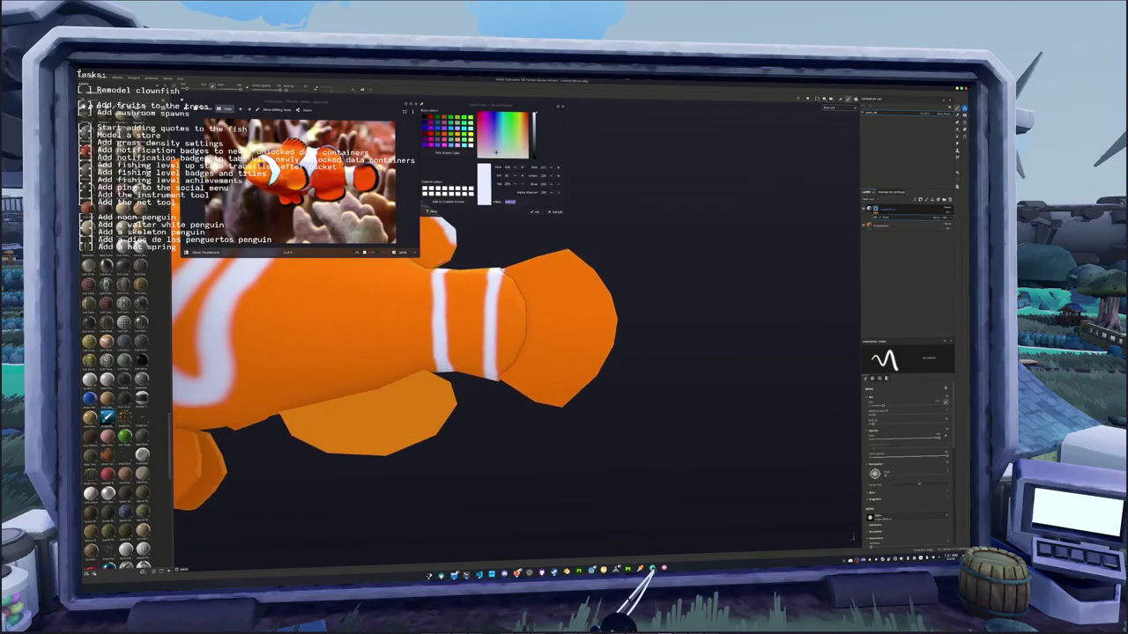
alt+drag(548, 297, 534, 301)
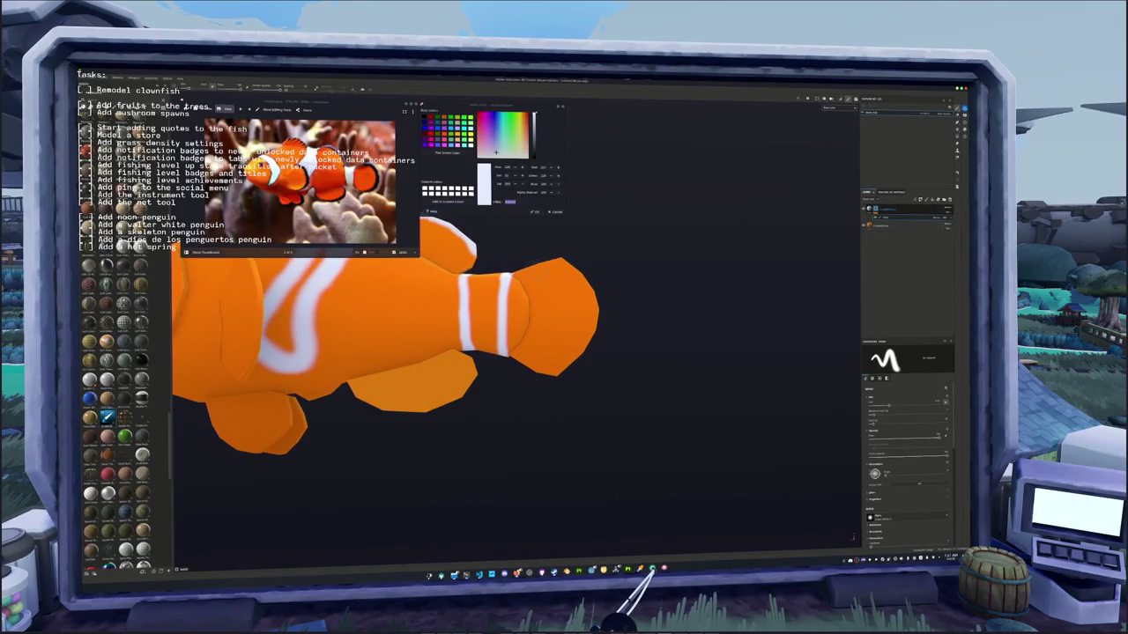
drag(550, 261, 565, 264)
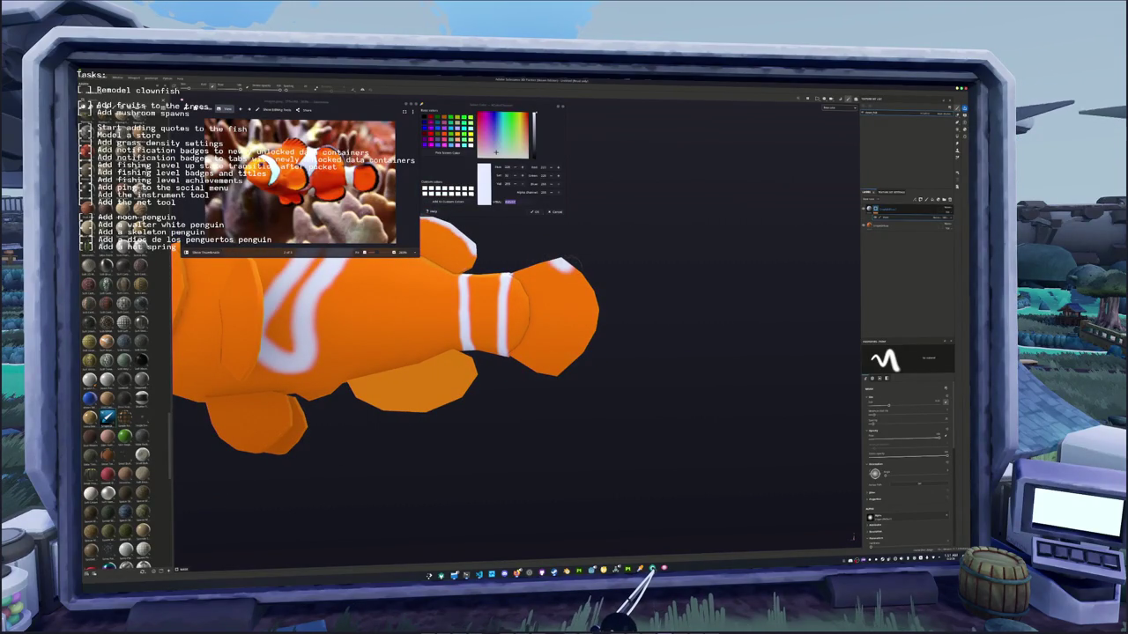
drag(577, 269, 595, 333)
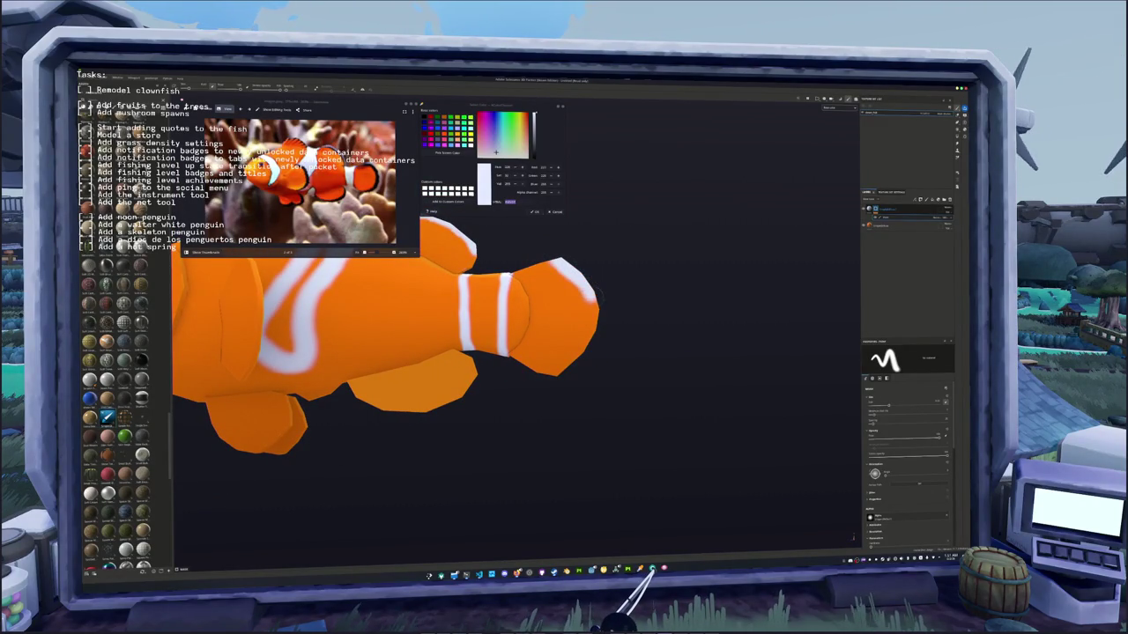
mouse_move(596, 335)
mouse_down()
mouse_move(555, 374)
mouse_move(597, 374)
mouse_up()
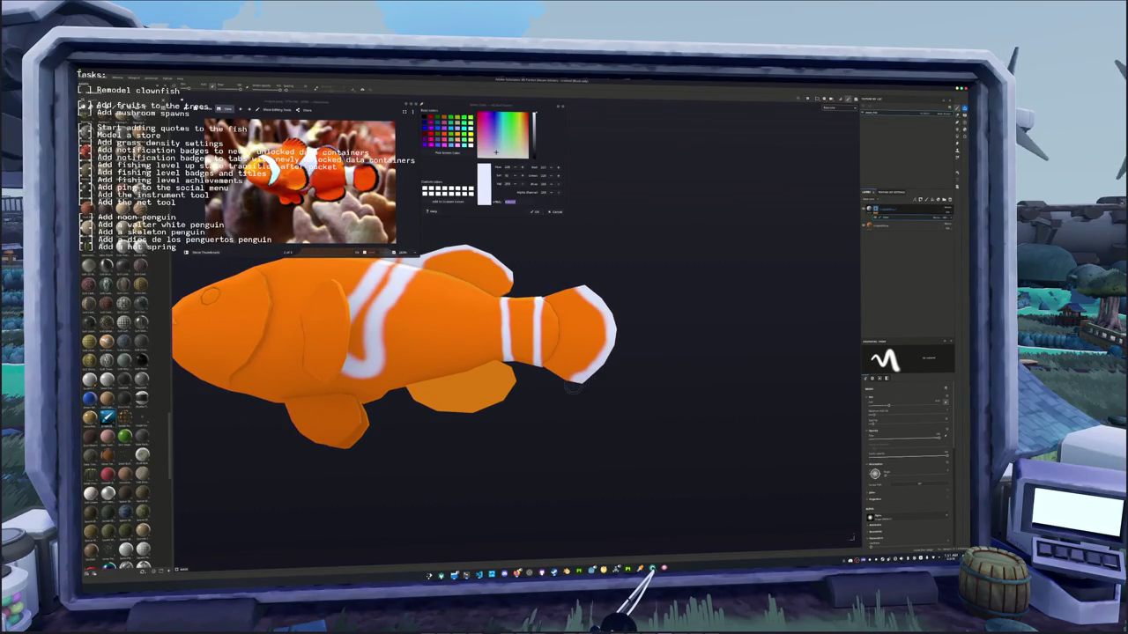
- Frame the whole fish and orbit to a closer three-quarter view of the head
scroll(577, 383, up, 3)
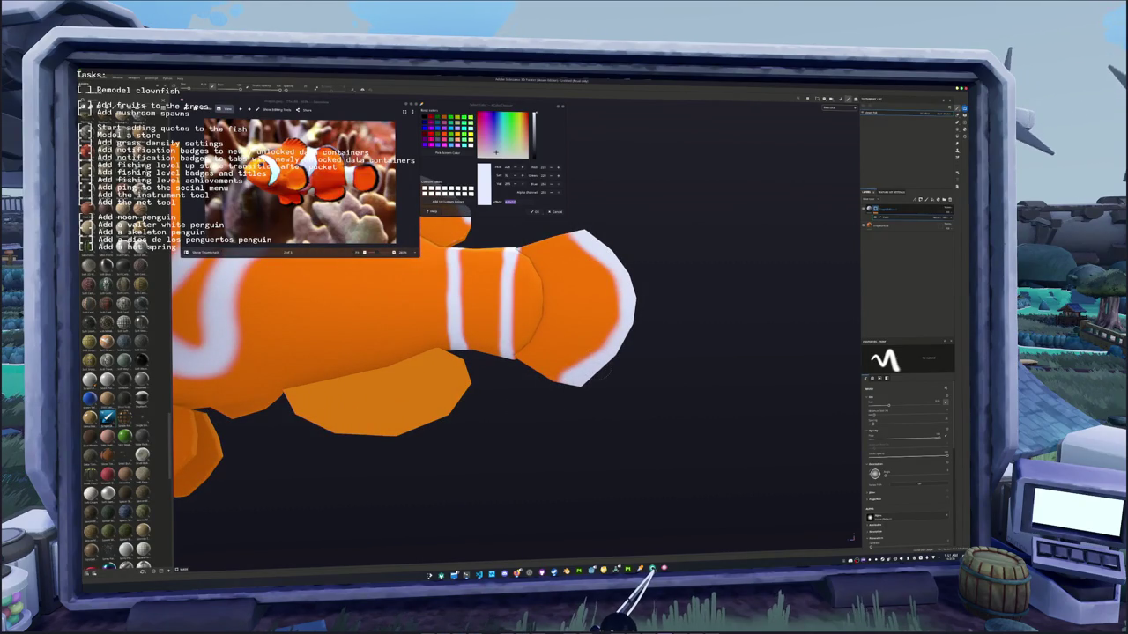
key(f)
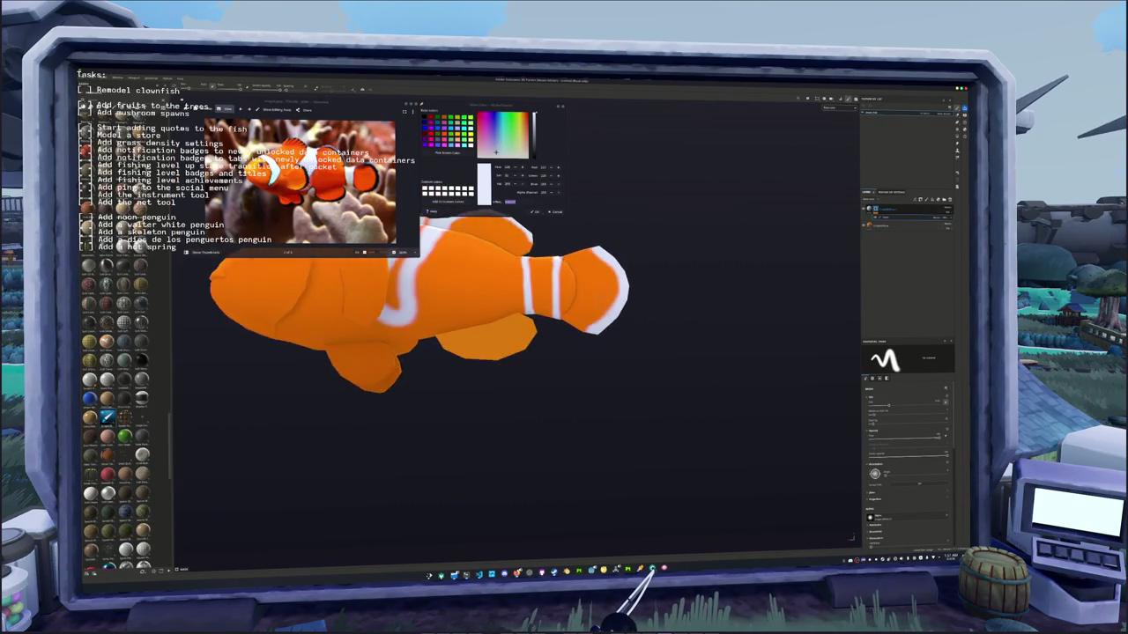
mouse_move(564, 370)
alt+mouse_down()
mouse_move(451, 379)
mouse_move(466, 380)
alt+mouse_up()
scroll(467, 381, up, 2)
scroll(467, 381, up, 2)
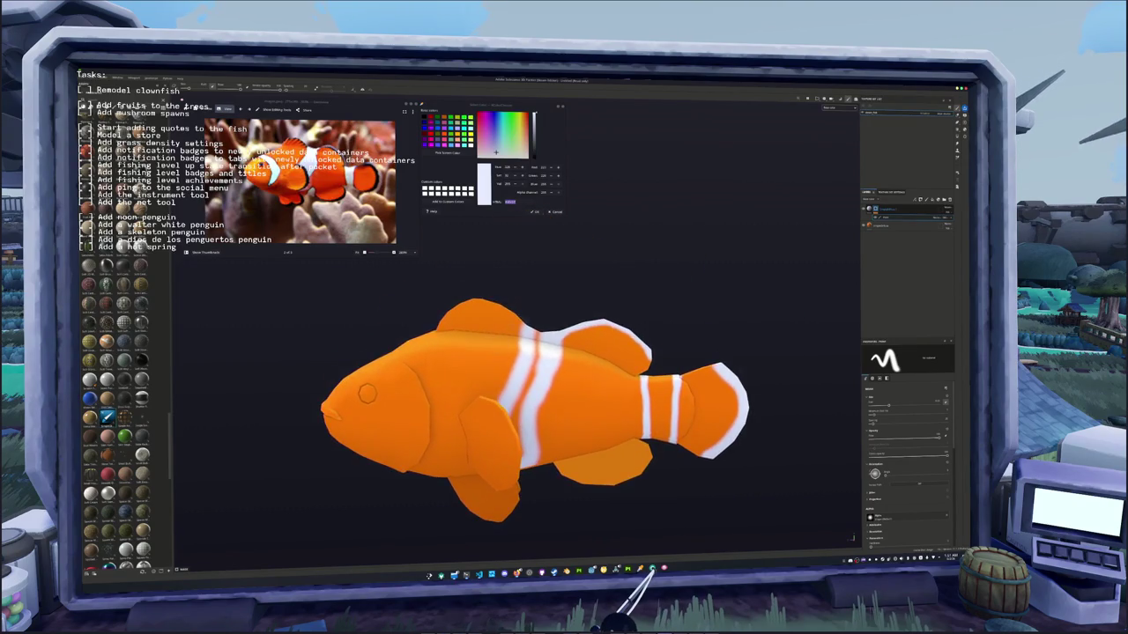
- Paint a white stroke along the top edge of the front dorsal fin
scroll(550, 381, up, 3)
alt+drag(549, 380, 565, 346)
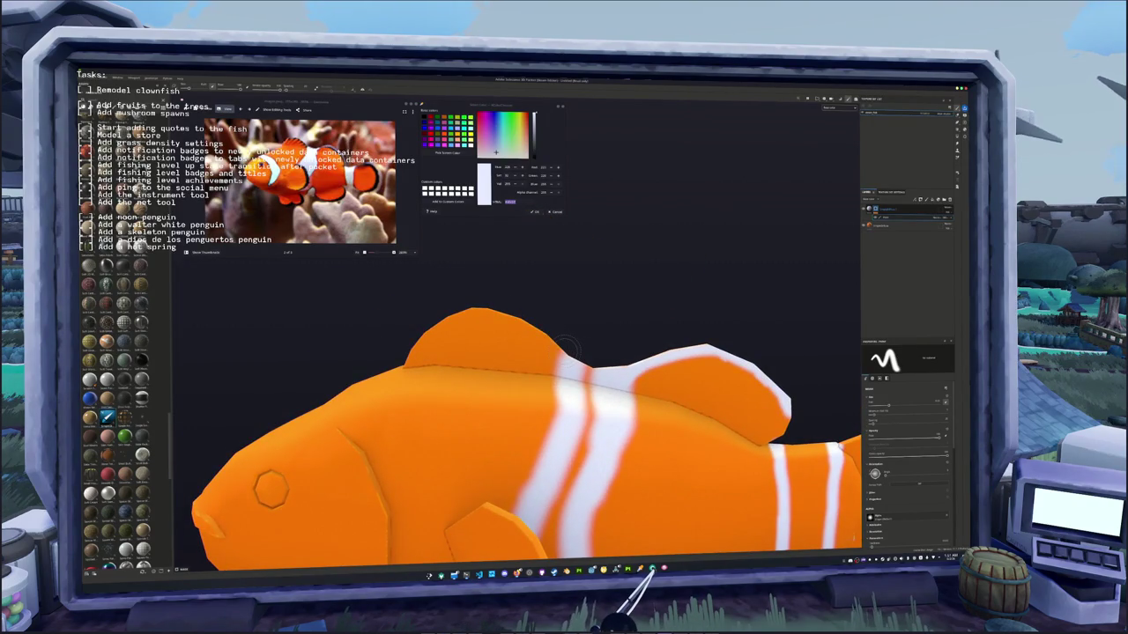
mouse_move(567, 351)
mouse_down()
mouse_move(481, 303)
mouse_move(528, 300)
mouse_move(449, 365)
mouse_move(483, 223)
mouse_move(401, 236)
mouse_up()
scroll(462, 301, down, 3)
scroll(490, 310, up, 3)
scroll(472, 295, down, 2)
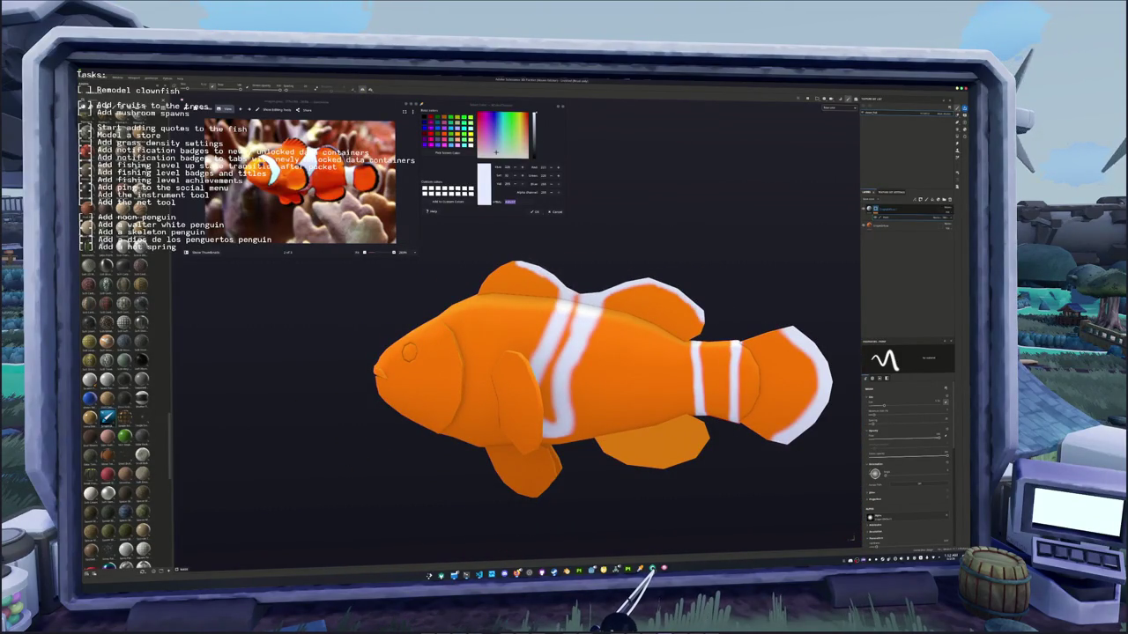
- Orbit and pan the fish side-on, head at left, to inspect the white trim
alt+drag(554, 310, 572, 293)
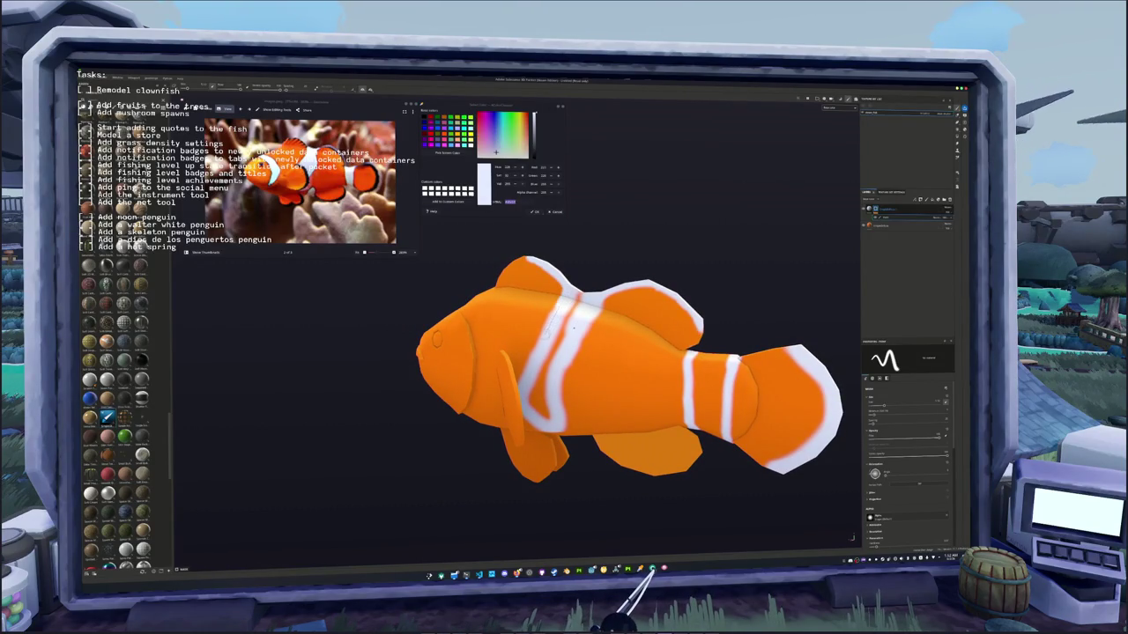
alt+drag(561, 365, 573, 379)
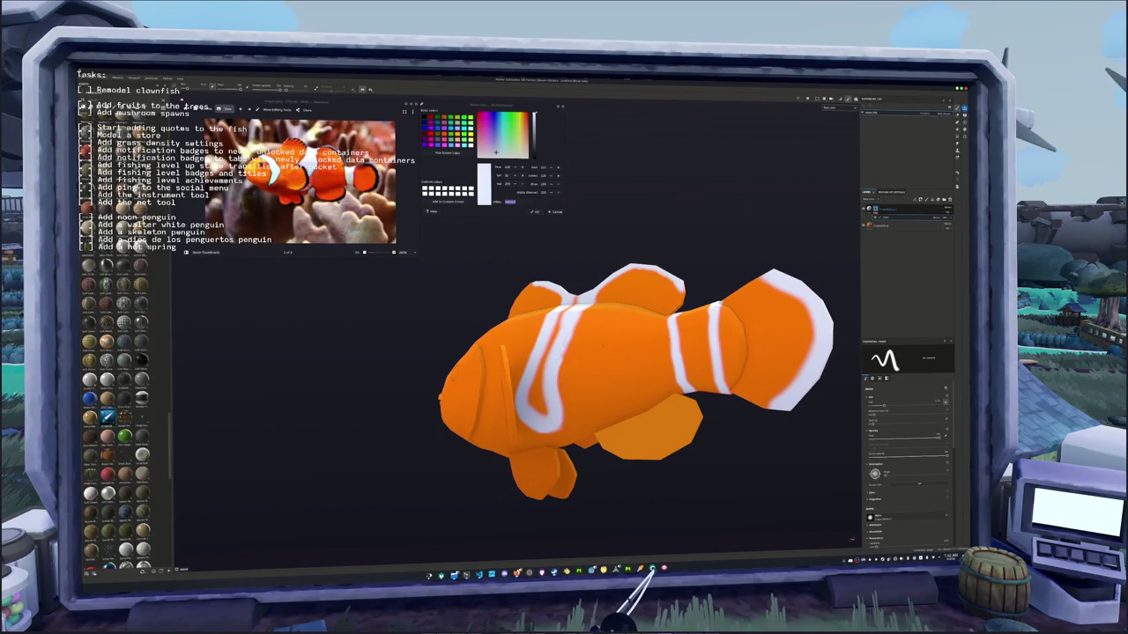
alt+drag(600, 348, 615, 328)
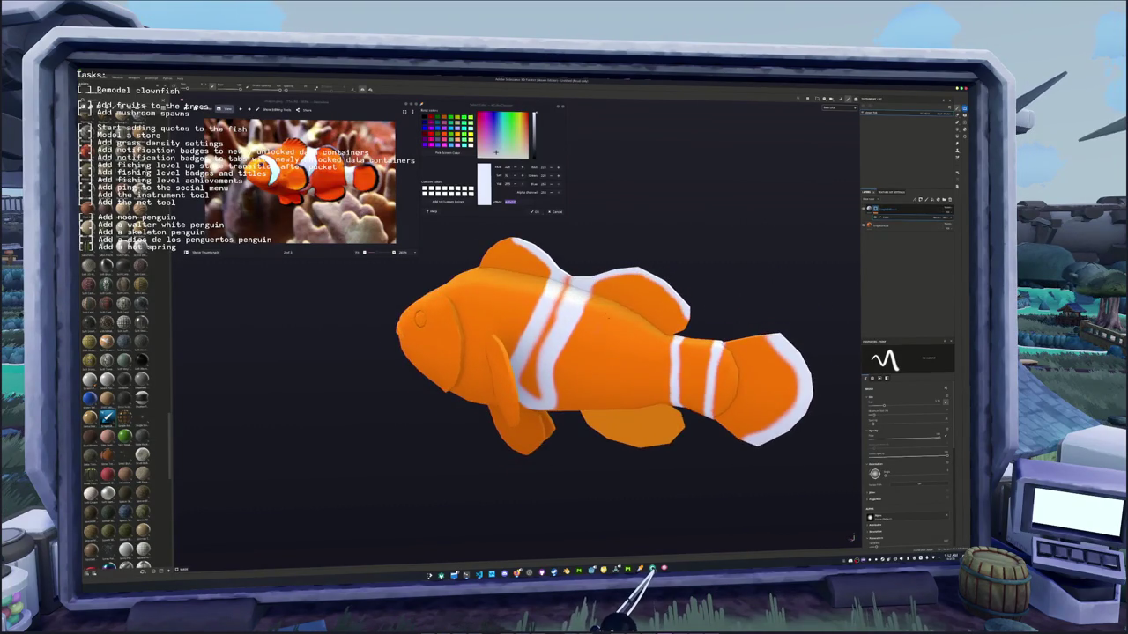
scroll(614, 328, up, 2)
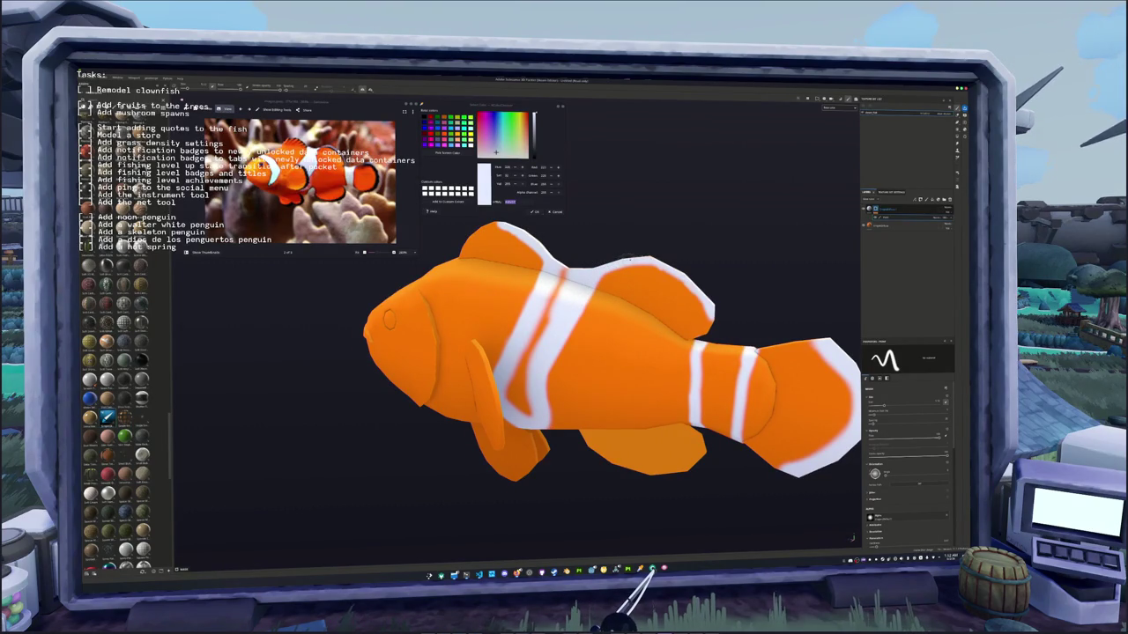
alt+drag(628, 258, 622, 273)
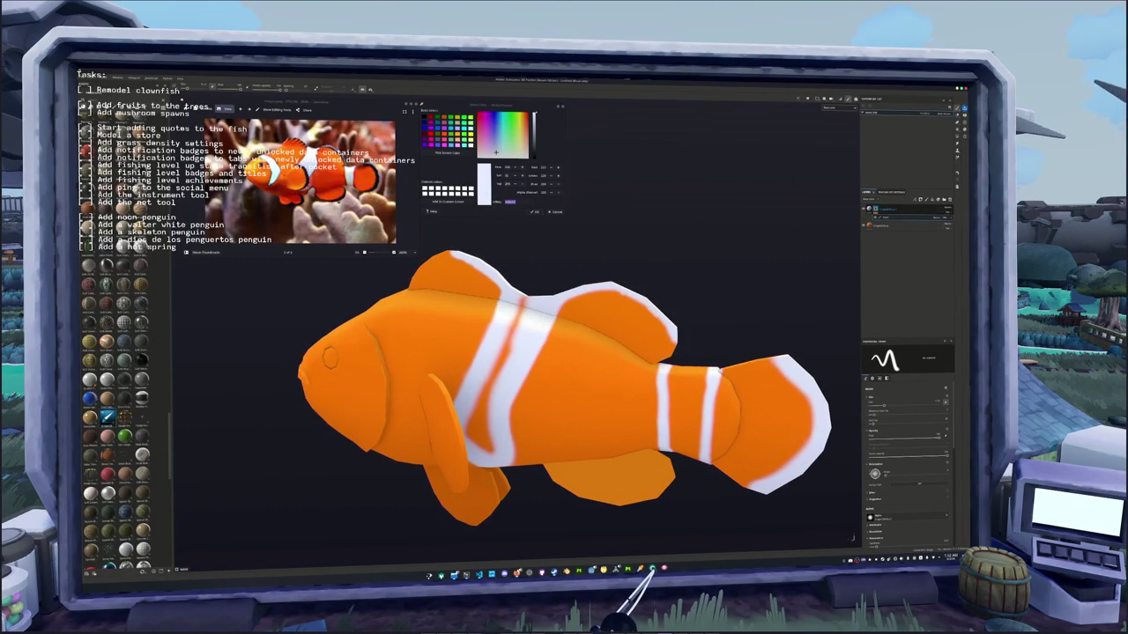
alt+drag(553, 275, 542, 280)
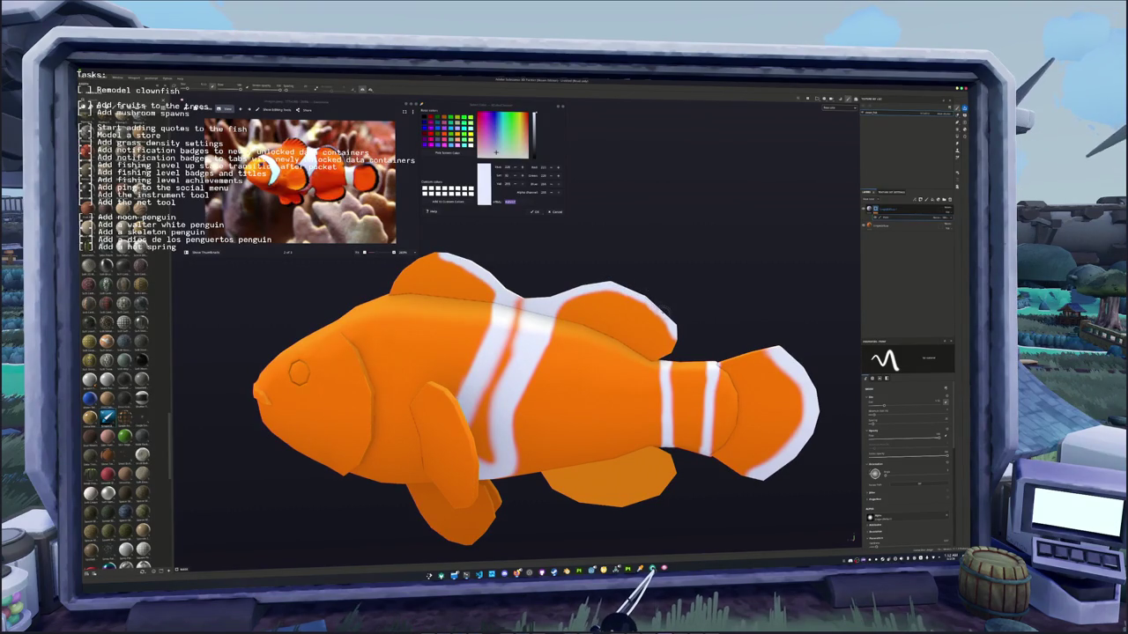
alt+middle_drag(528, 397, 449, 348)
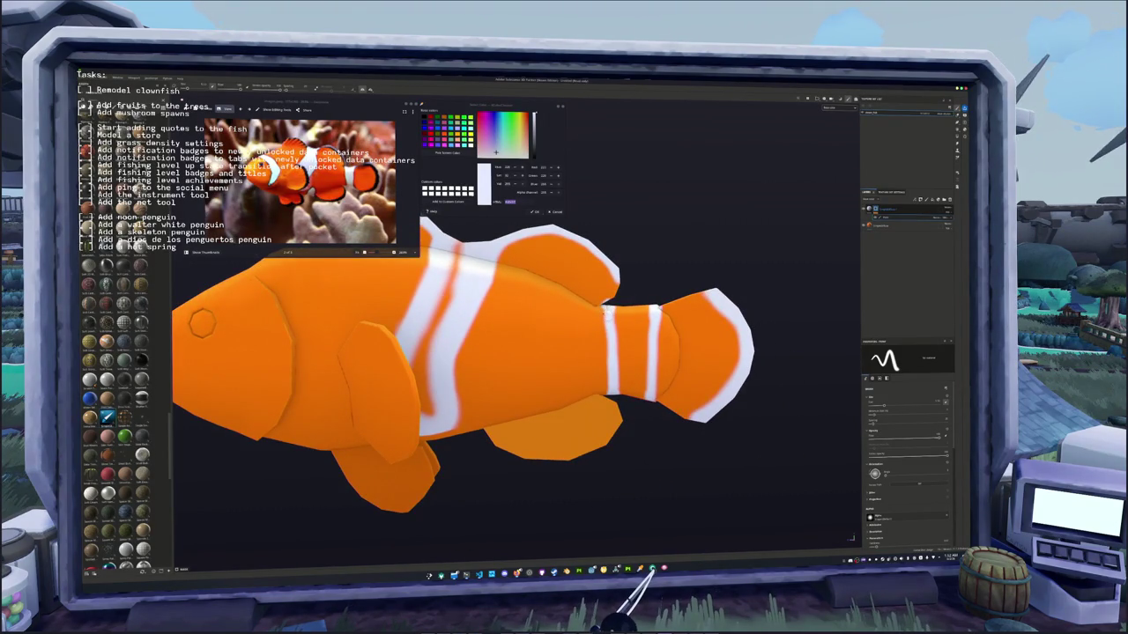
scroll(609, 313, up, 2)
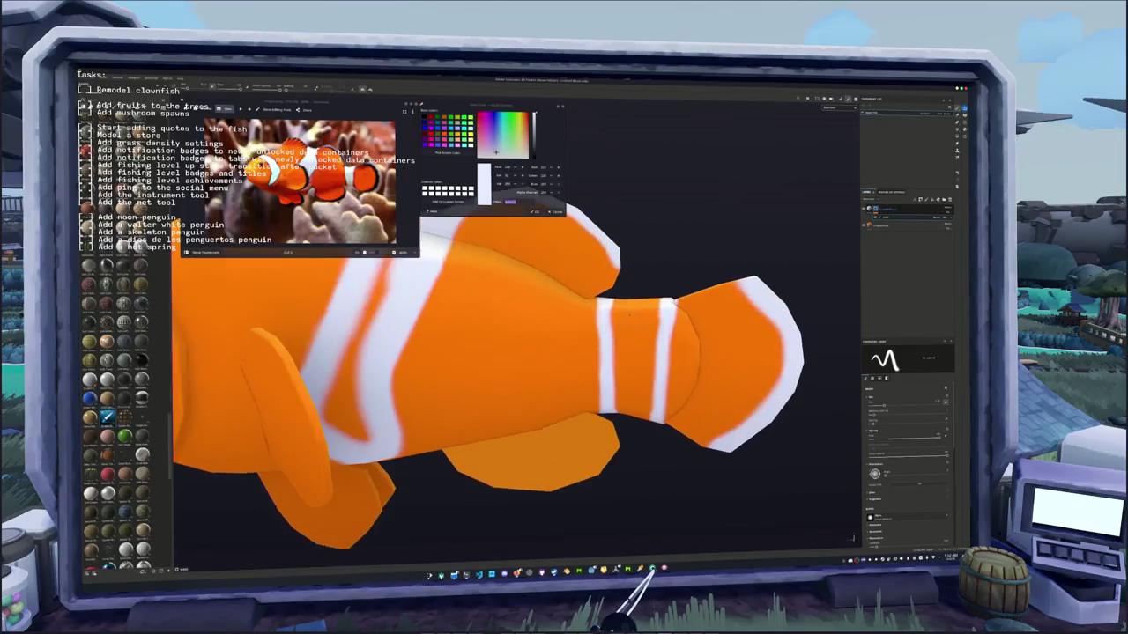
scroll(609, 313, up, 2)
scroll(609, 314, up, 1)
scroll(609, 313, up, 1)
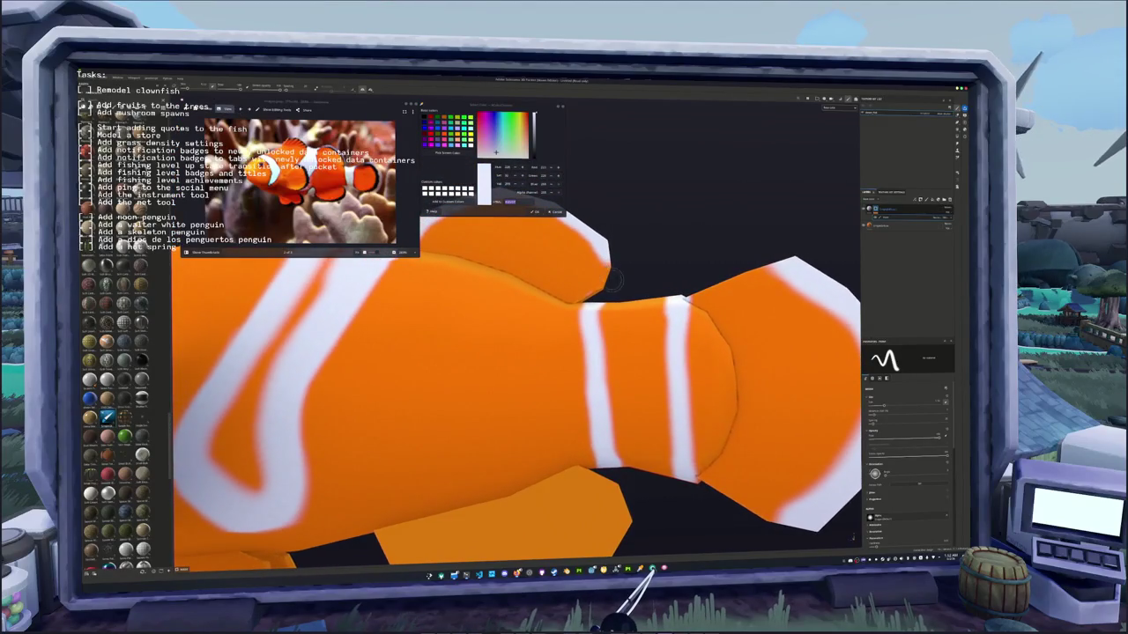
scroll(617, 277, up, 1)
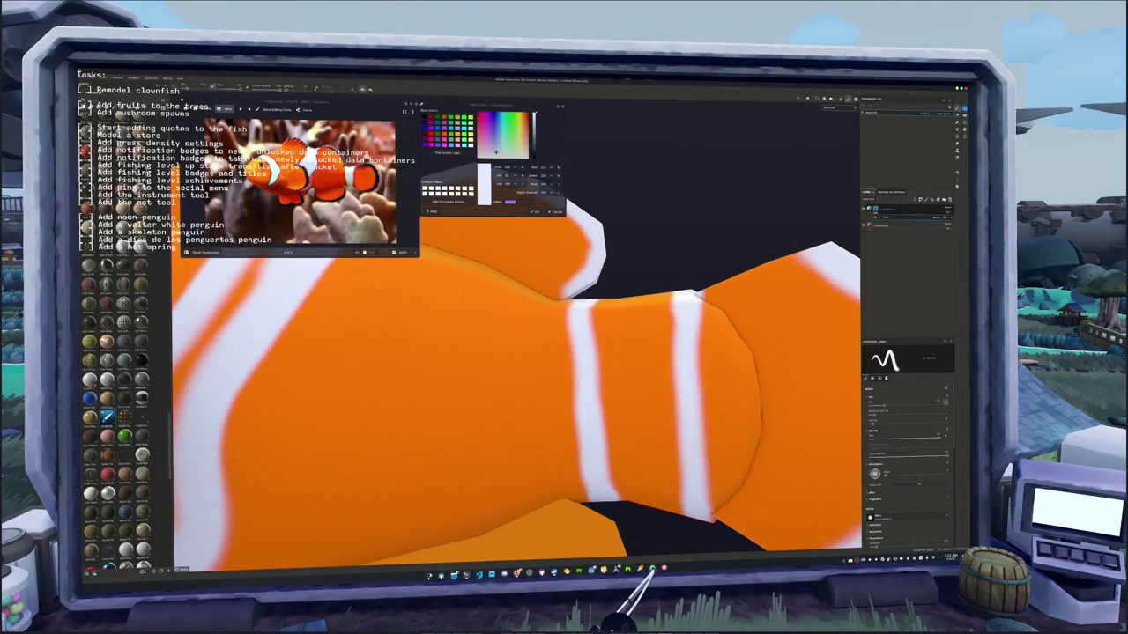
scroll(616, 277, down, 3)
scroll(594, 333, up, 1)
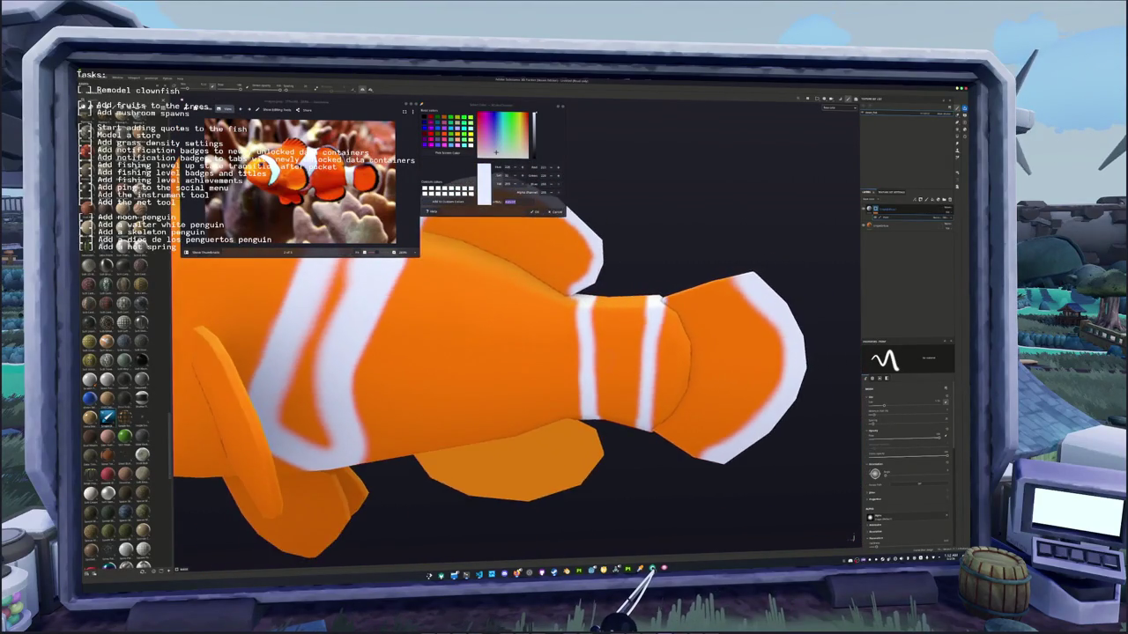
mouse_move(594, 333)
alt+mouse_down()
mouse_move(605, 313)
mouse_move(577, 299)
alt+mouse_up()
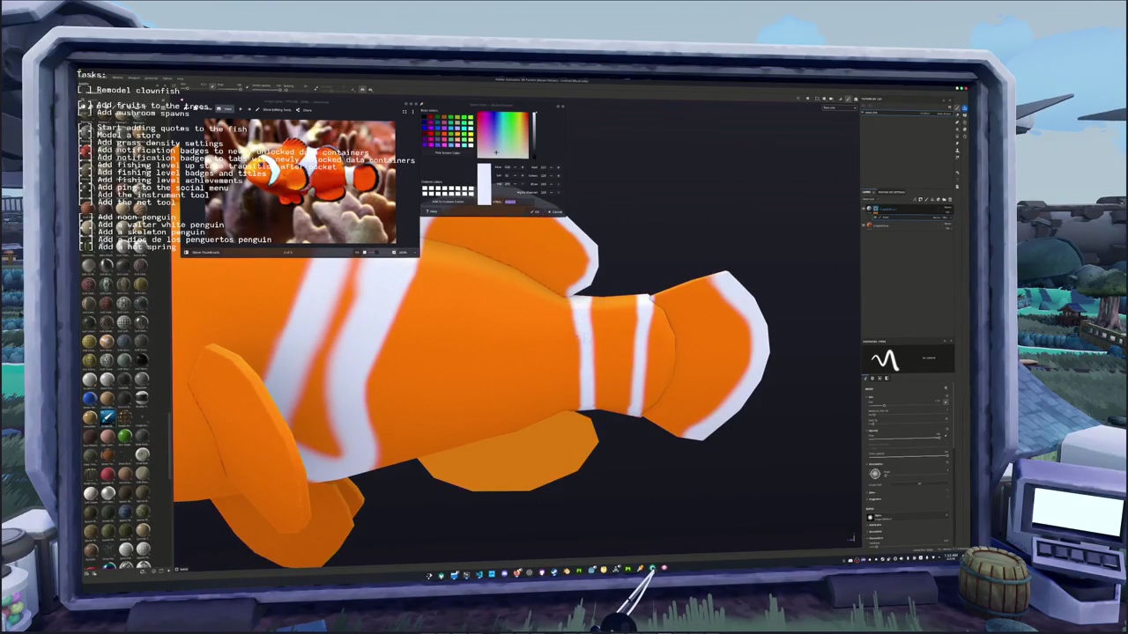
alt+drag(577, 335, 577, 290)
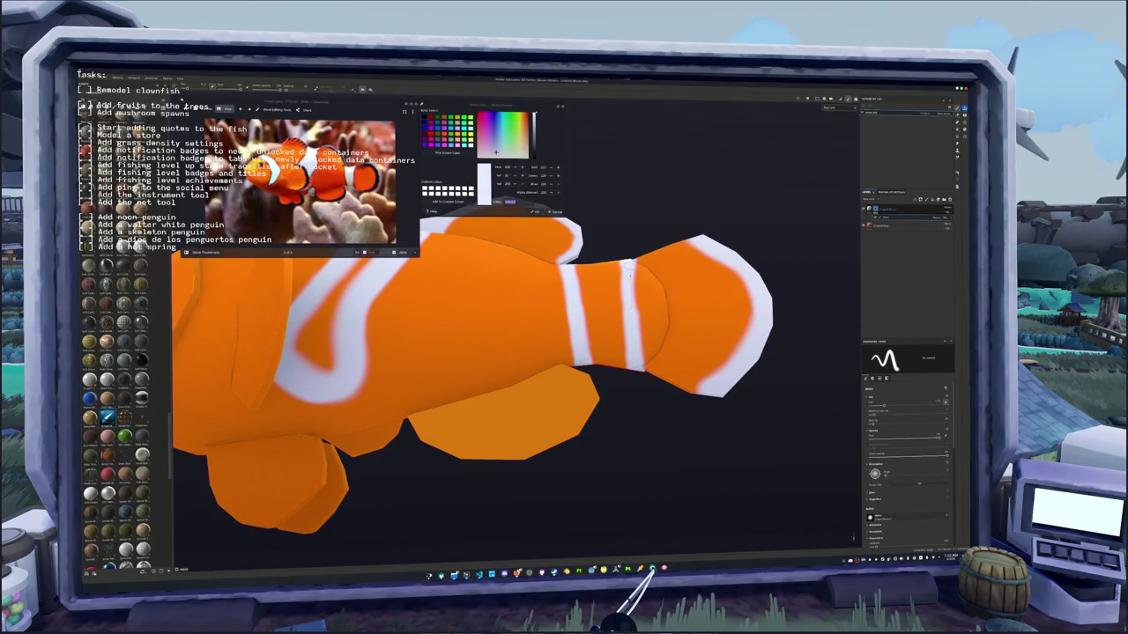
mouse_move(617, 317)
alt+mouse_down()
mouse_move(607, 298)
mouse_move(591, 304)
mouse_move(617, 266)
alt+mouse_up()
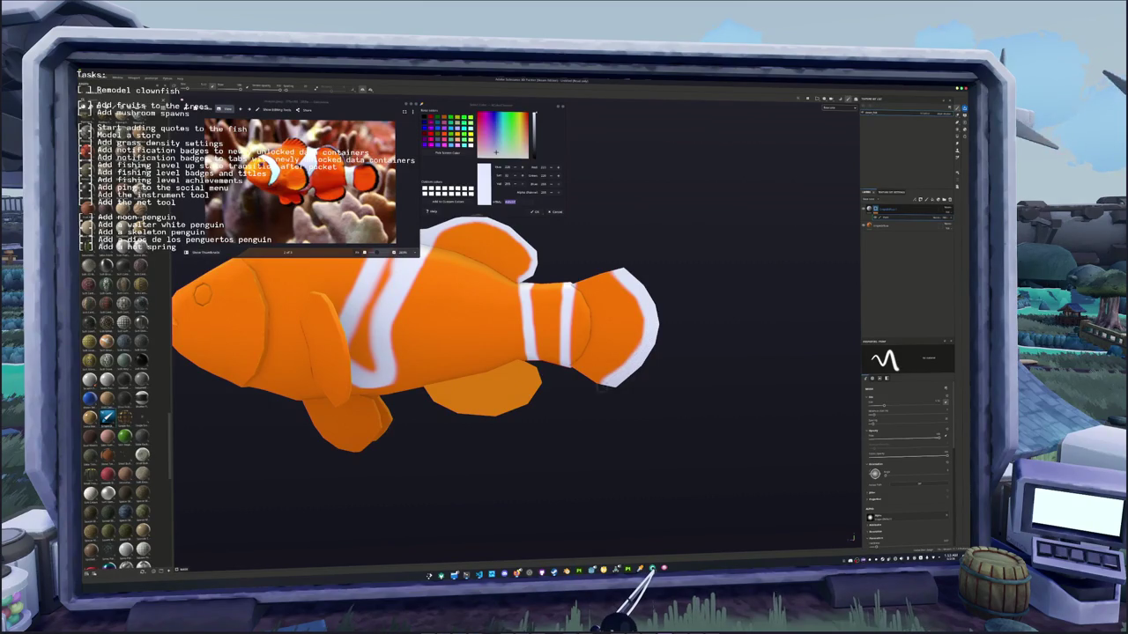
alt+drag(599, 335, 481, 343)
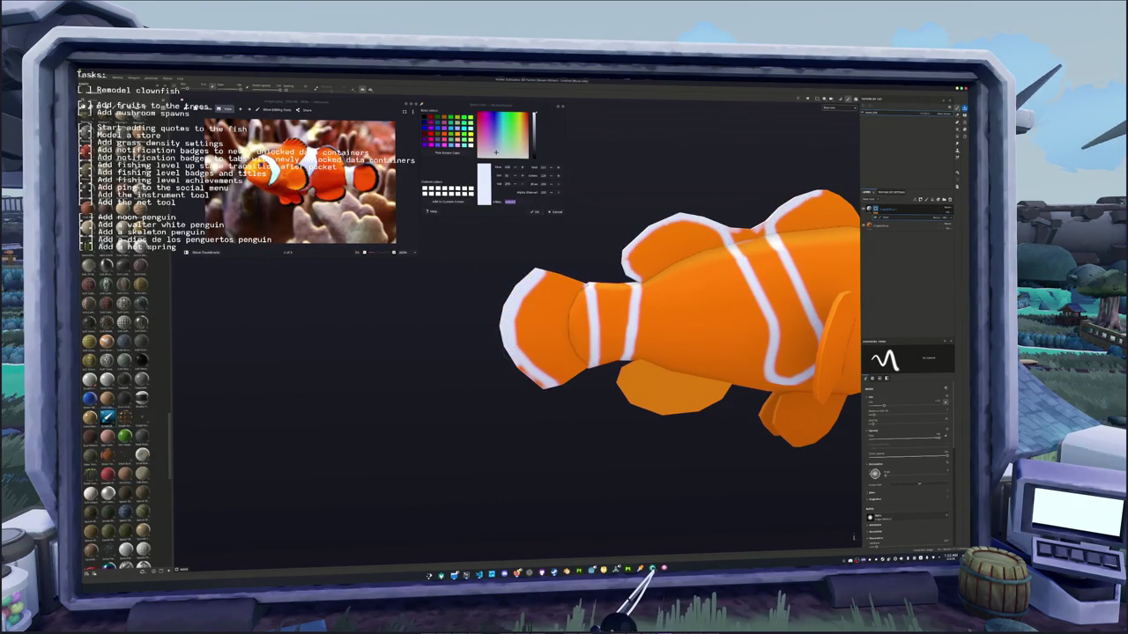
key(f)
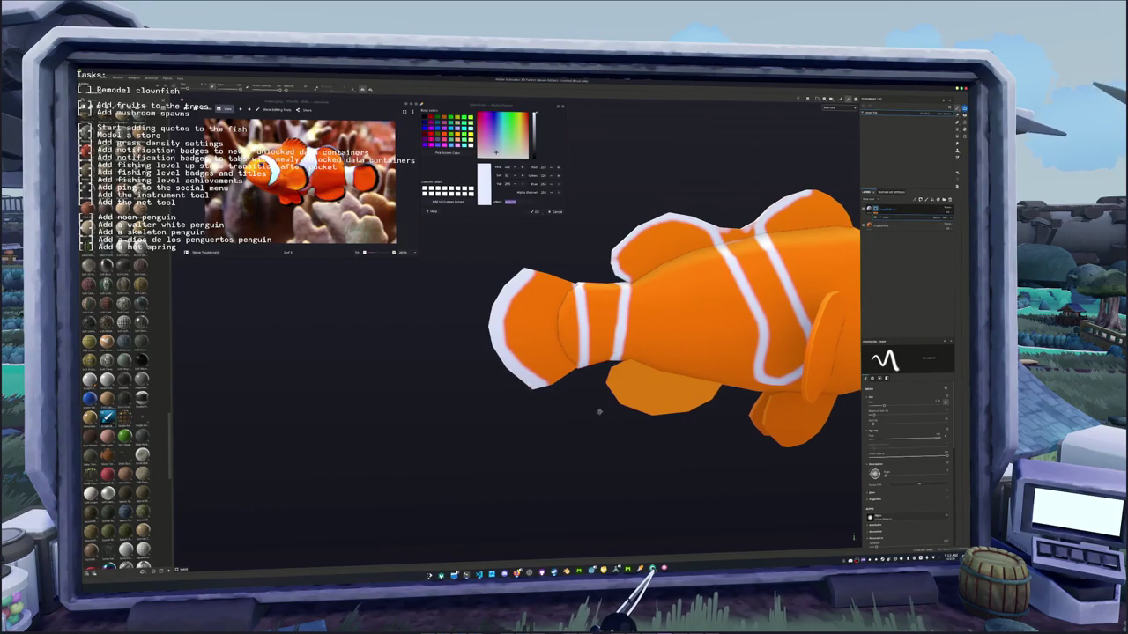
- Paint the side stripe white, closing its hook into a filled loop
alt+drag(541, 380, 547, 458)
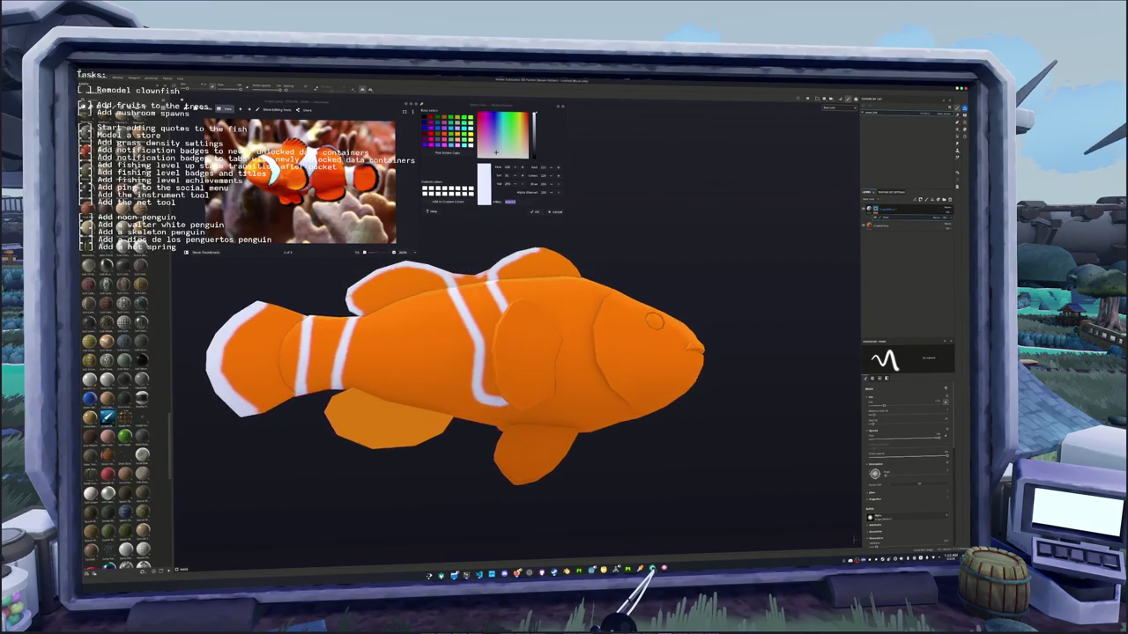
scroll(503, 350, up, 2)
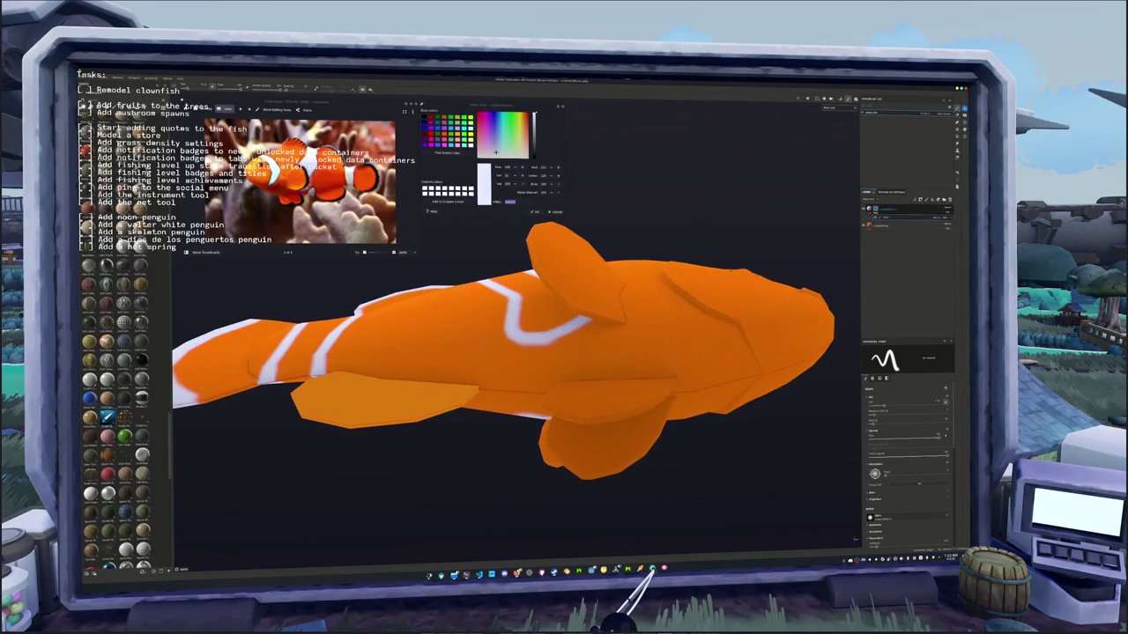
drag(464, 356, 483, 401)
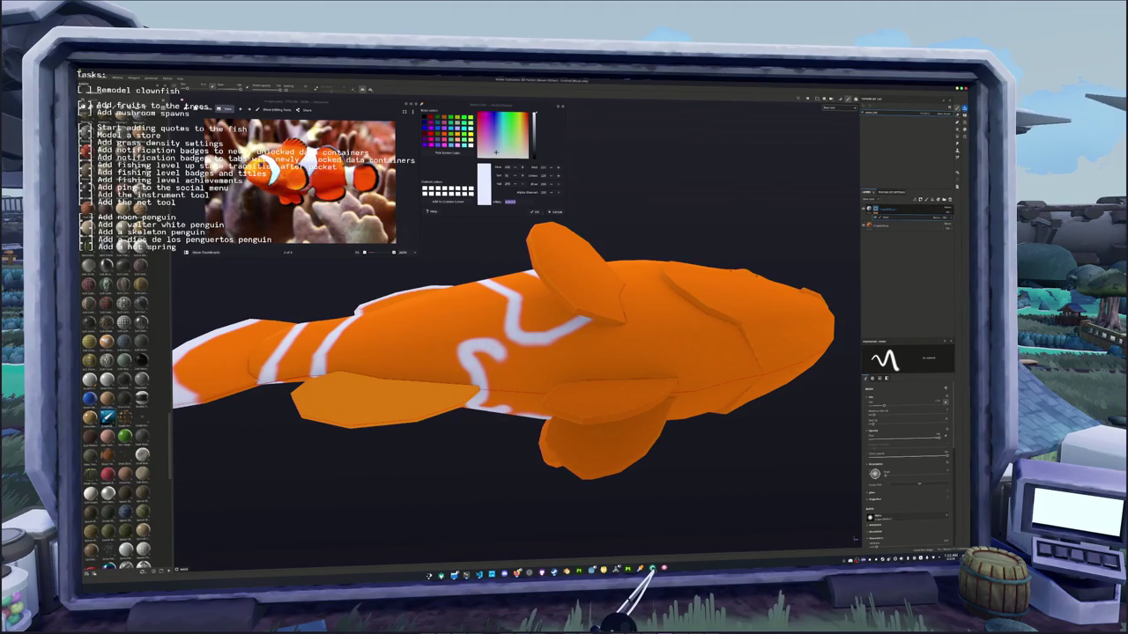
drag(490, 354, 508, 388)
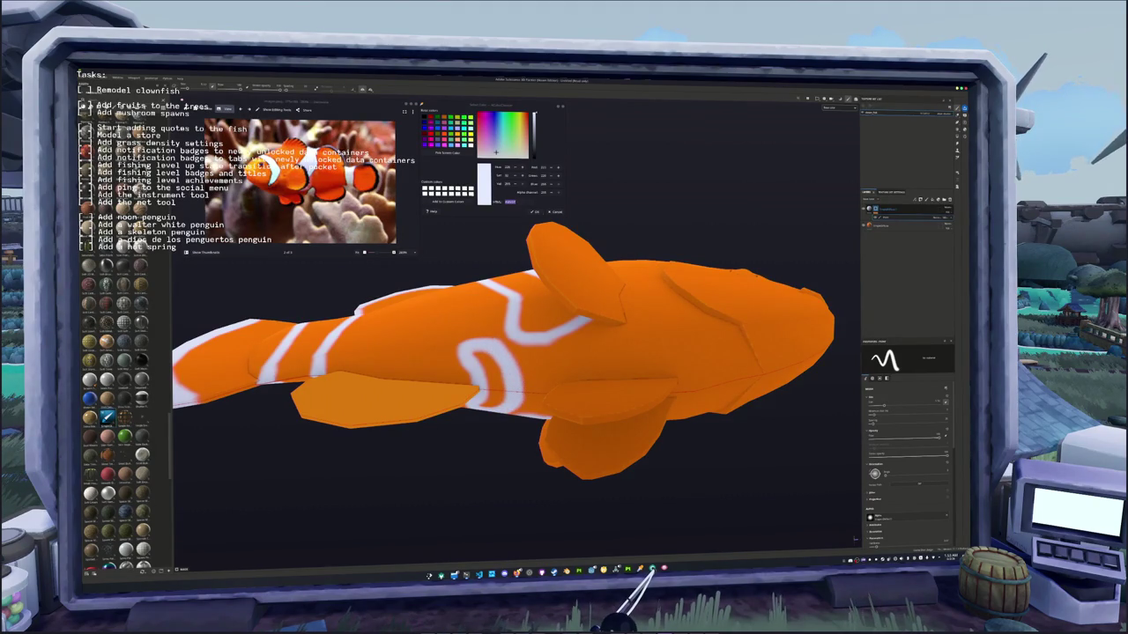
drag(475, 352, 505, 402)
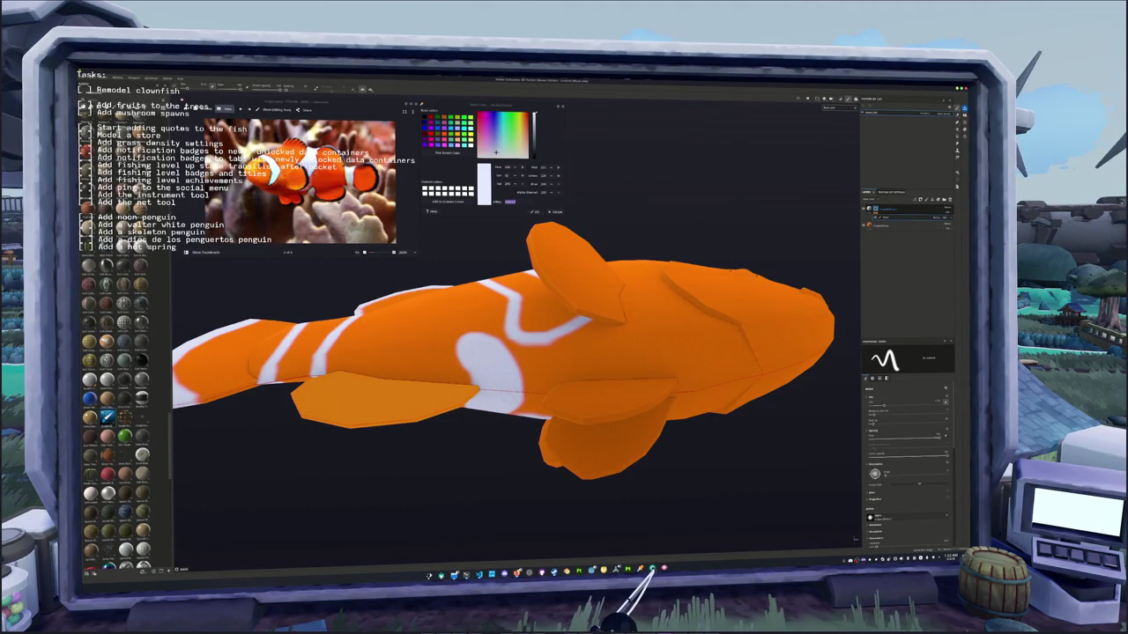
- Extend the lower stripe in white and tidy the stray hook with orange
mouse_move(493, 370)
alt+mouse_down()
mouse_move(480, 420)
mouse_move(440, 427)
alt+mouse_up()
scroll(480, 420, up, 2)
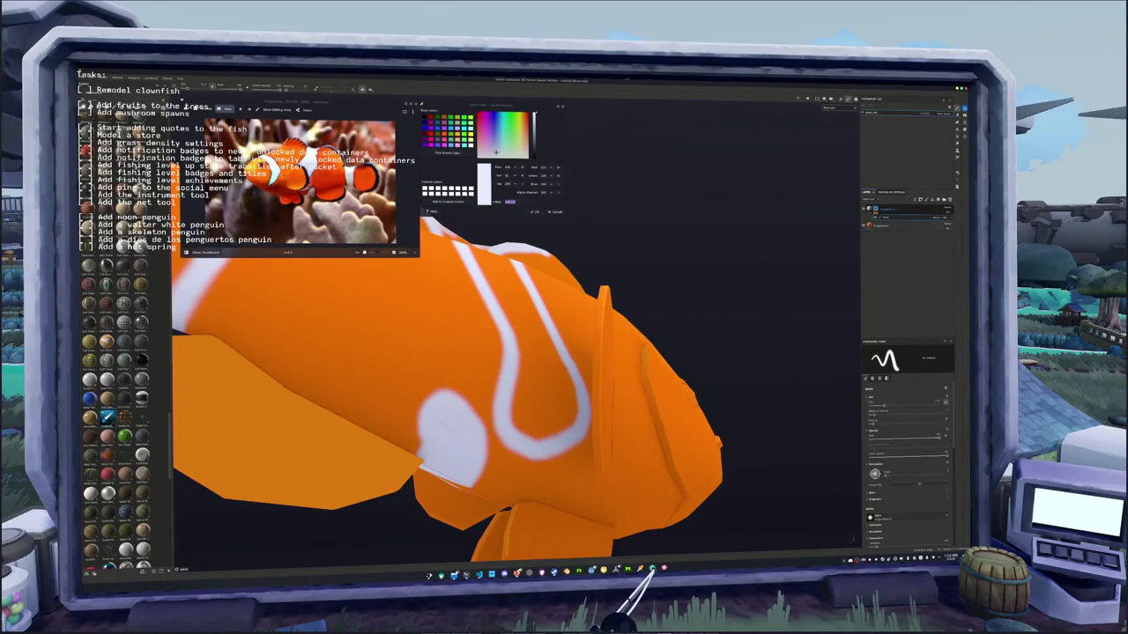
alt+drag(440, 426, 392, 429)
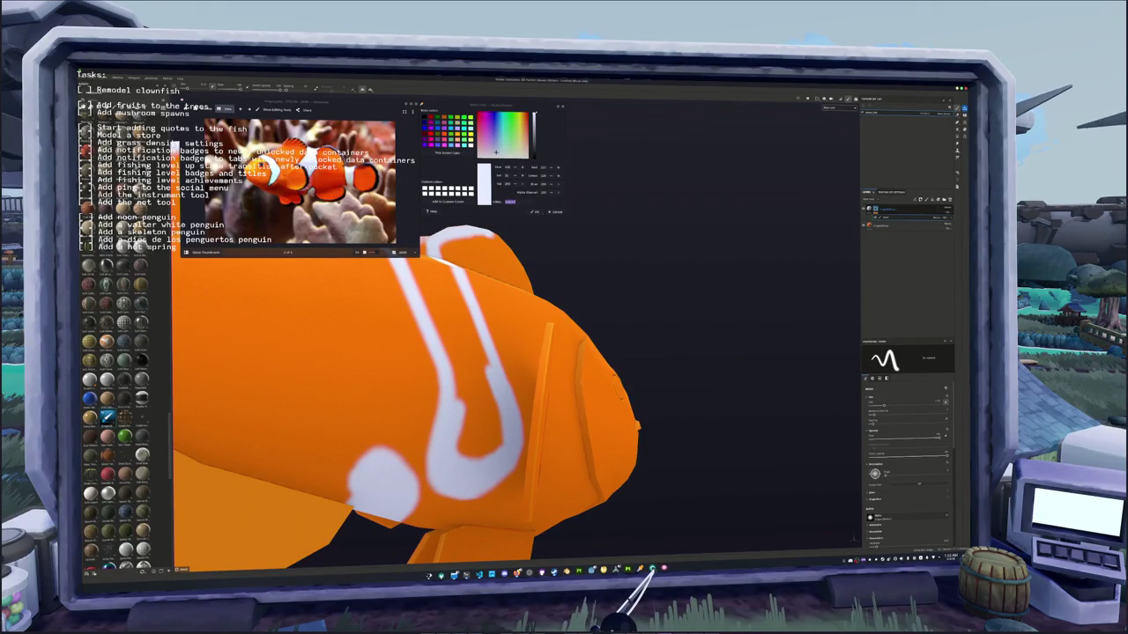
drag(468, 377, 476, 454)
drag(480, 412, 495, 436)
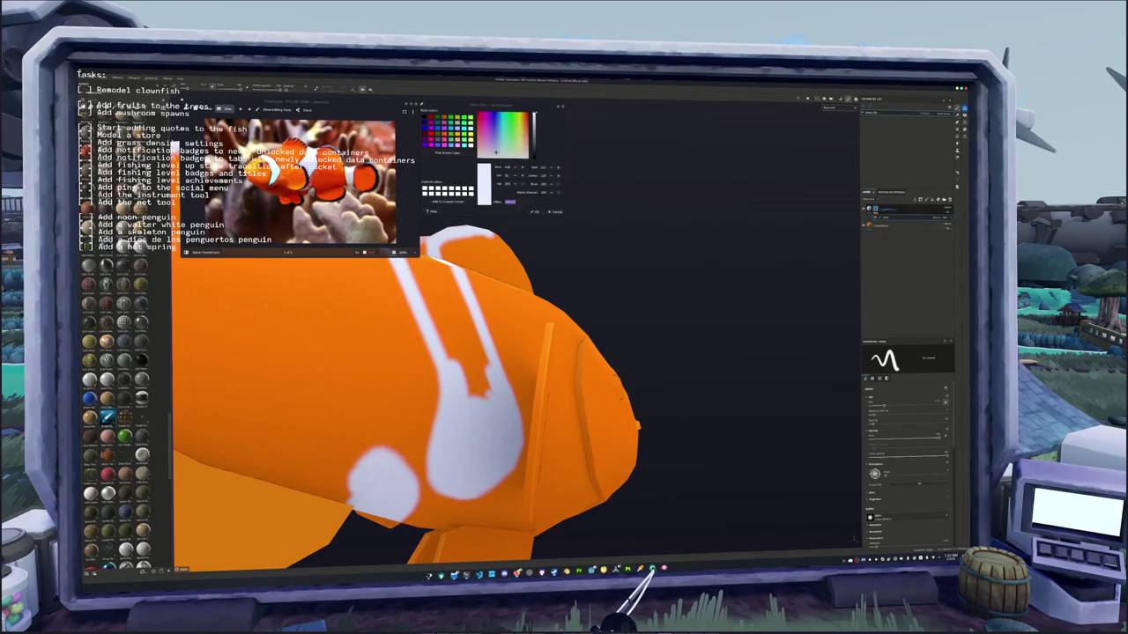
mouse_move(440, 396)
alt+mouse_down()
mouse_move(427, 397)
mouse_move(458, 396)
alt+mouse_up()
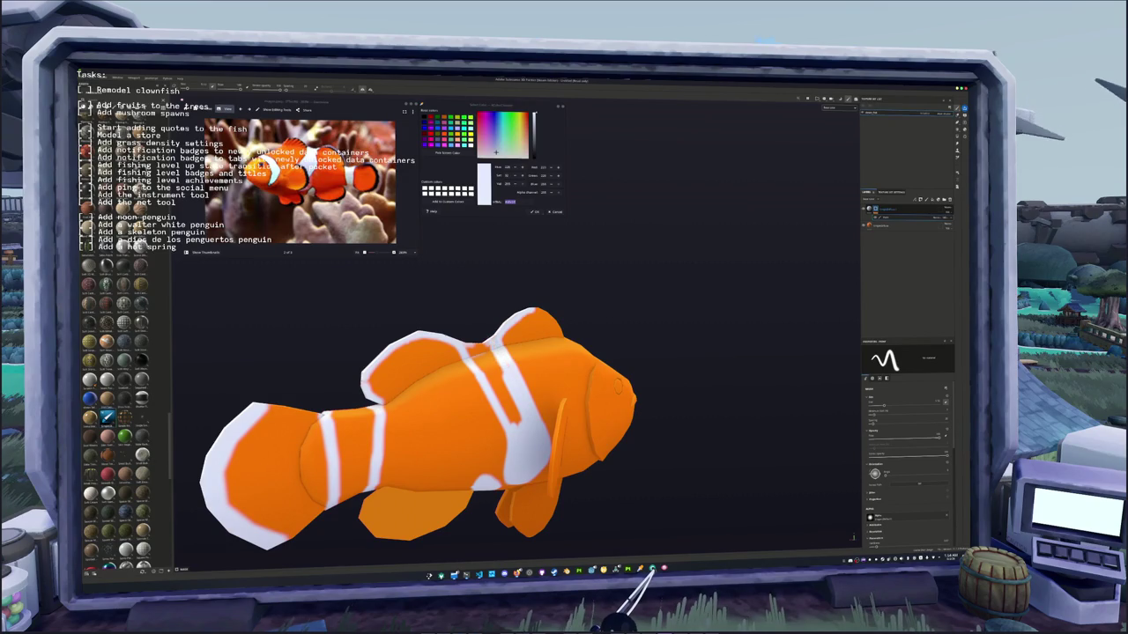
- Widen the central white stripe and fill its upper part
mouse_move(507, 423)
alt+mouse_down()
mouse_move(520, 423)
mouse_move(506, 418)
alt+mouse_up()
scroll(506, 418, up, 2)
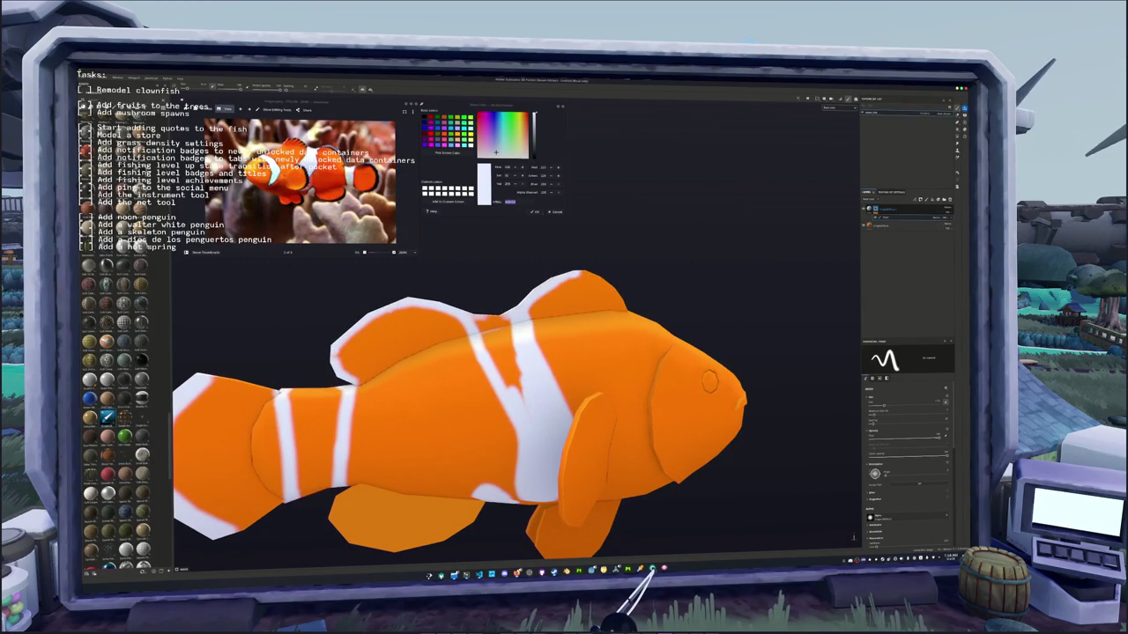
drag(511, 352, 496, 386)
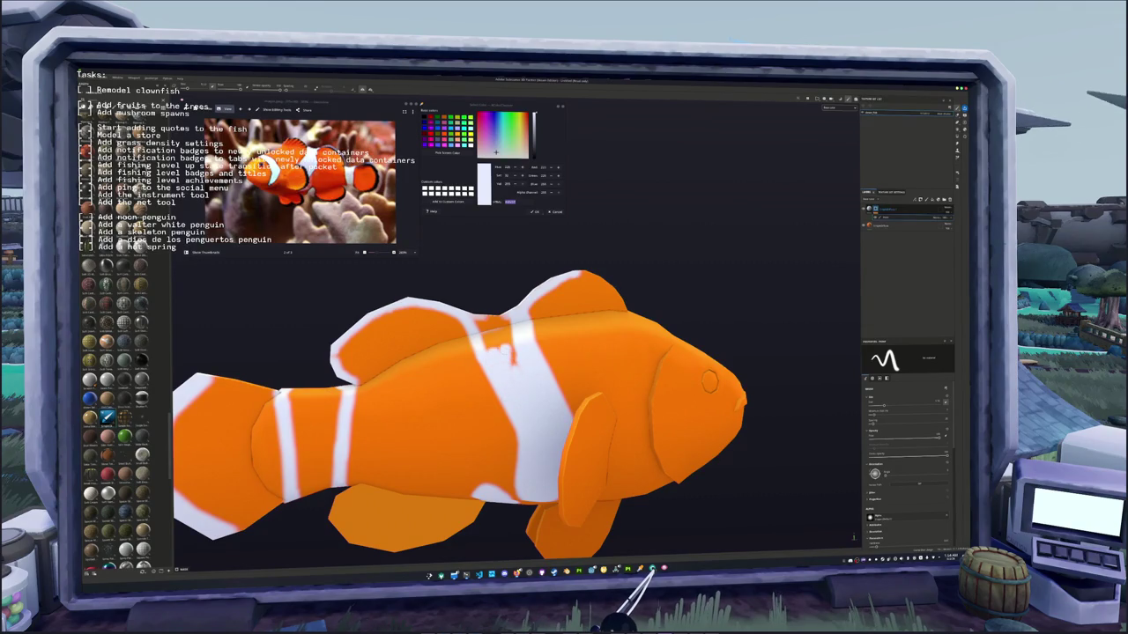
drag(487, 348, 482, 317)
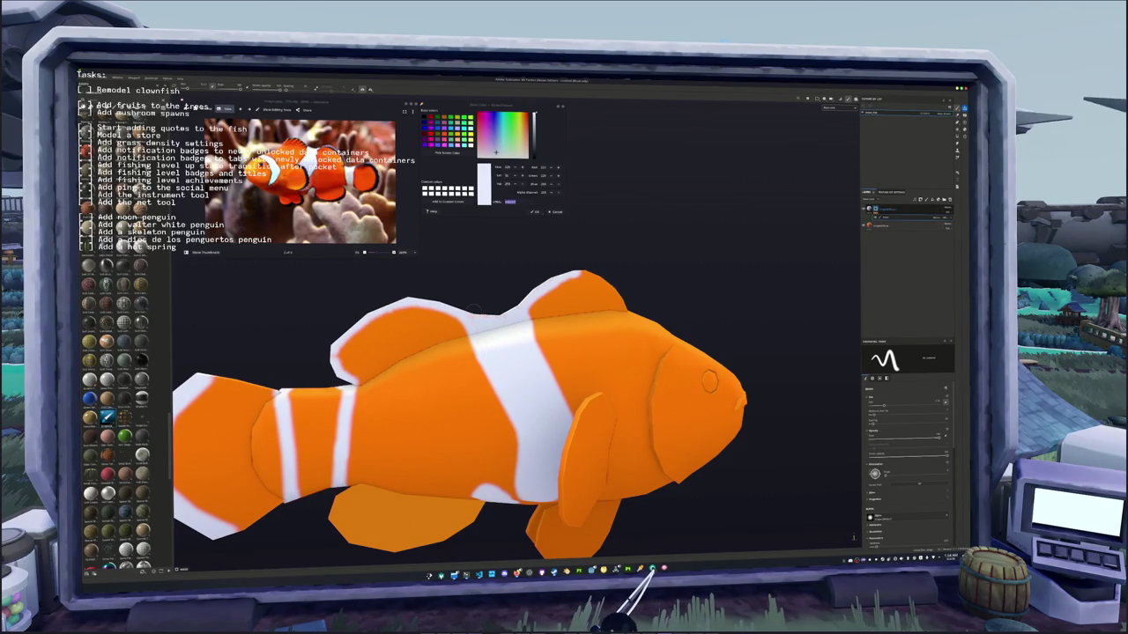
- Paint a solid white band across the tail base, tidying its edge with orange
alt+drag(474, 306, 436, 340)
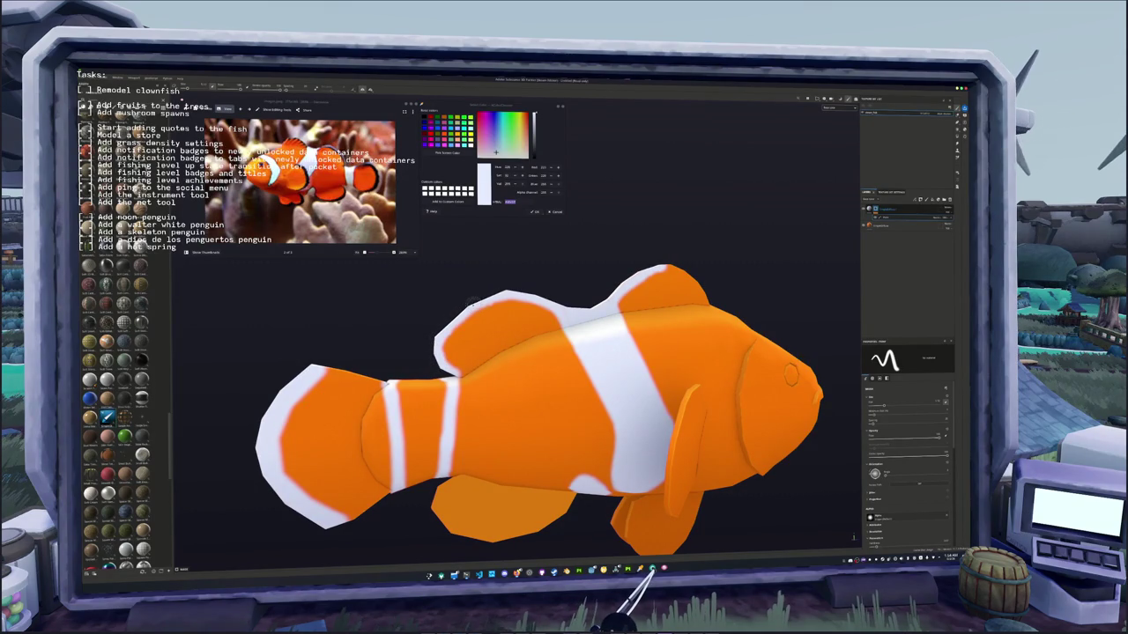
alt+drag(546, 294, 502, 370)
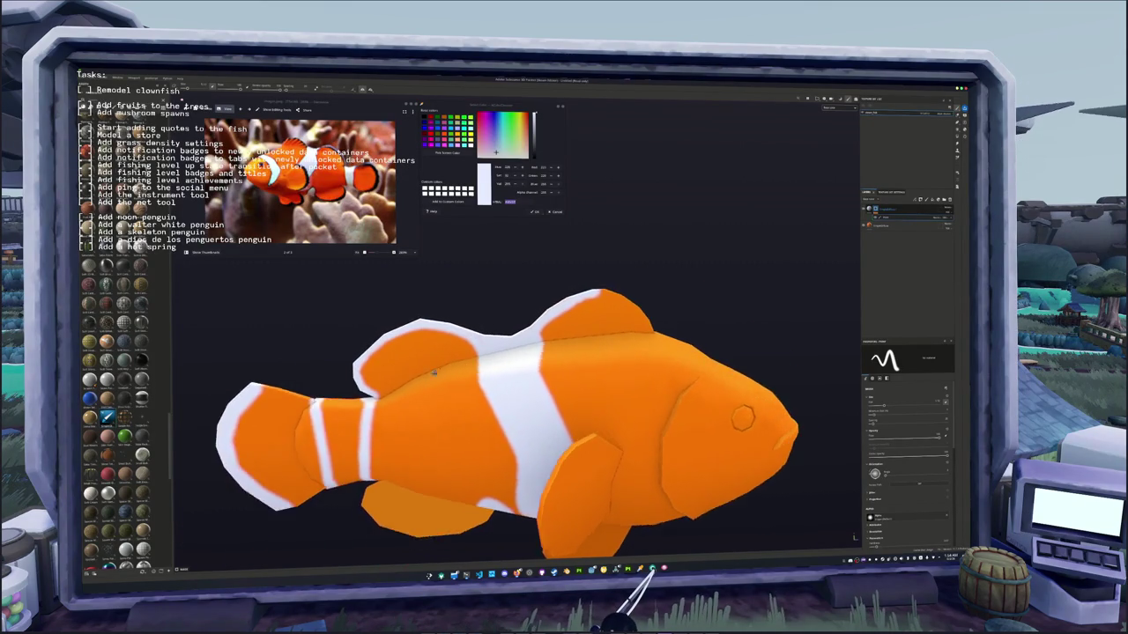
alt+right_drag(502, 370, 462, 425)
alt+drag(463, 425, 493, 405)
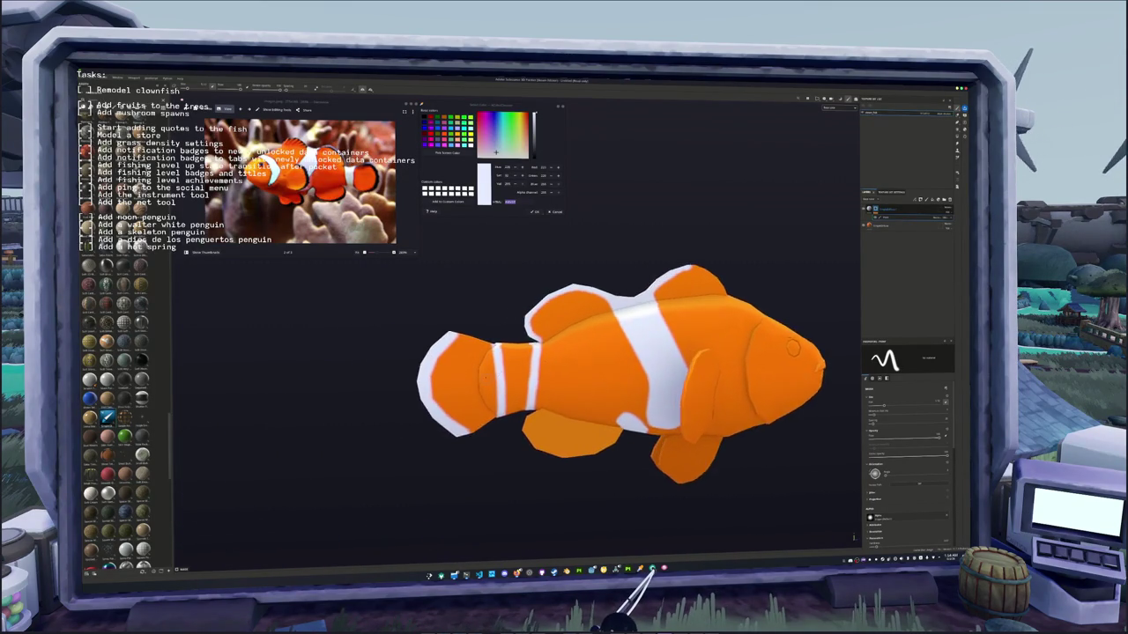
scroll(496, 378, up, 2)
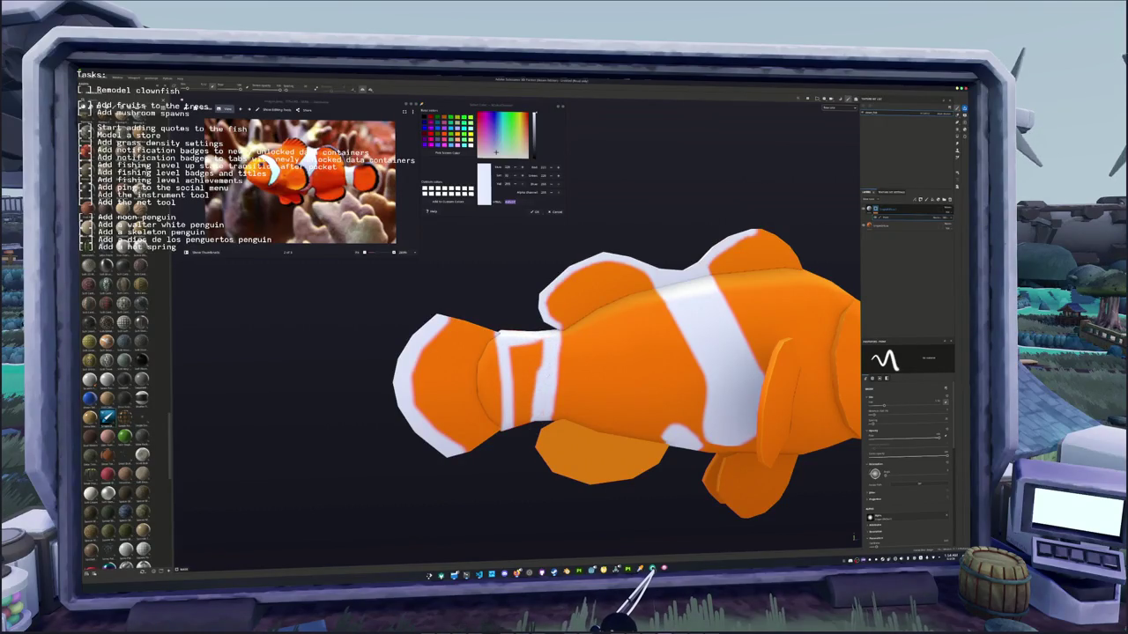
drag(530, 351, 530, 414)
drag(520, 359, 521, 418)
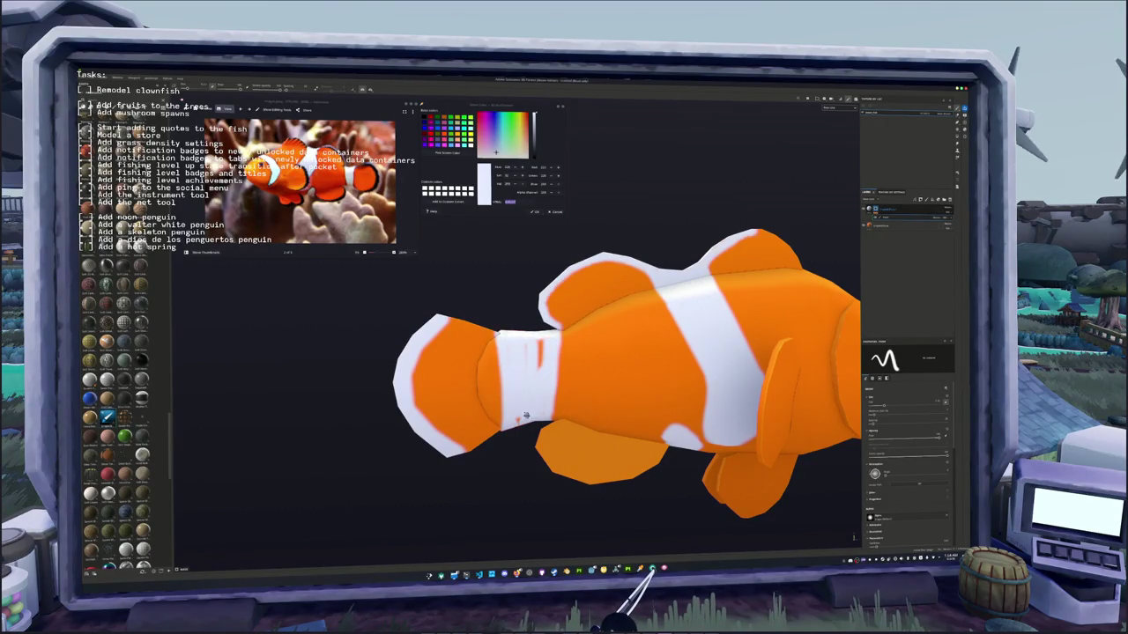
alt+drag(511, 357, 529, 378)
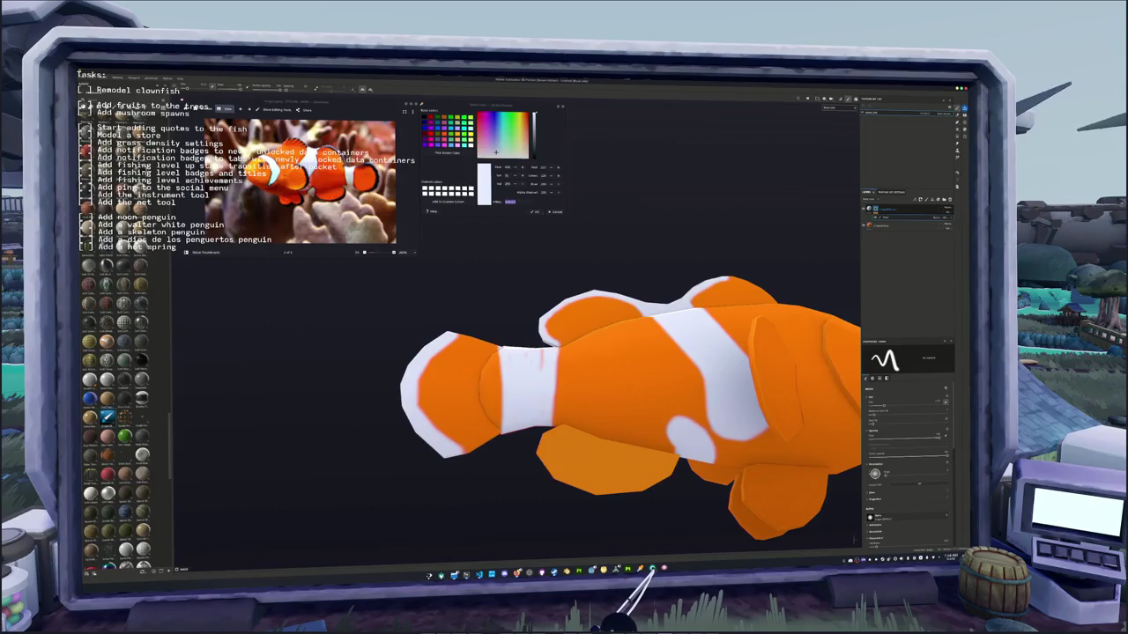
alt+drag(521, 353, 528, 361)
alt+drag(494, 423, 324, 423)
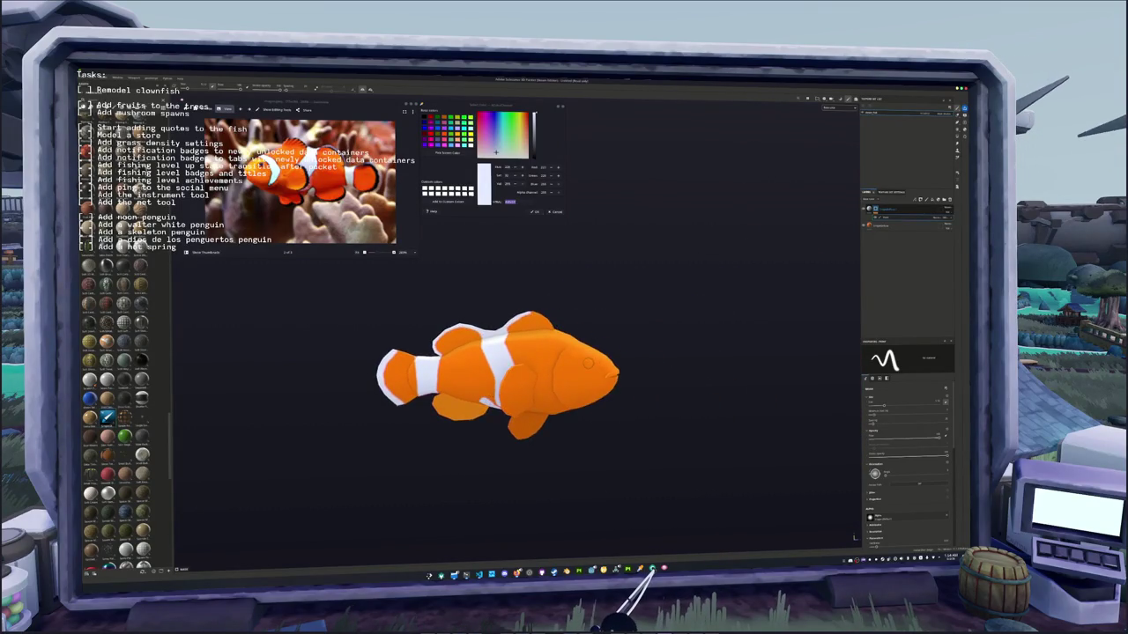
- Extend the white spot by the gill into a stripe
scroll(324, 423, up, 2)
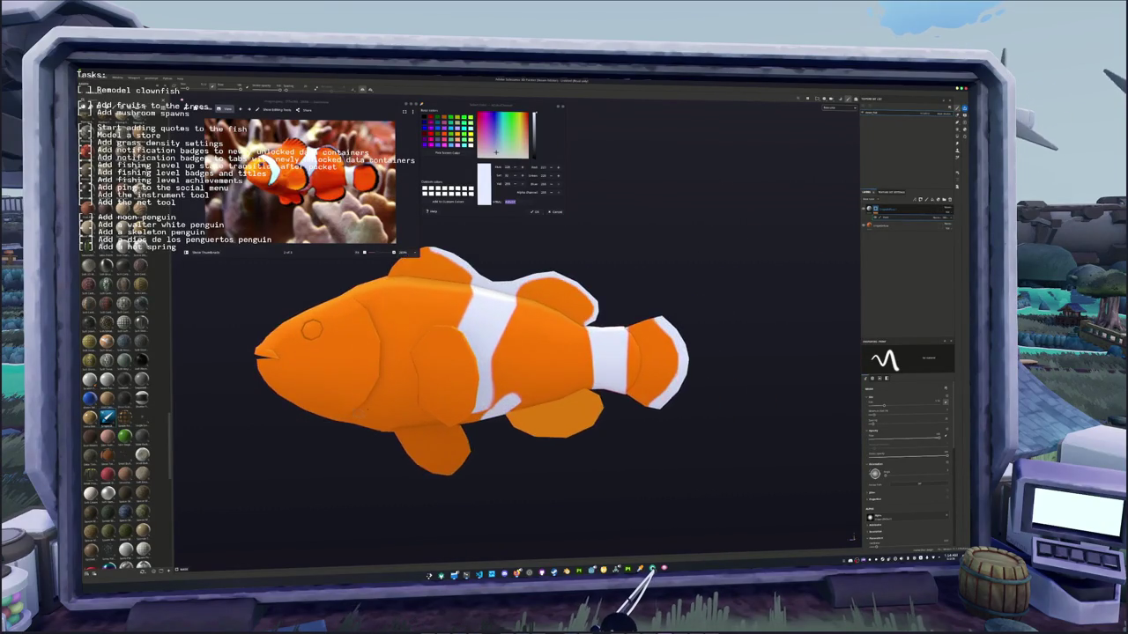
scroll(324, 424, up, 2)
scroll(324, 424, up, 2)
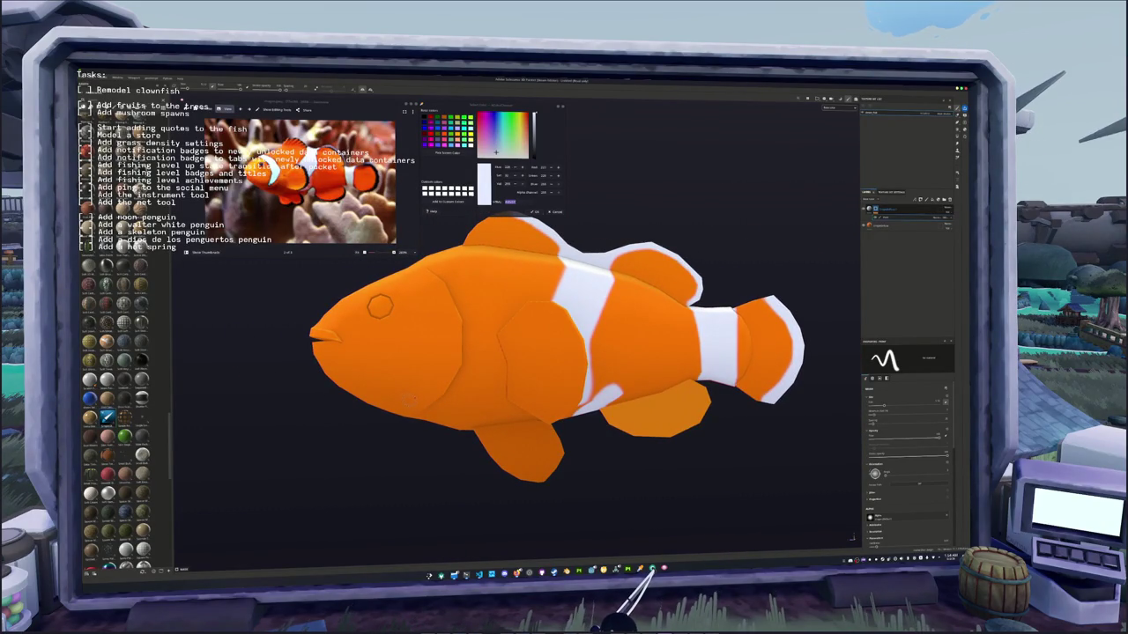
drag(411, 398, 419, 377)
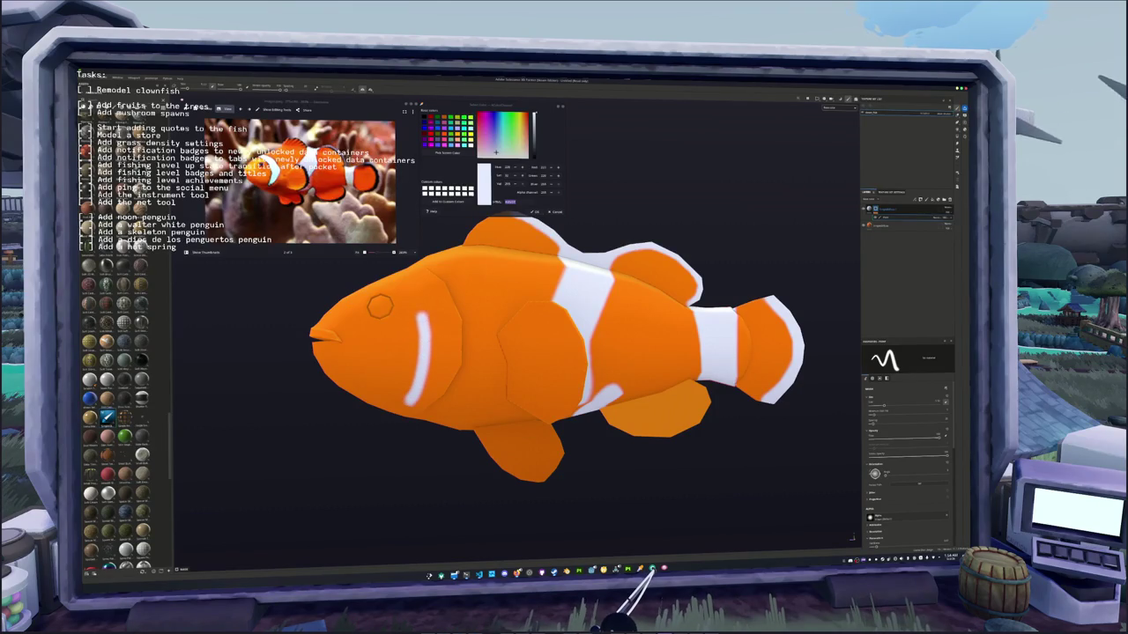
mouse_move(379, 305)
alt+mouse_down()
mouse_move(478, 374)
mouse_move(528, 388)
alt+mouse_up()
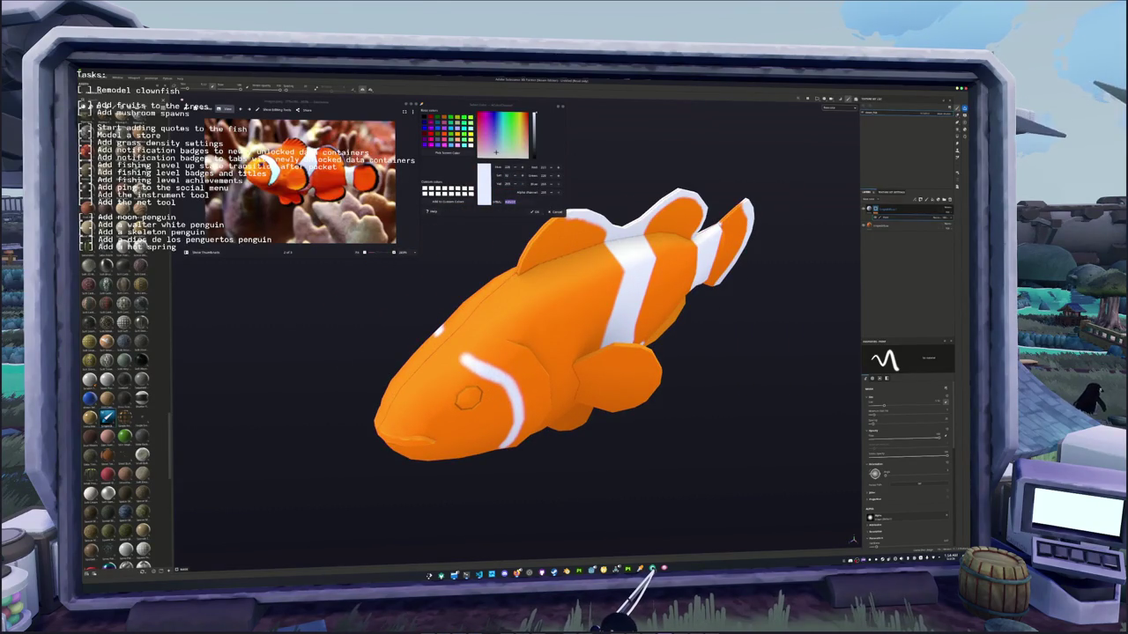
mouse_move(528, 387)
alt+mouse_down()
mouse_move(599, 351)
mouse_move(581, 379)
mouse_move(335, 302)
alt+mouse_up()
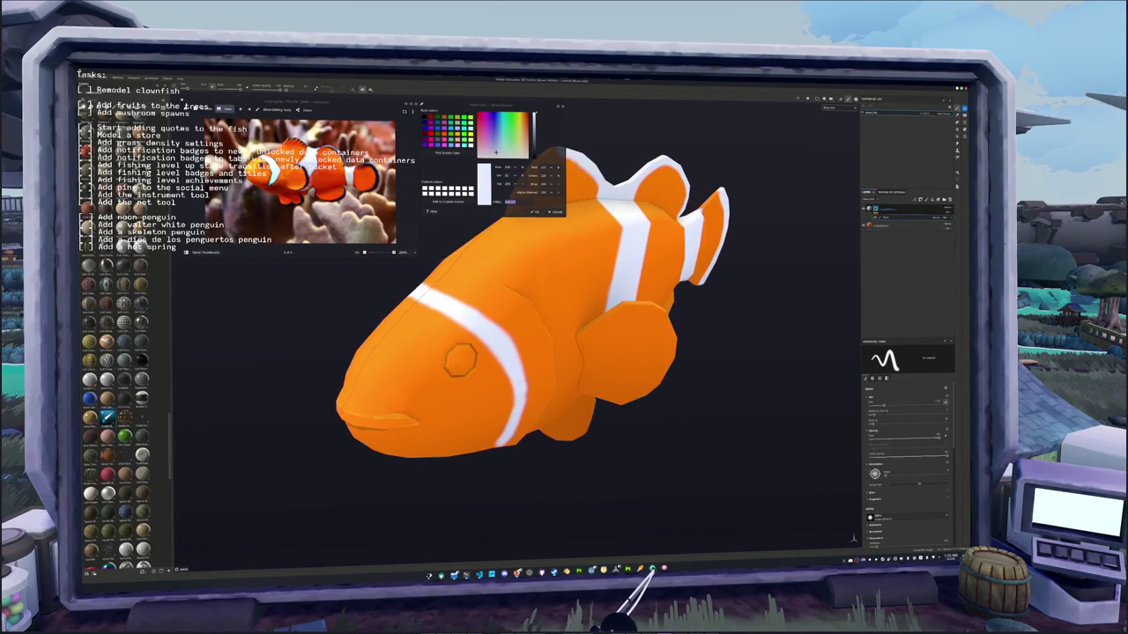
alt+drag(581, 352, 493, 353)
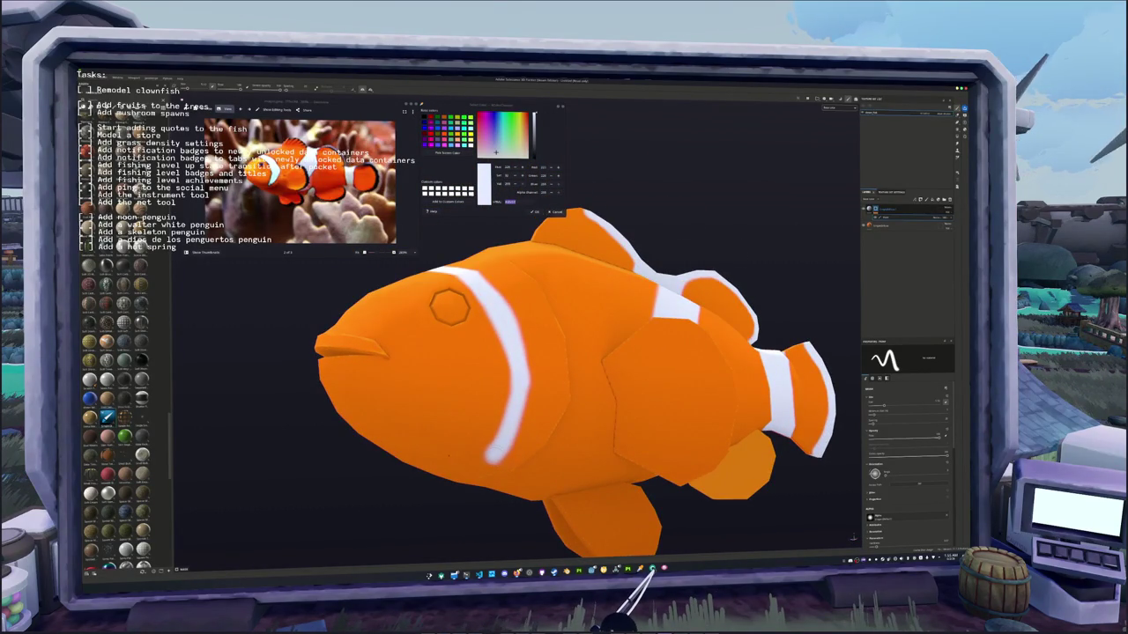
- Replace the long curving head stroke with a shorter hooked white stripe
mouse_move(504, 458)
mouse_down()
mouse_move(539, 429)
mouse_move(557, 377)
mouse_up()
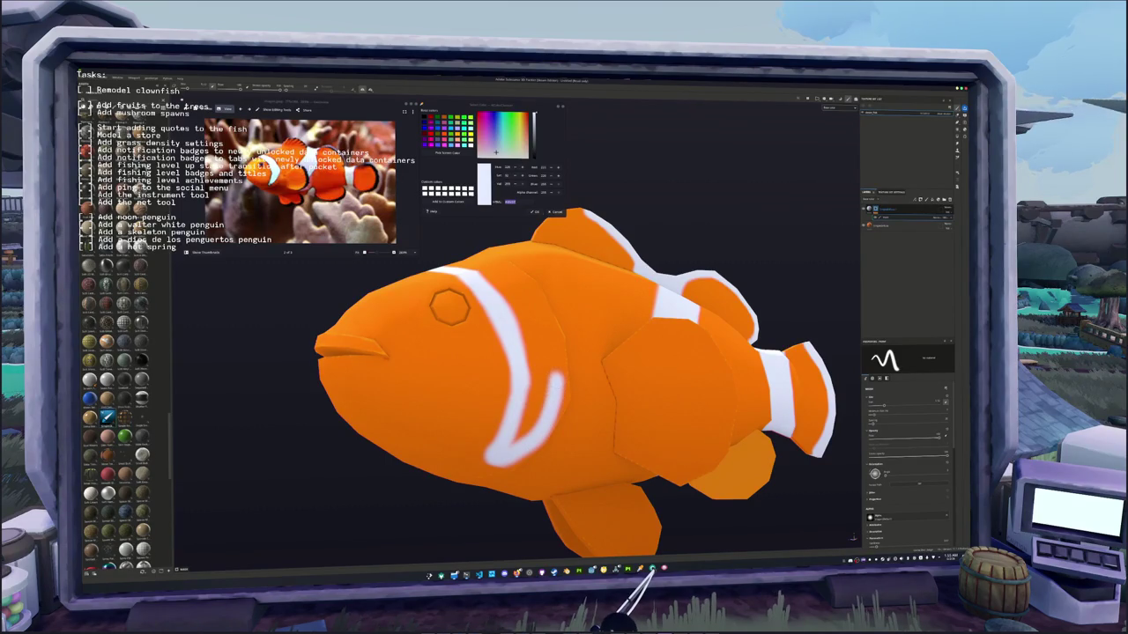
key(ctrl+z)
mouse_move(513, 453)
mouse_down()
mouse_move(546, 388)
mouse_move(547, 310)
mouse_up()
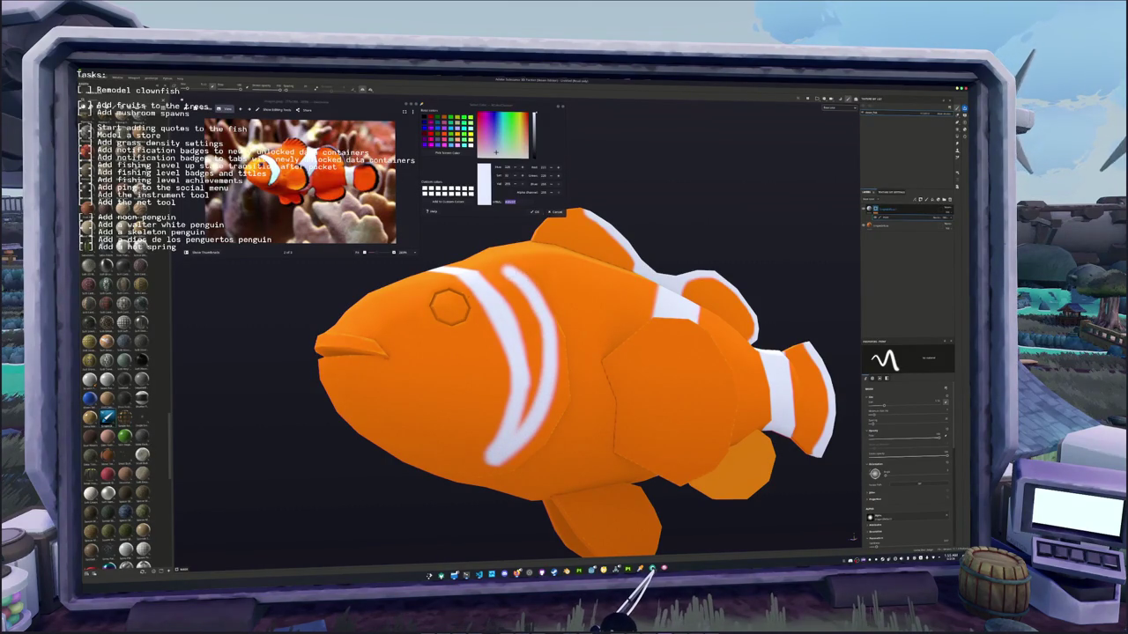
scroll(450, 307, up, 2)
scroll(533, 423, up, 2)
scroll(533, 423, up, 1)
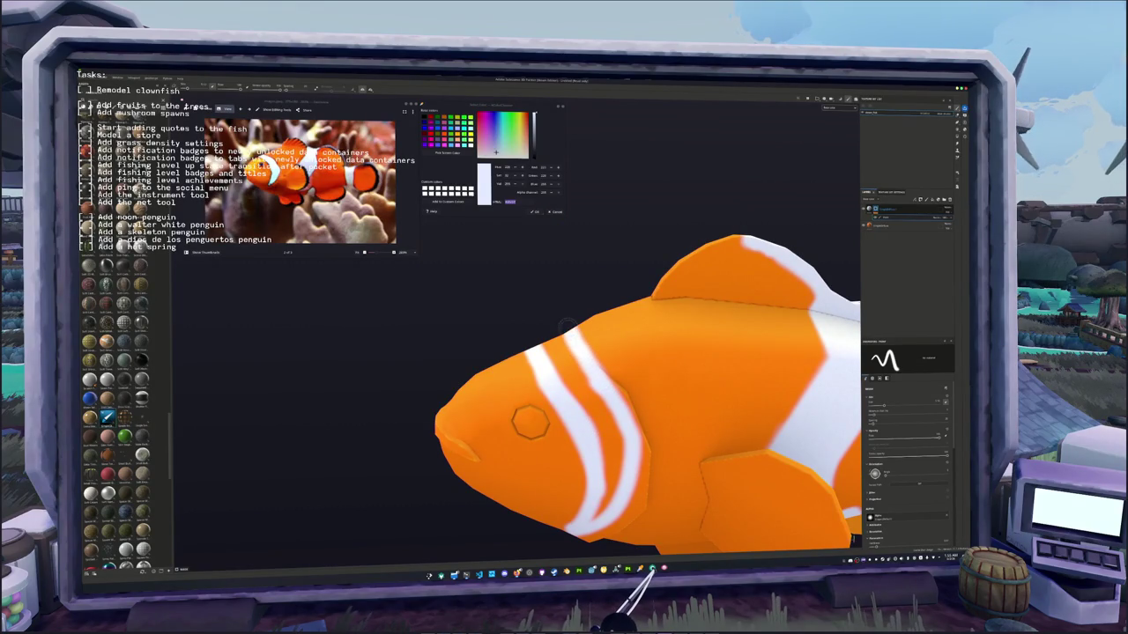
scroll(529, 424, down, 1)
scroll(546, 405, down, 2)
scroll(596, 427, up, 2)
scroll(582, 409, up, 2)
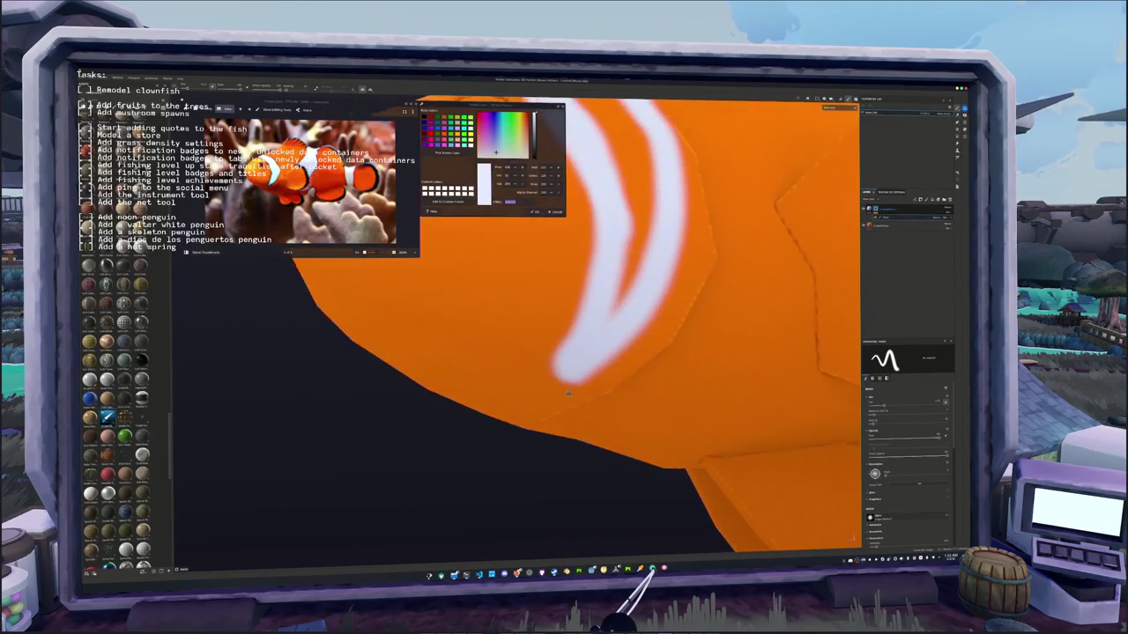
scroll(576, 397, down, 1)
- Widen the stripe's lower tip and cover the orange gap in the head stripe
drag(563, 375, 559, 401)
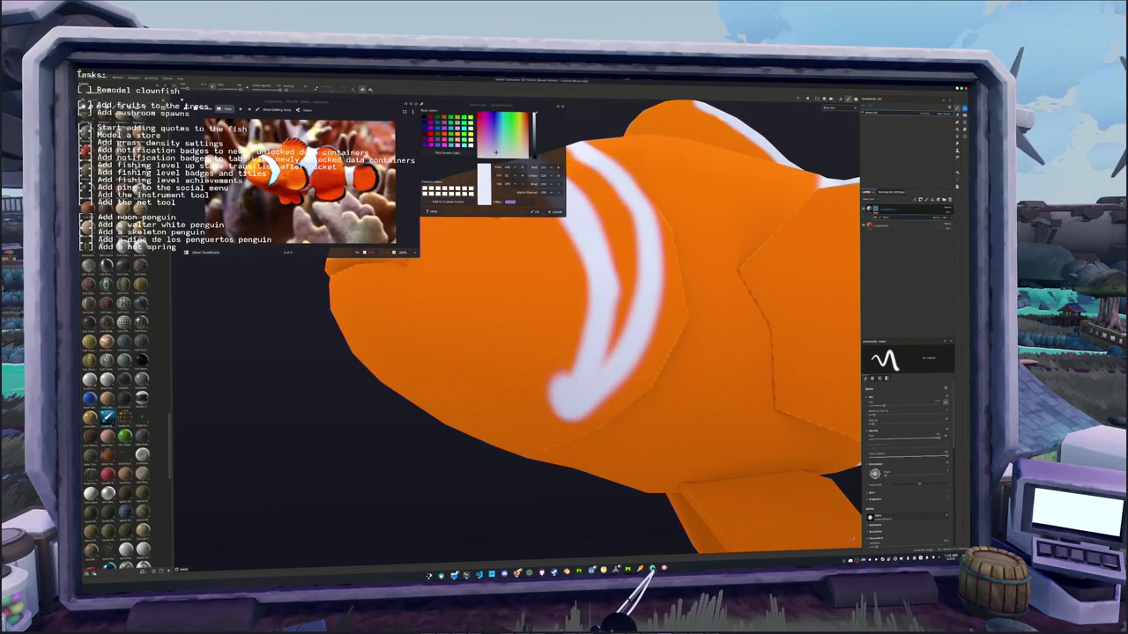
drag(618, 272, 608, 365)
drag(622, 300, 634, 245)
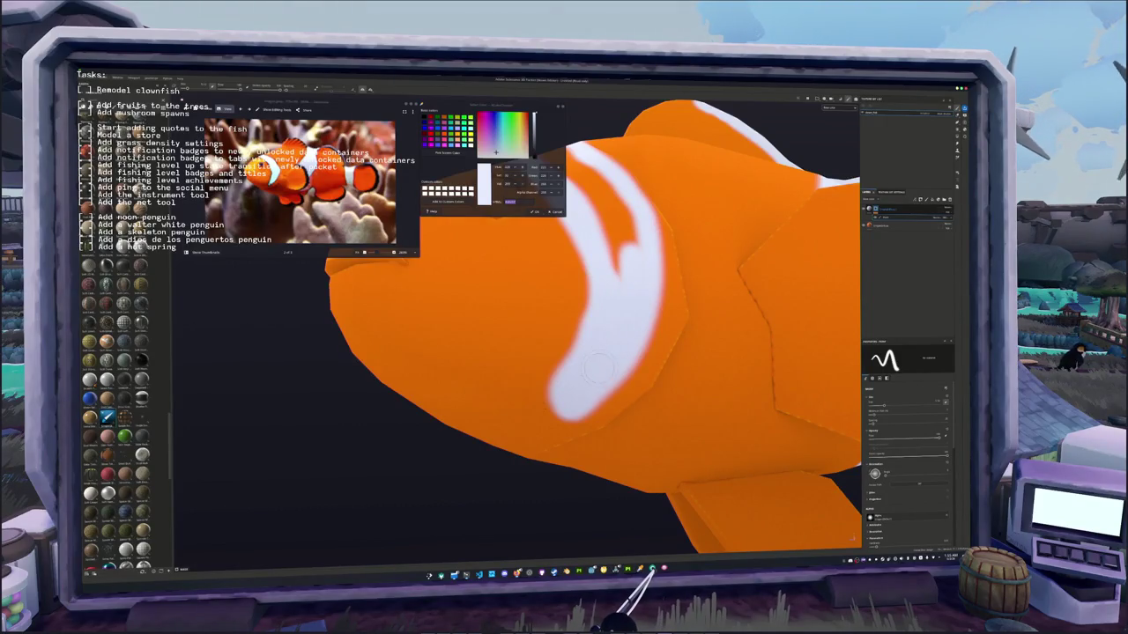
scroll(564, 353, down, 3)
alt+drag(493, 352, 524, 349)
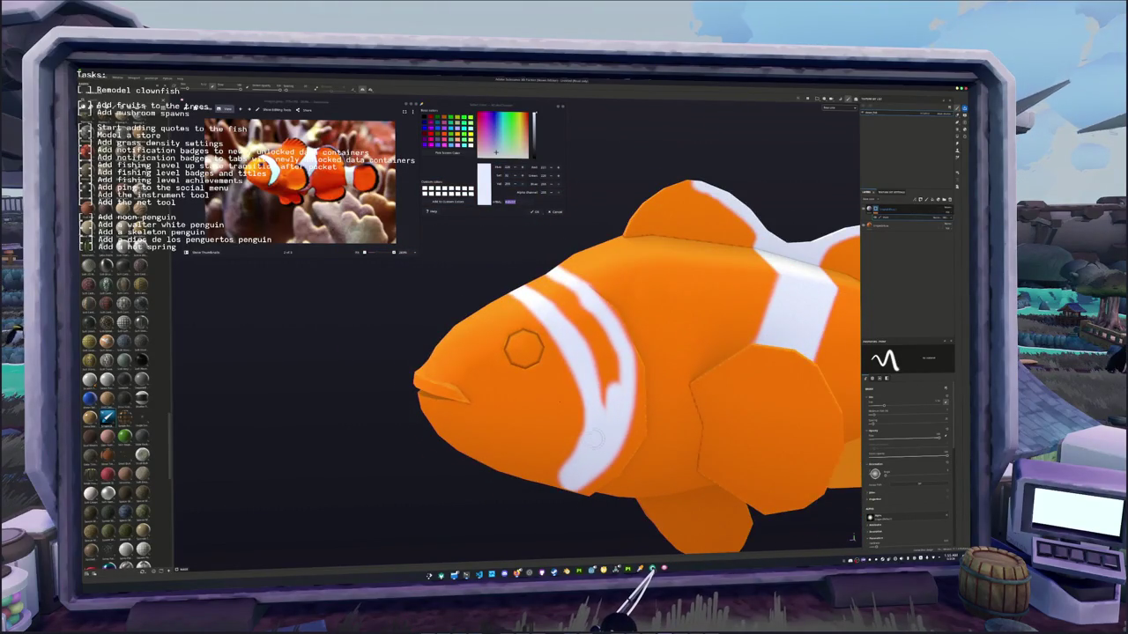
scroll(603, 411, up, 1)
- Cover the remaining orange patches so the head stripe is solid white
drag(611, 426, 602, 322)
mouse_move(592, 364)
mouse_down()
mouse_move(589, 300)
mouse_move(574, 280)
mouse_up()
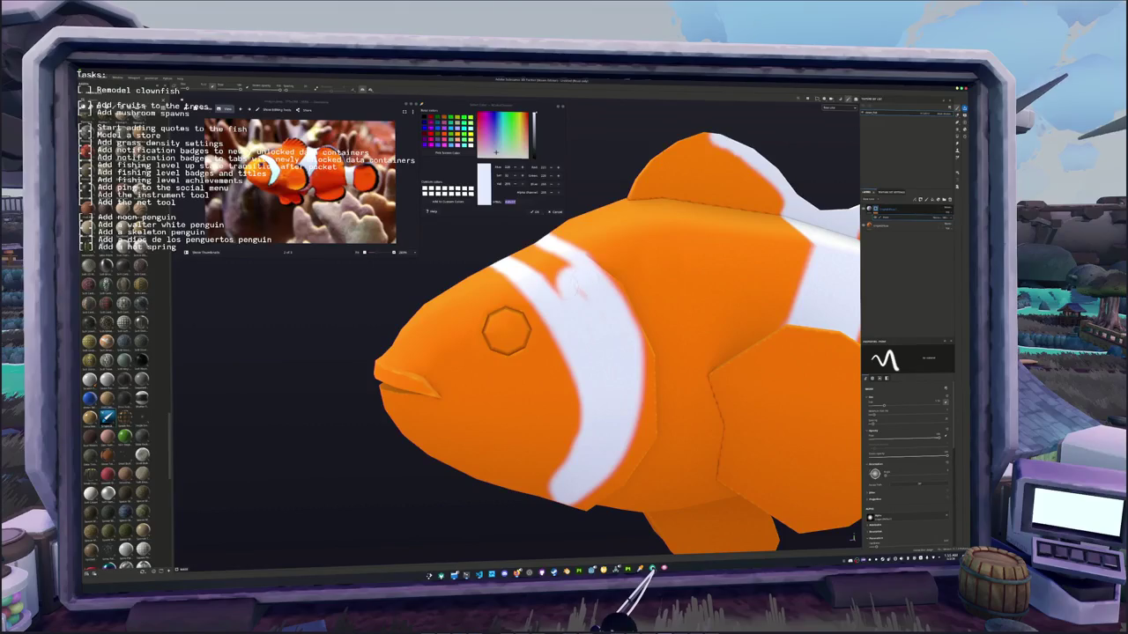
alt+drag(507, 331, 551, 471)
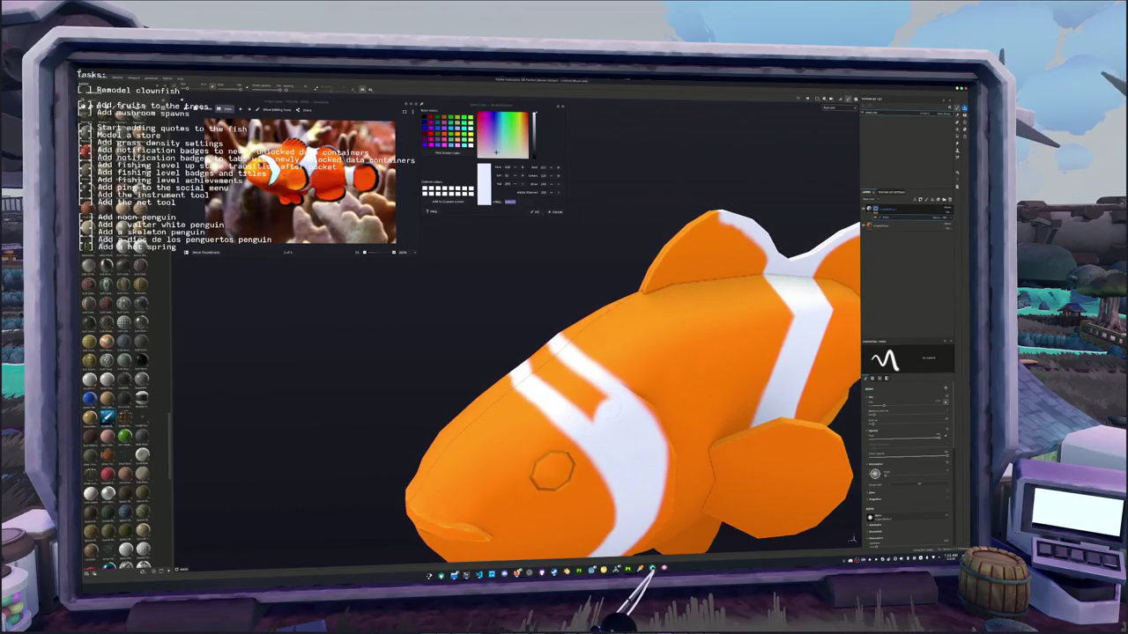
drag(585, 401, 537, 357)
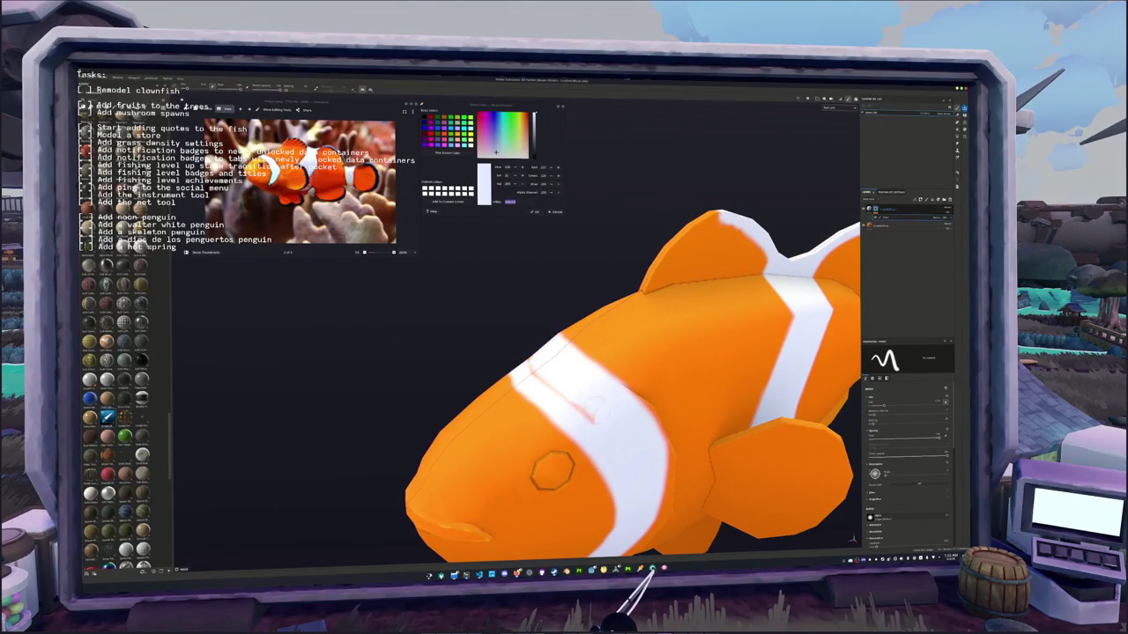
scroll(601, 425, down, 5)
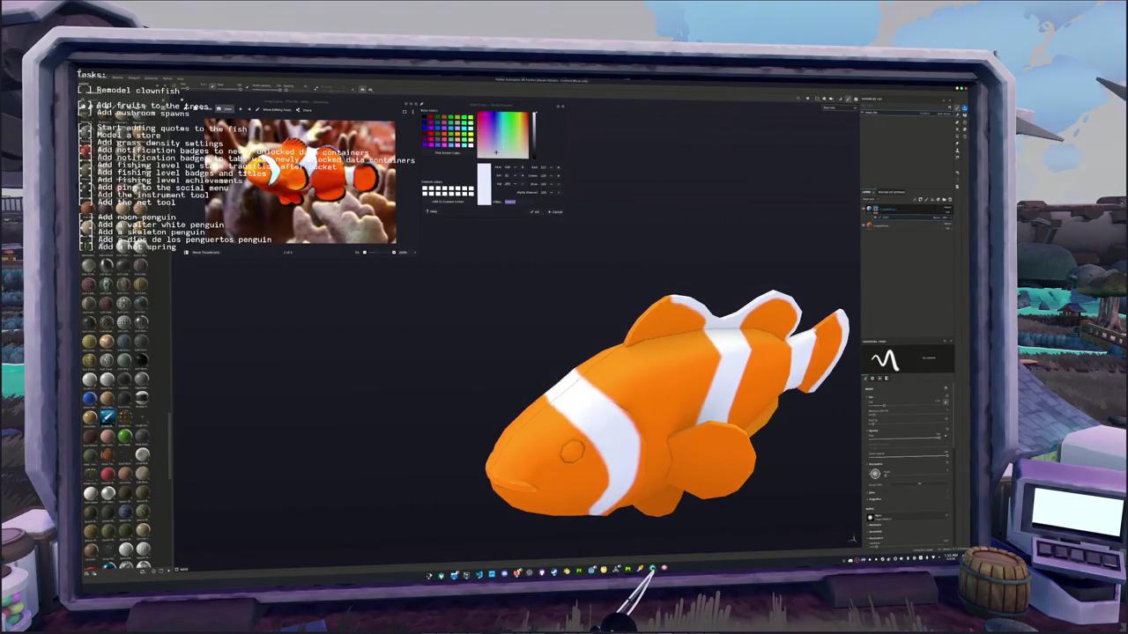
alt+drag(601, 426, 541, 392)
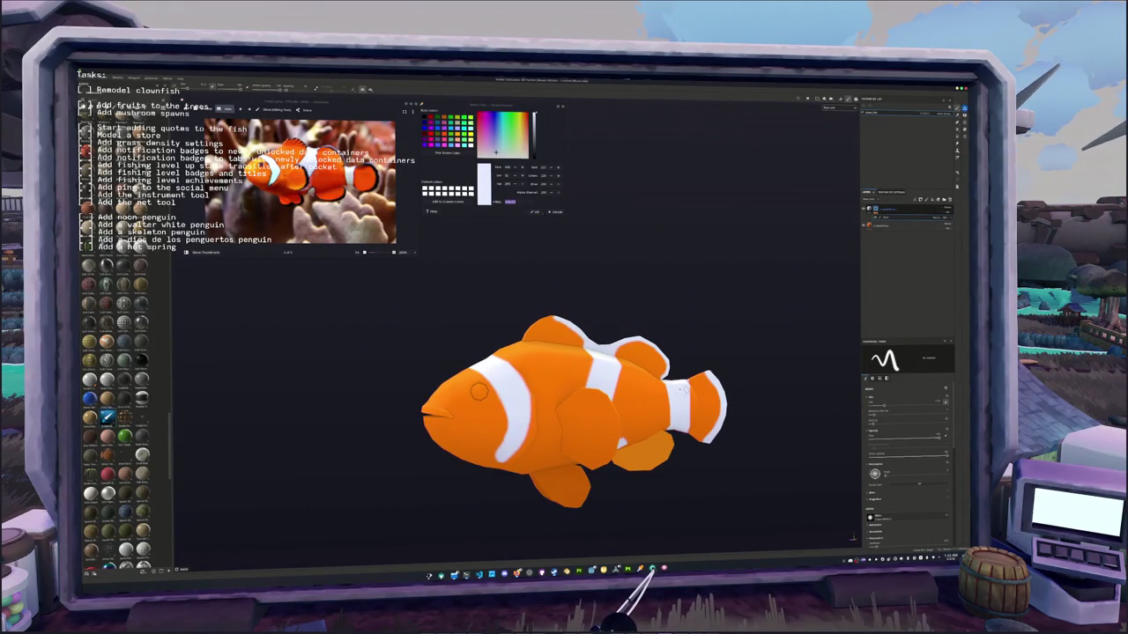
alt+drag(684, 393, 664, 375)
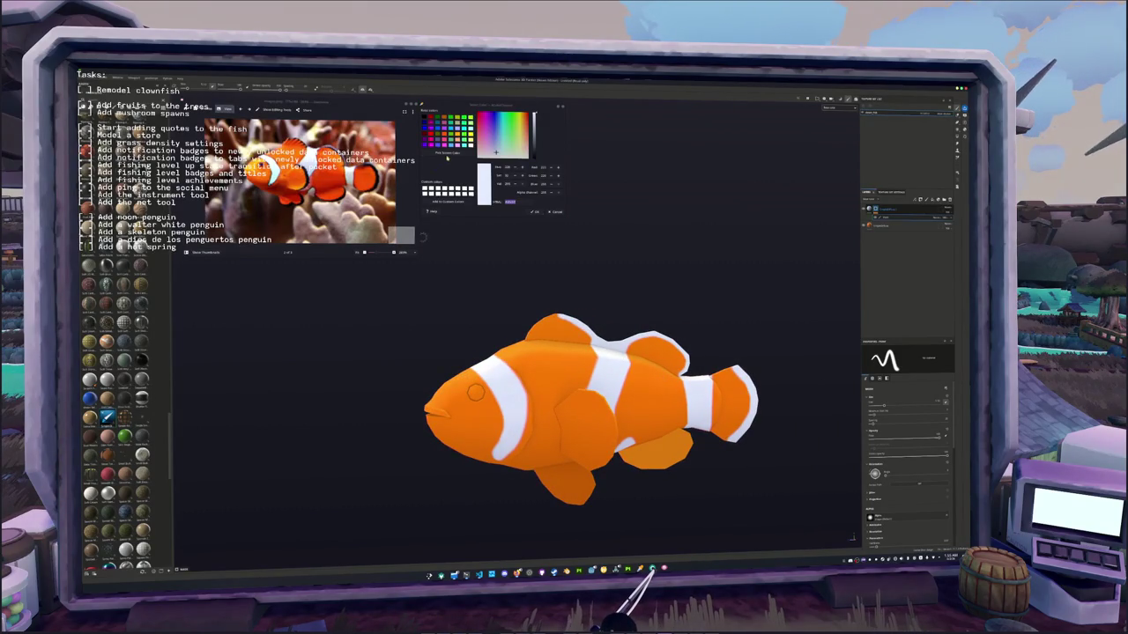
- Sample a dark colour from the screen and darken it further
click(447, 151)
click(505, 323)
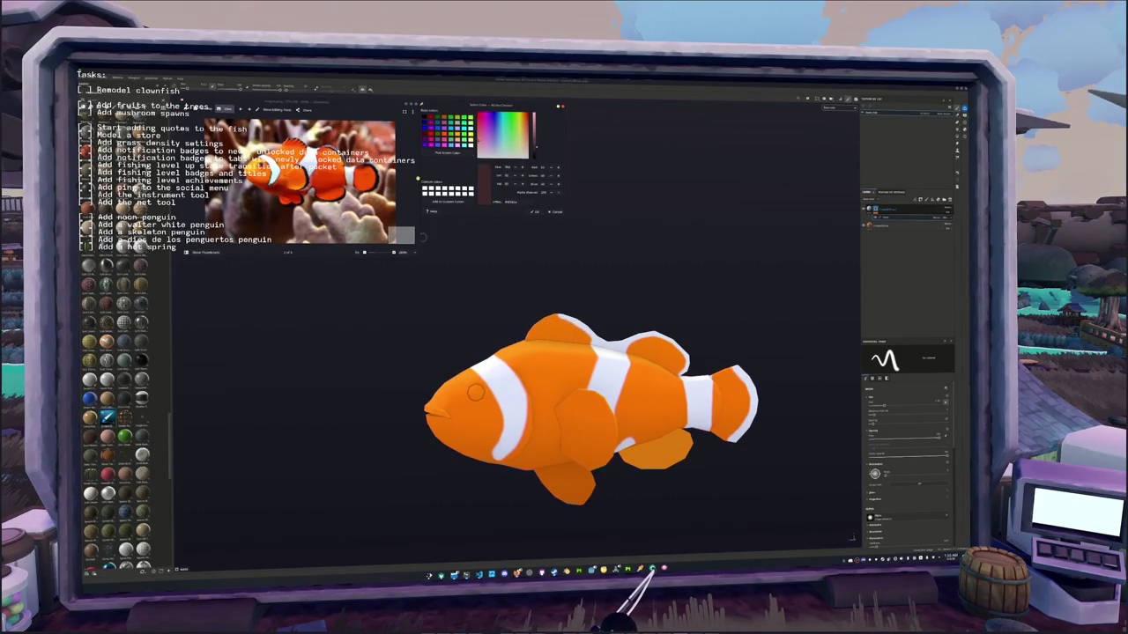
drag(534, 150, 535, 157)
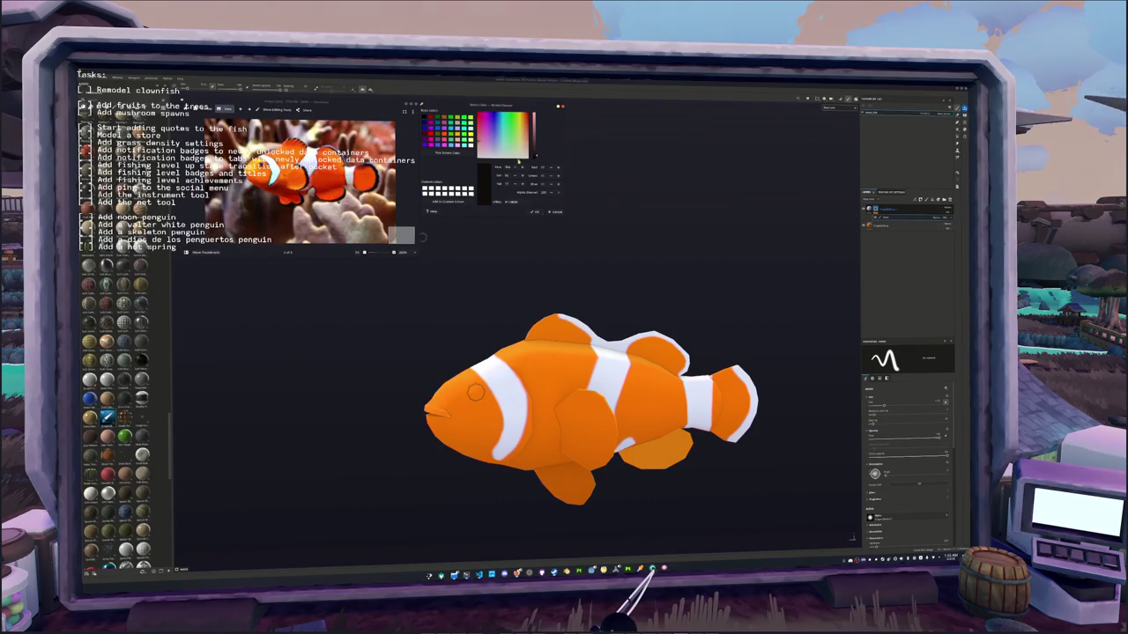
- Duplicate the layer group and adjust the duplicate fill's base colour
key(ctrl+d)
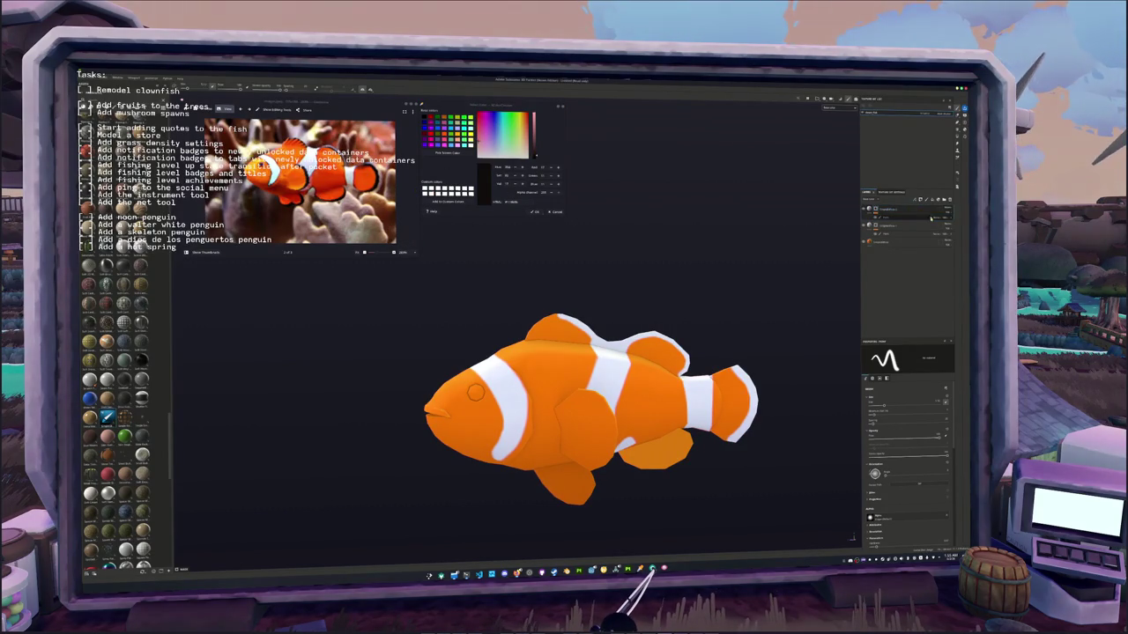
click(888, 227)
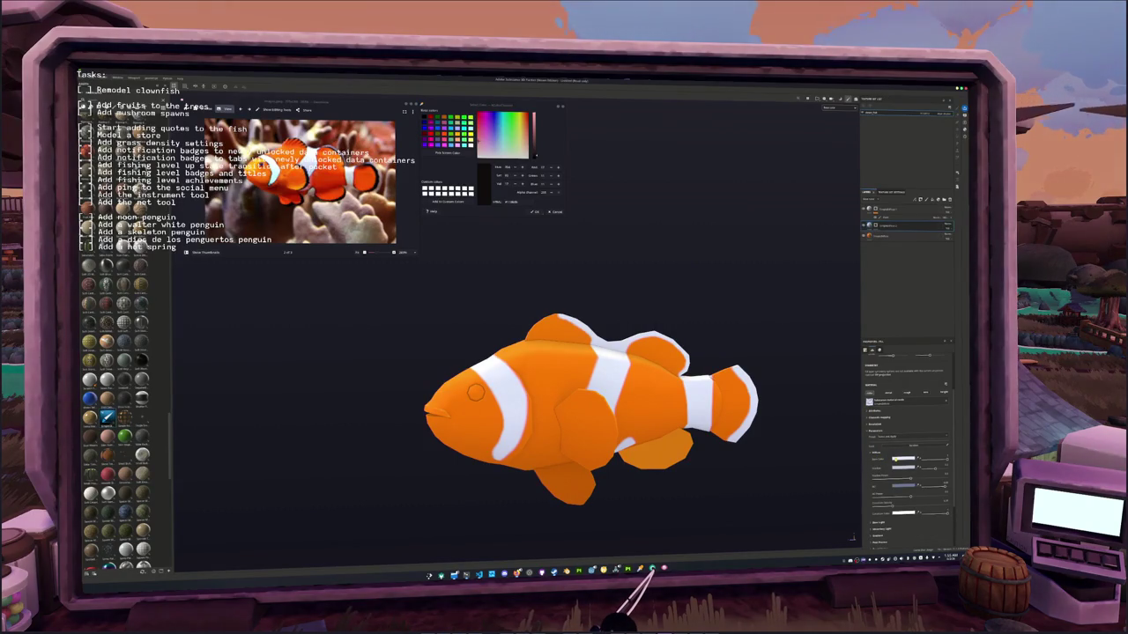
click(904, 459)
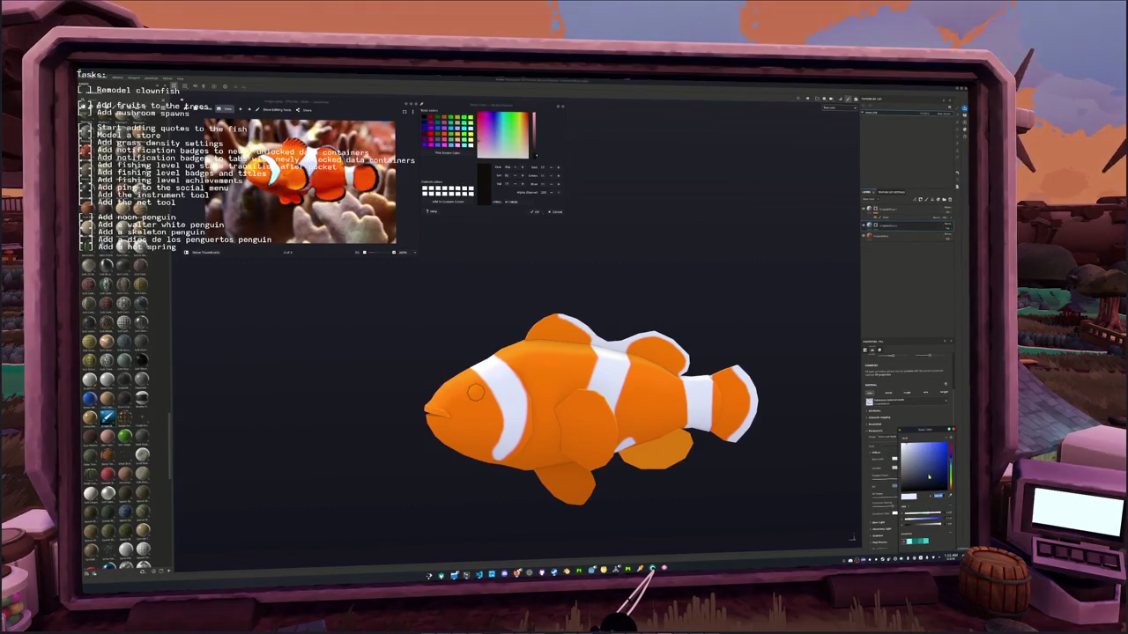
click(910, 496)
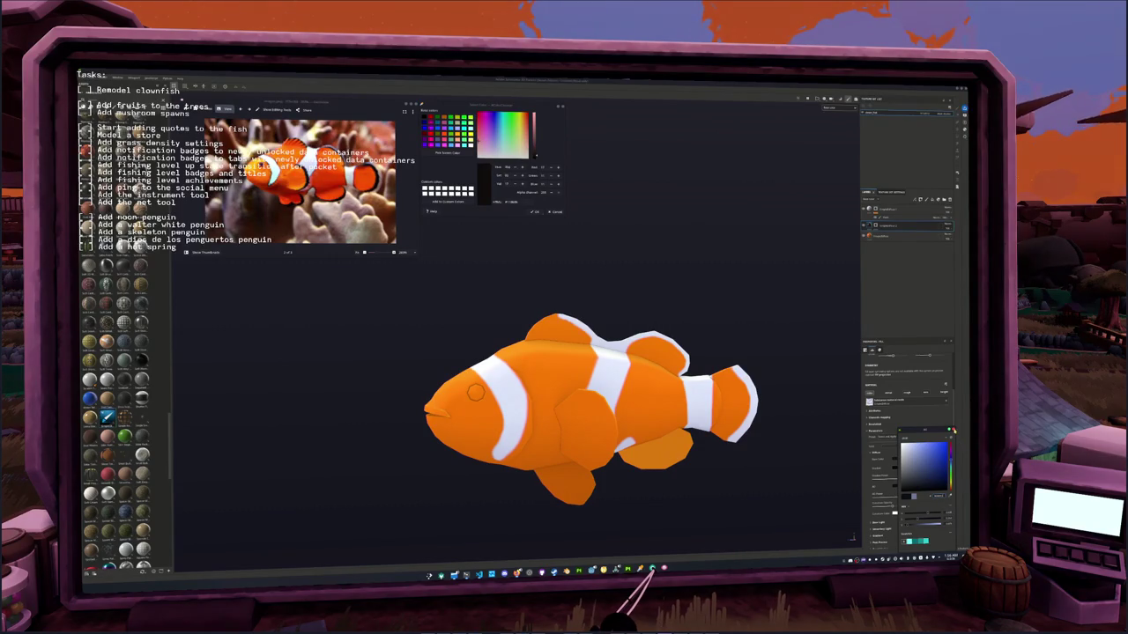
click(952, 430)
- Select the duplicated group's paint layer, ready for outlining
click(881, 226)
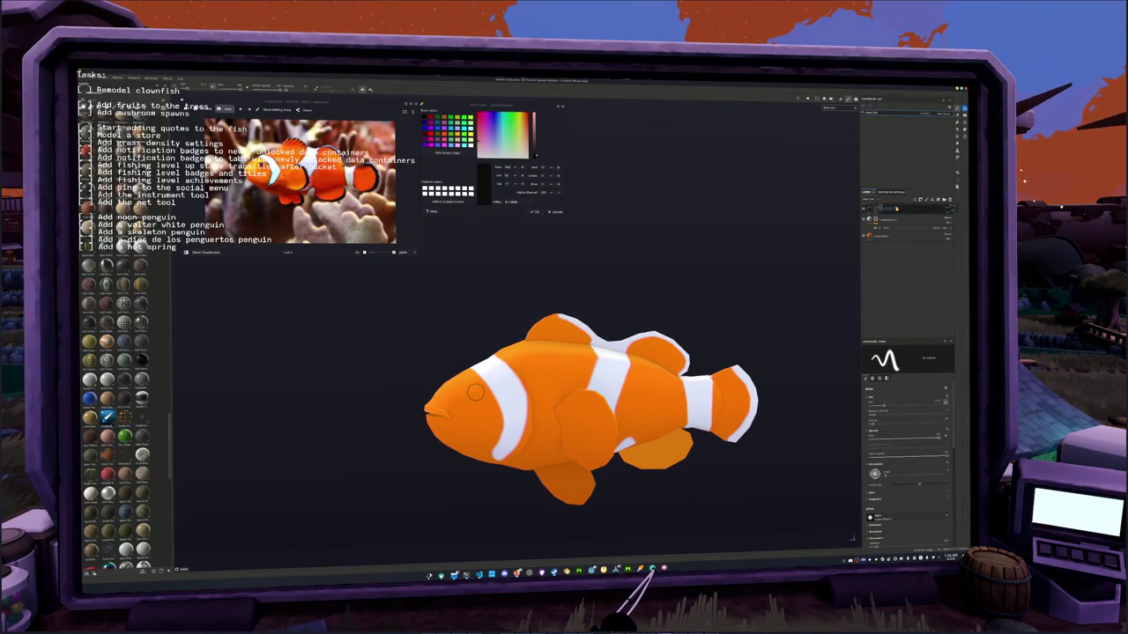
right_click(877, 211)
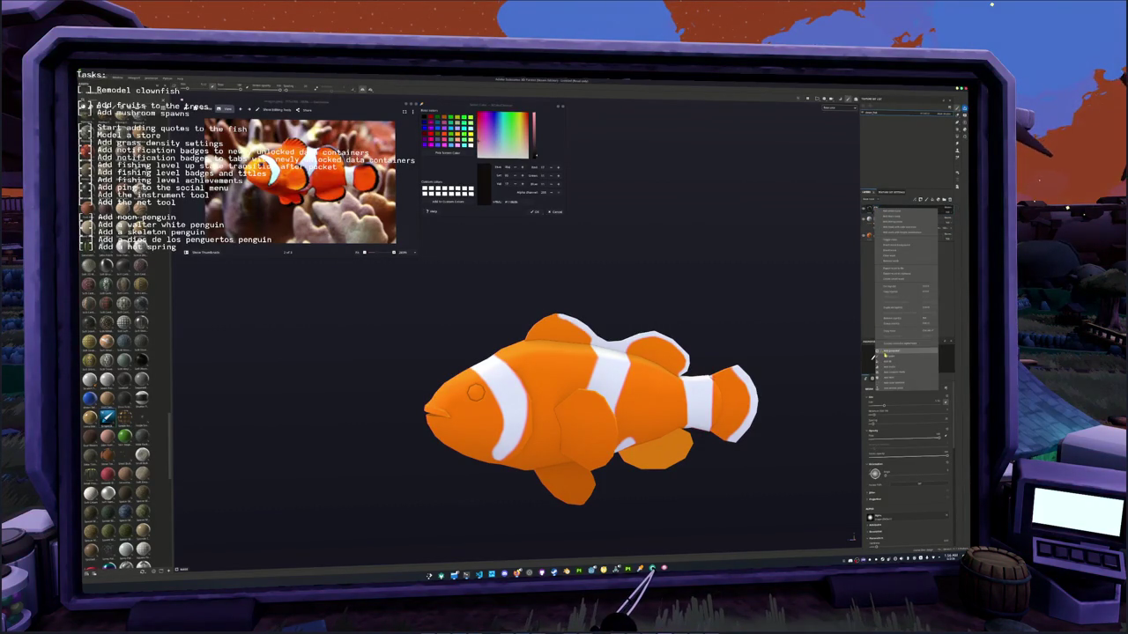
click(907, 351)
scroll(627, 345, up, 5)
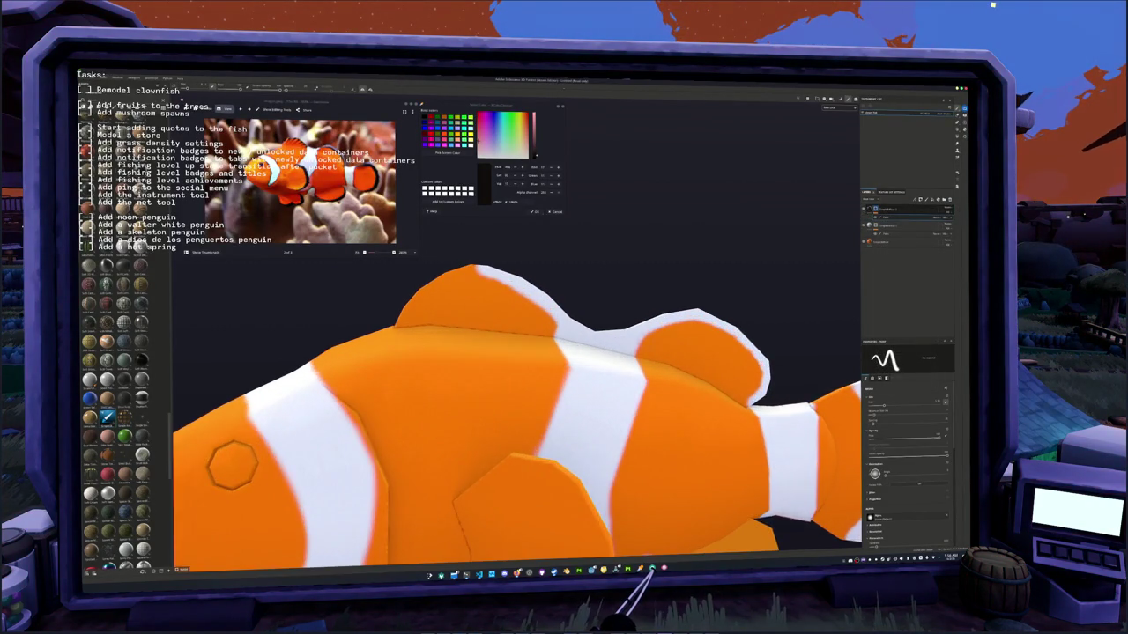
mouse_move(233, 465)
alt+mouse_down()
mouse_move(513, 355)
mouse_move(536, 315)
mouse_move(577, 301)
mouse_move(648, 315)
mouse_move(683, 357)
mouse_move(672, 382)
alt+mouse_up()
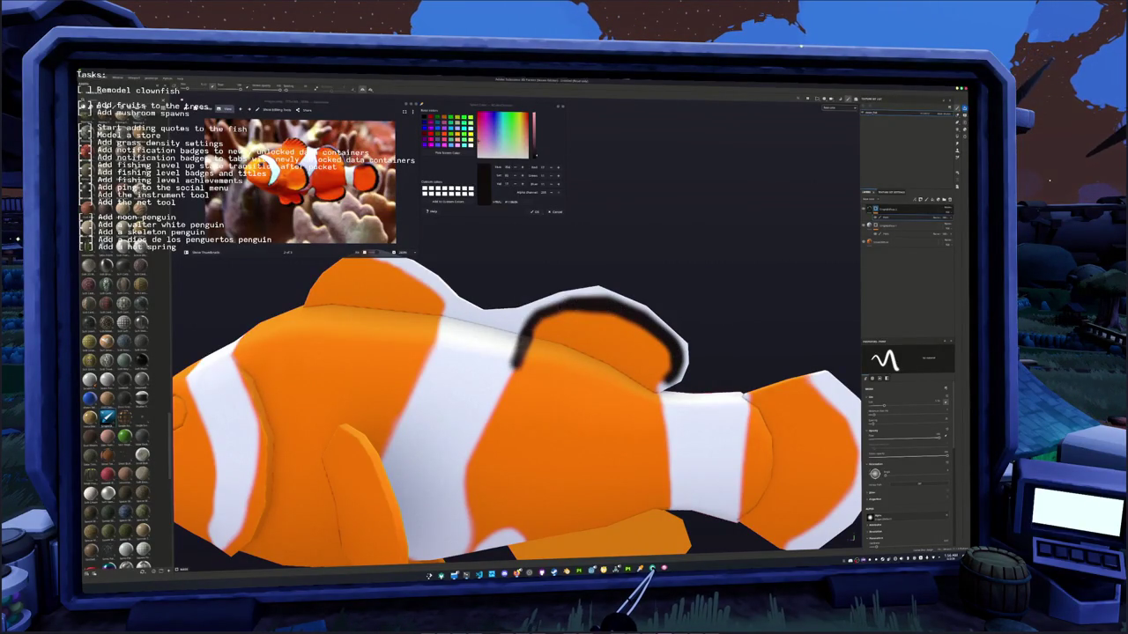
- Paint a black outline down the middle stripe's edge, curving left and back up
scroll(591, 409, down, 5)
mouse_move(590, 408)
alt+mouse_down()
mouse_move(564, 352)
mouse_move(573, 326)
mouse_move(607, 369)
alt+mouse_up()
scroll(572, 326, up, 5)
mouse_move(599, 296)
mouse_down()
mouse_move(542, 438)
mouse_move(647, 407)
mouse_up()
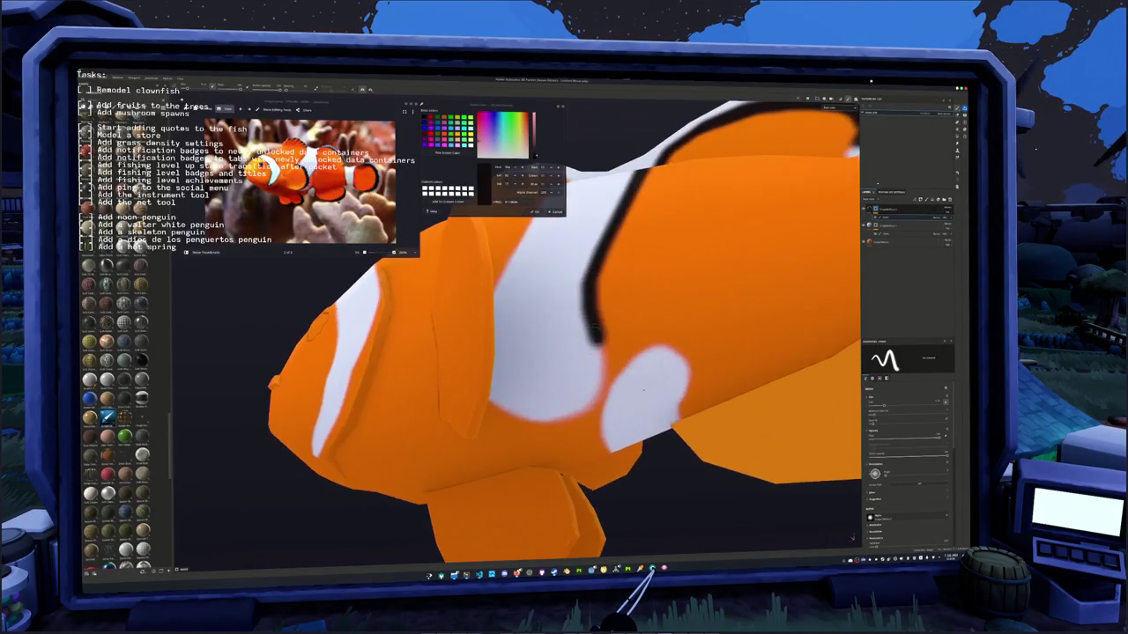
mouse_move(599, 344)
mouse_down()
mouse_move(573, 407)
mouse_move(501, 414)
mouse_move(564, 379)
mouse_up()
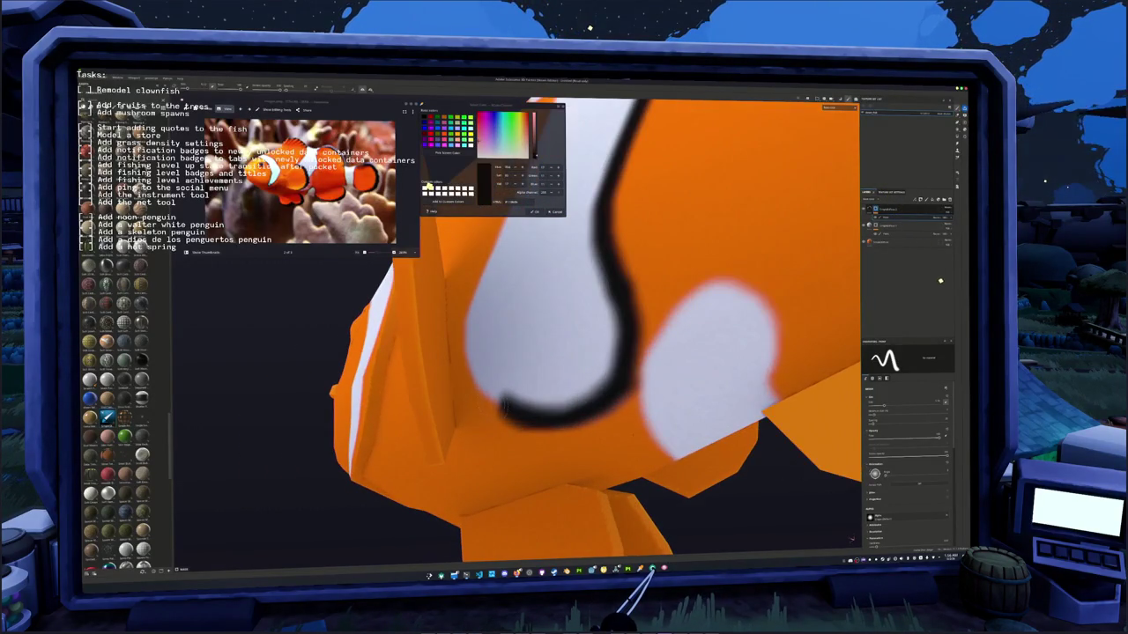
drag(493, 397, 469, 370)
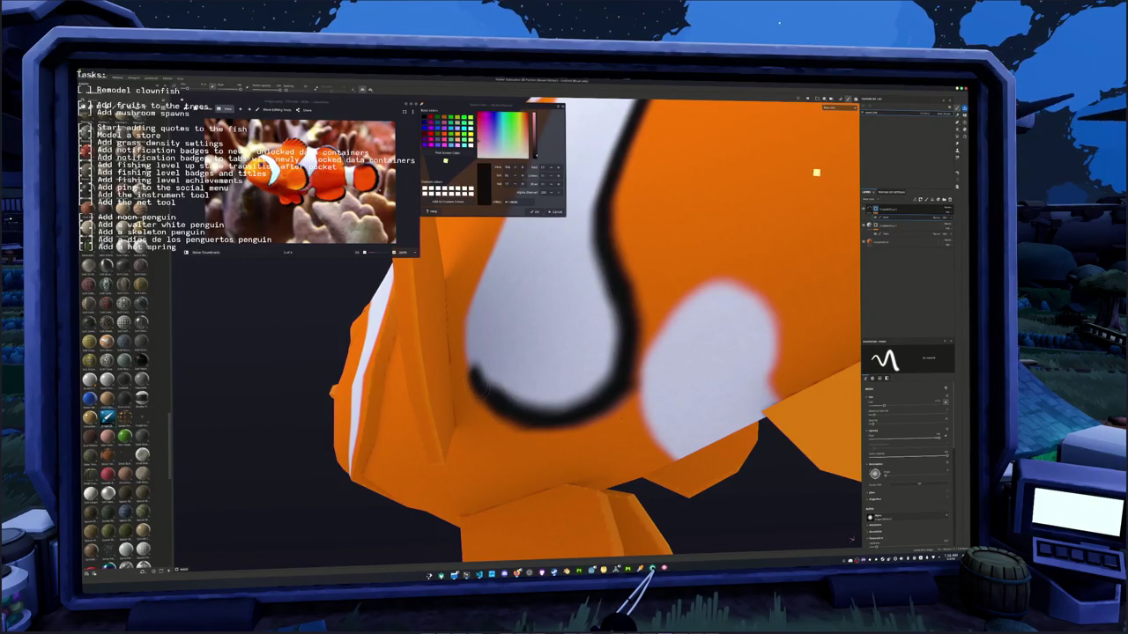
drag(469, 368, 467, 299)
- Draw a black line up the stripe boundary onto the dorsal fin top
alt+drag(572, 352, 493, 335)
mouse_move(428, 443)
alt+mouse_down()
mouse_move(491, 458)
mouse_move(430, 444)
mouse_move(493, 308)
mouse_move(524, 352)
mouse_move(530, 423)
mouse_move(584, 331)
mouse_move(588, 401)
alt+mouse_up()
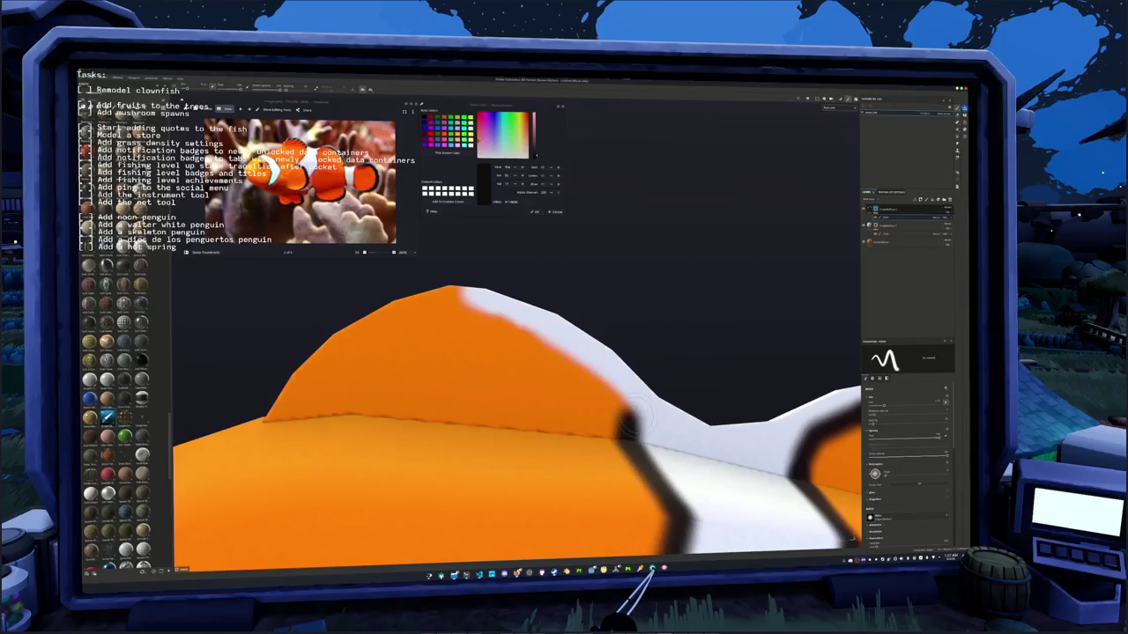
click(638, 412)
drag(630, 423, 586, 369)
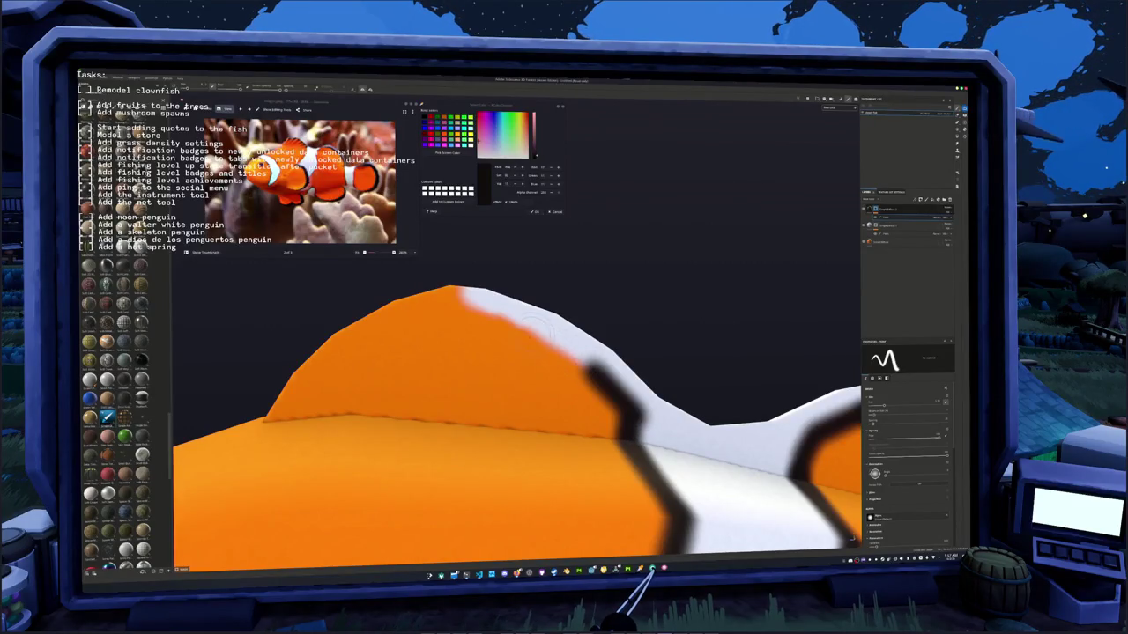
drag(524, 320, 445, 286)
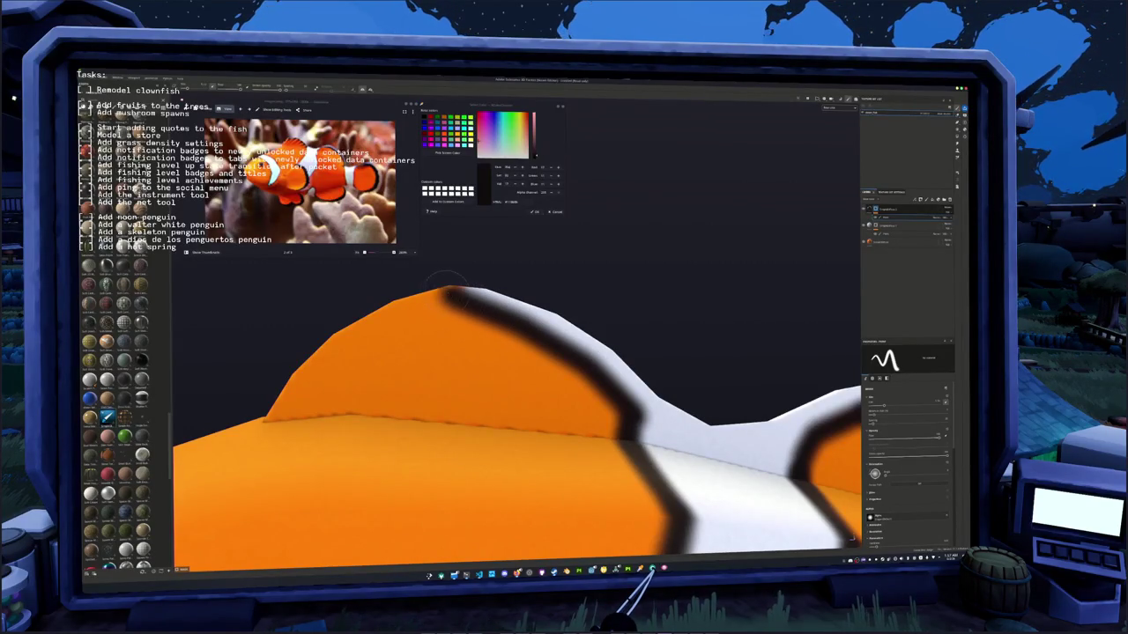
alt+middle_drag(396, 282, 568, 326)
- Paint and thicken a black line across the front dorsal fin's top edge
mouse_move(596, 323)
mouse_down()
mouse_move(500, 347)
mouse_move(571, 323)
mouse_up()
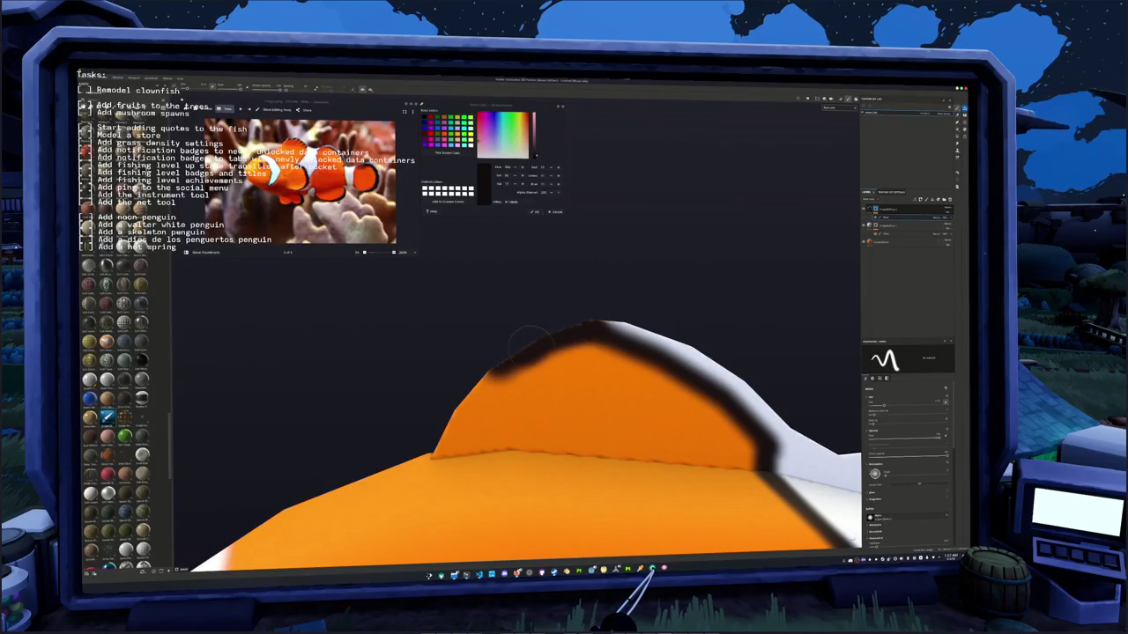
mouse_move(582, 335)
mouse_down()
mouse_move(565, 368)
mouse_move(586, 340)
mouse_move(503, 368)
mouse_up()
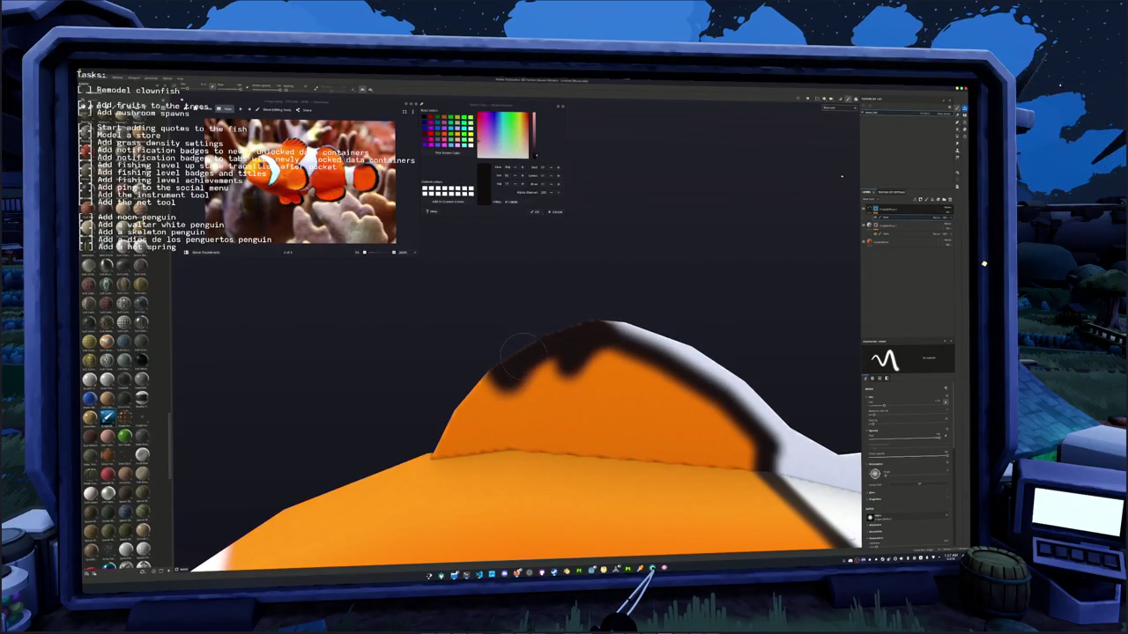
scroll(520, 353, down, 2)
scroll(528, 370, down, 2)
scroll(537, 387, down, 2)
scroll(544, 403, down, 2)
alt+drag(545, 402, 467, 366)
scroll(455, 361, up, 2)
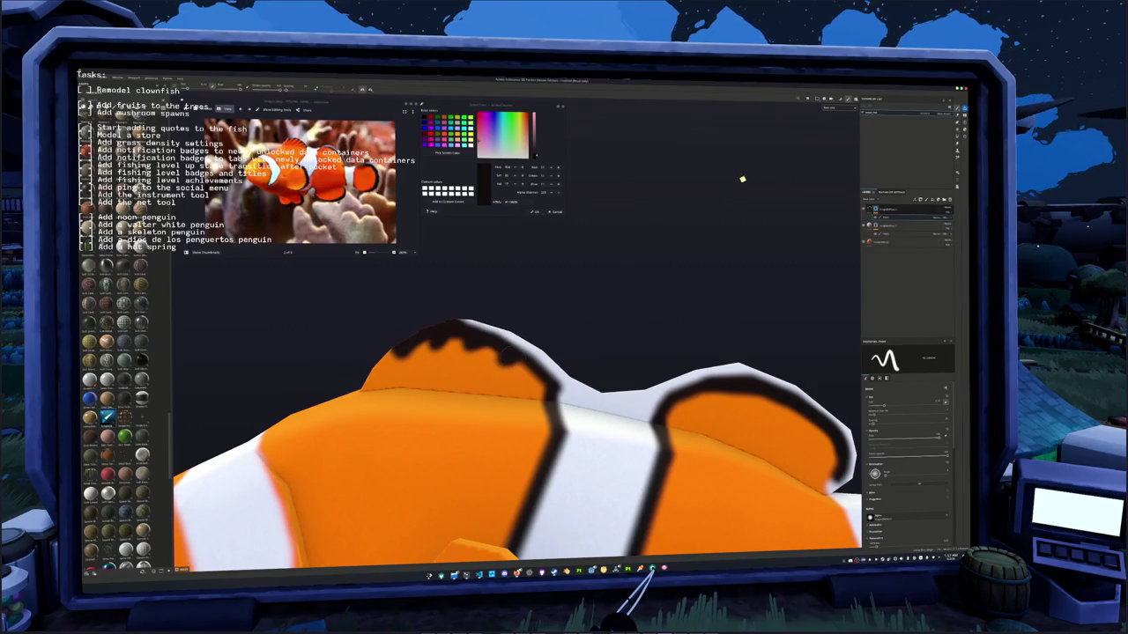
scroll(551, 387, down, 3)
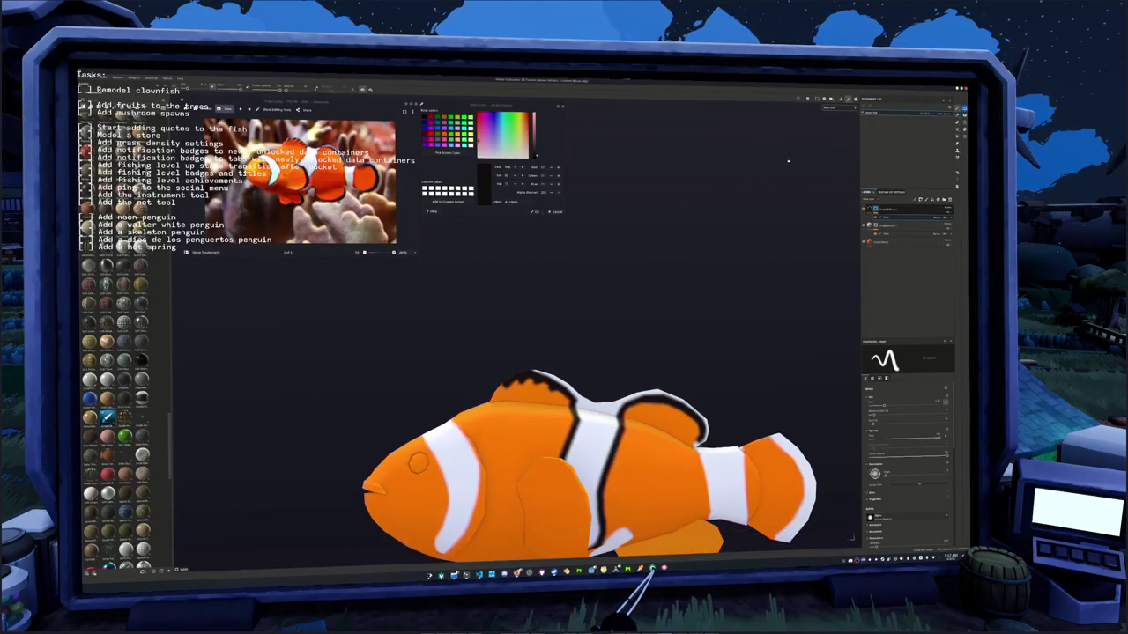
- Paint black lines along the tail-base band's edges, undoing one misplaced stroke
alt+drag(551, 388, 530, 409)
scroll(531, 409, up, 3)
scroll(530, 408, up, 2)
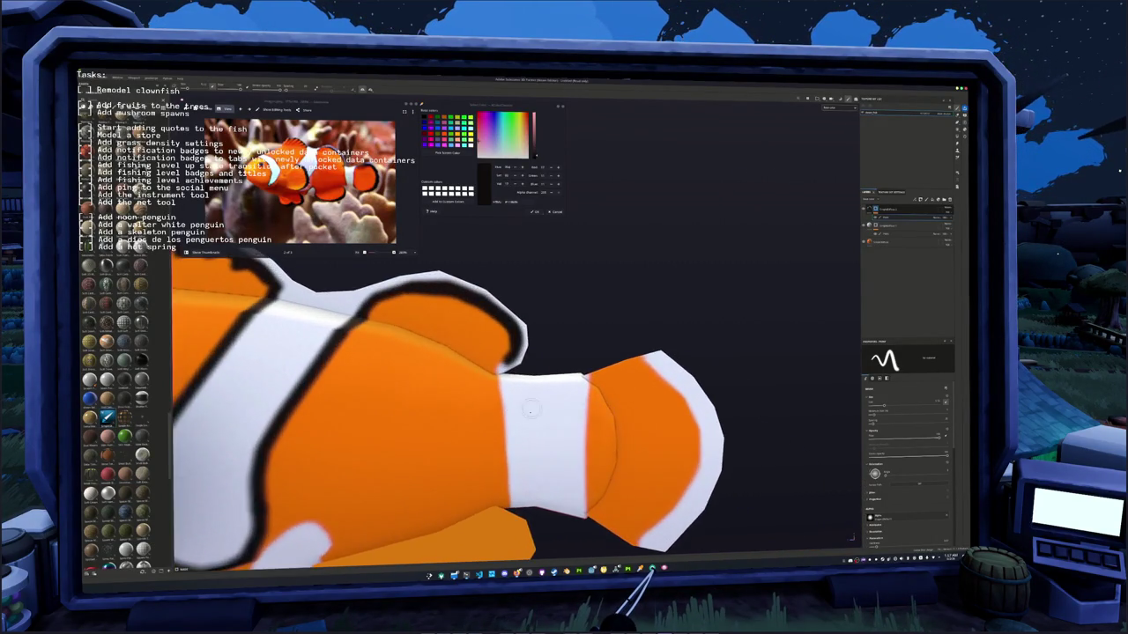
alt+middle_drag(529, 411, 548, 345)
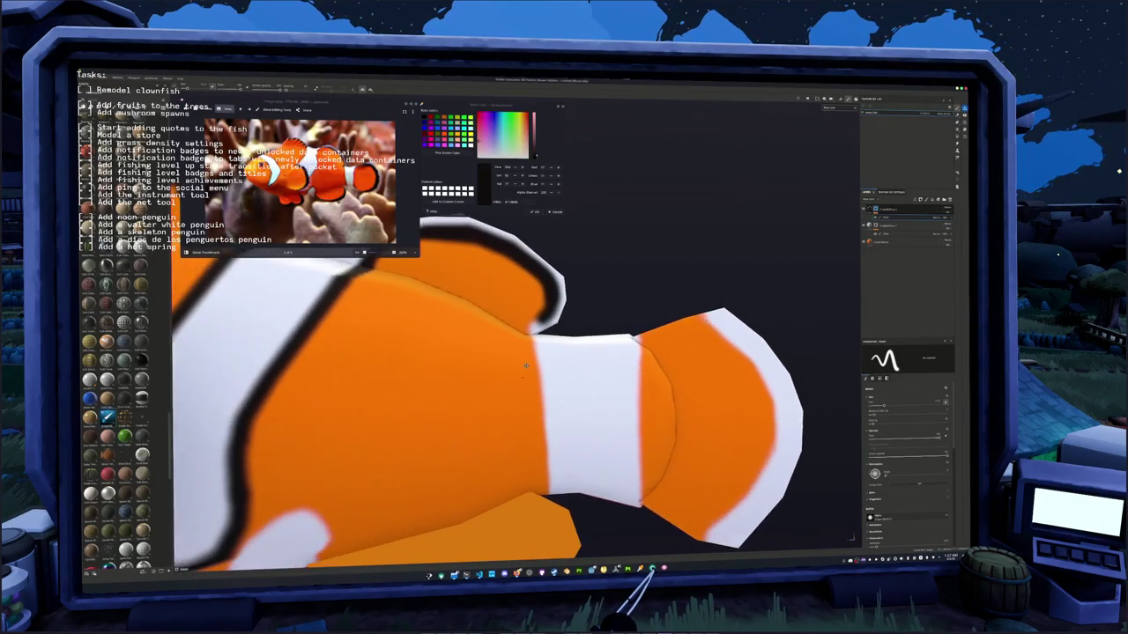
mouse_move(554, 328)
mouse_down()
mouse_move(561, 381)
mouse_move(496, 458)
mouse_move(560, 328)
mouse_move(564, 448)
mouse_move(564, 397)
mouse_up()
key(ctrl+z)
key(ctrl+z)
mouse_move(560, 445)
alt+mouse_down()
mouse_move(582, 493)
mouse_move(586, 334)
alt+mouse_up()
scroll(579, 359, up, 1)
scroll(579, 360, up, 2)
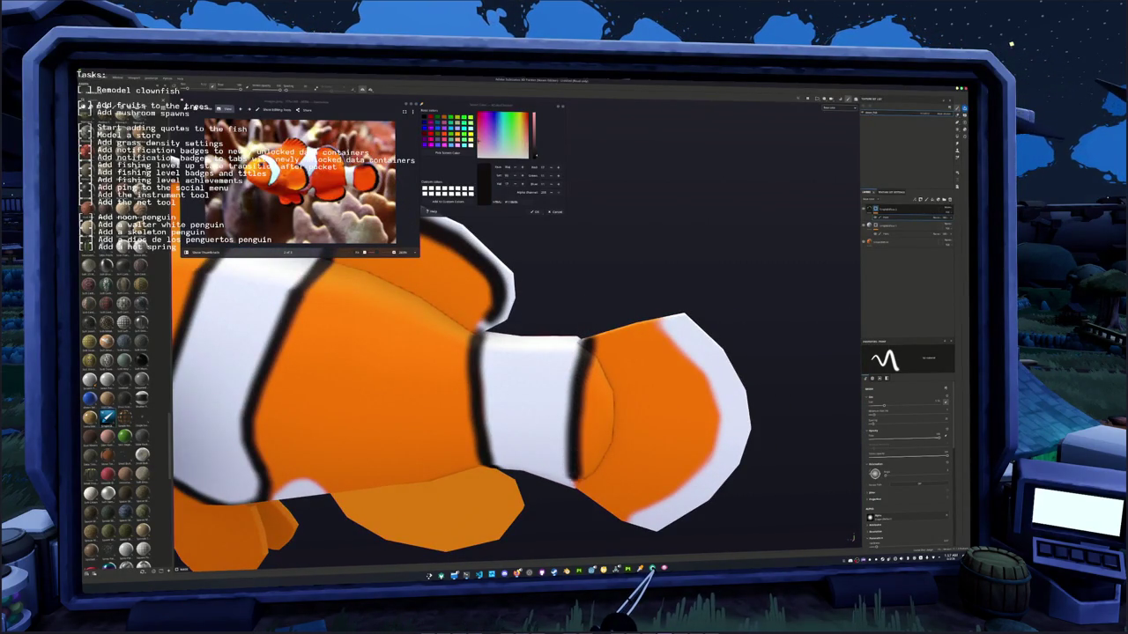
mouse_move(577, 510)
alt+mouse_down()
mouse_move(588, 482)
mouse_move(575, 361)
mouse_move(552, 414)
mouse_move(559, 396)
mouse_move(526, 333)
alt+mouse_up()
scroll(560, 397, up, 3)
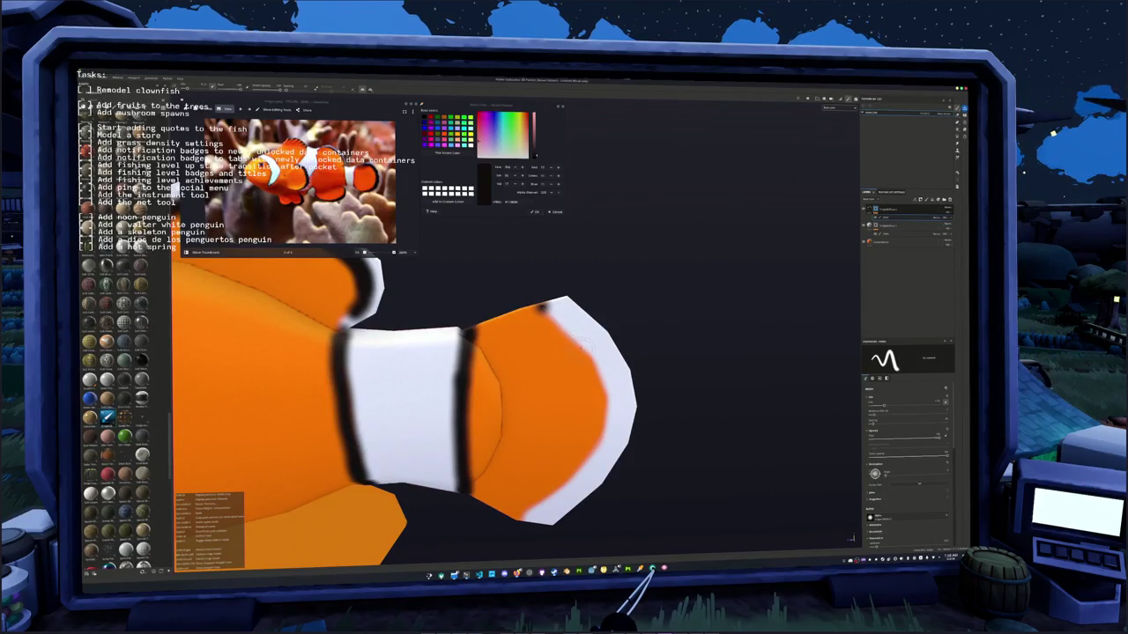
- Paint a black line along the tail fin, just inside its white rim
drag(541, 306, 583, 352)
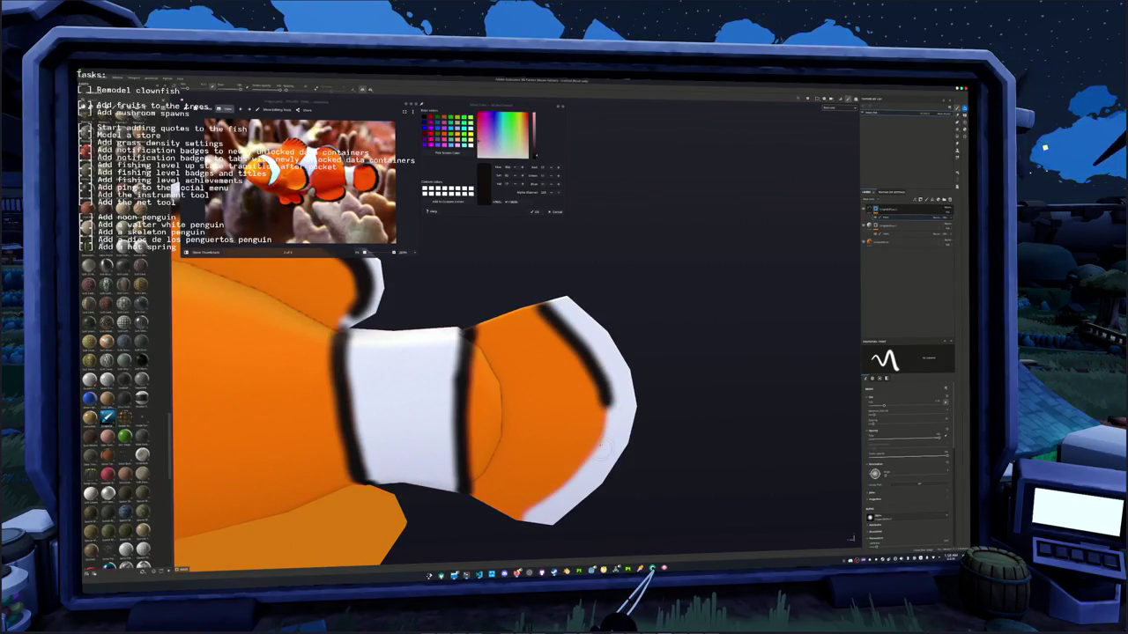
drag(607, 402, 591, 459)
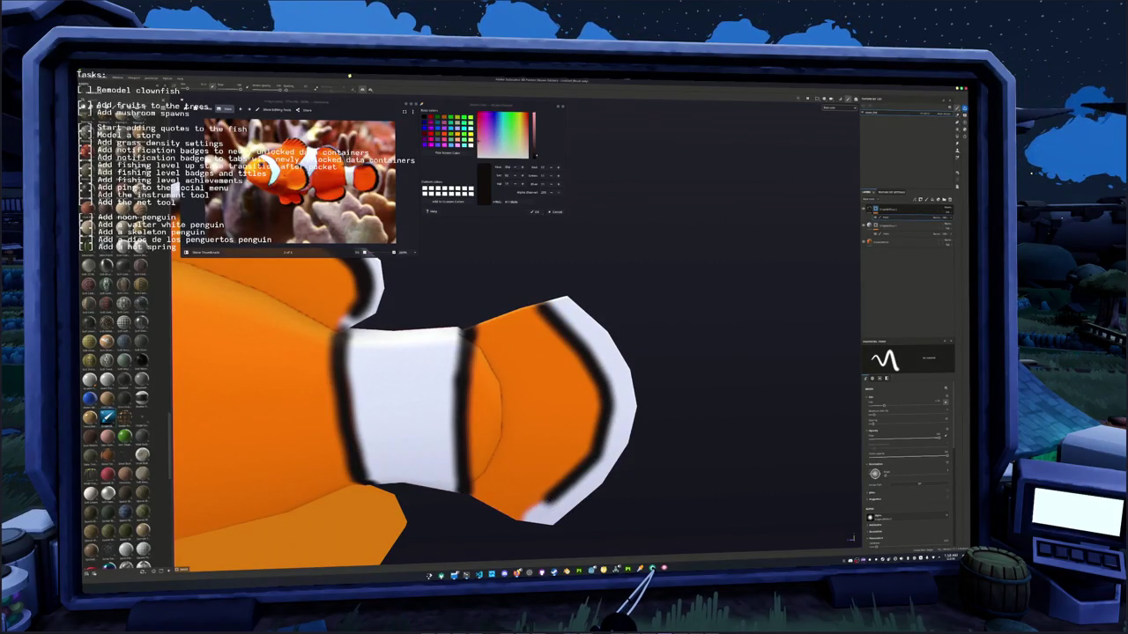
alt+drag(509, 527, 603, 439)
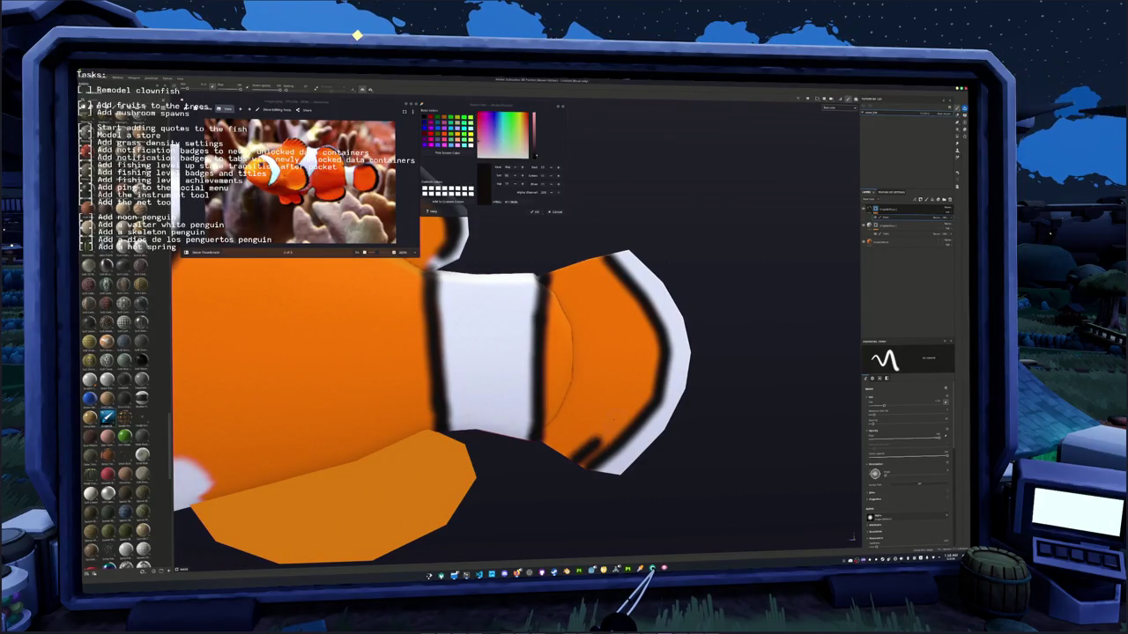
mouse_move(630, 401)
mouse_down()
mouse_move(637, 346)
mouse_move(608, 271)
mouse_up()
mouse_move(614, 160)
alt+mouse_down()
mouse_move(673, 106)
mouse_move(728, 123)
alt+mouse_up()
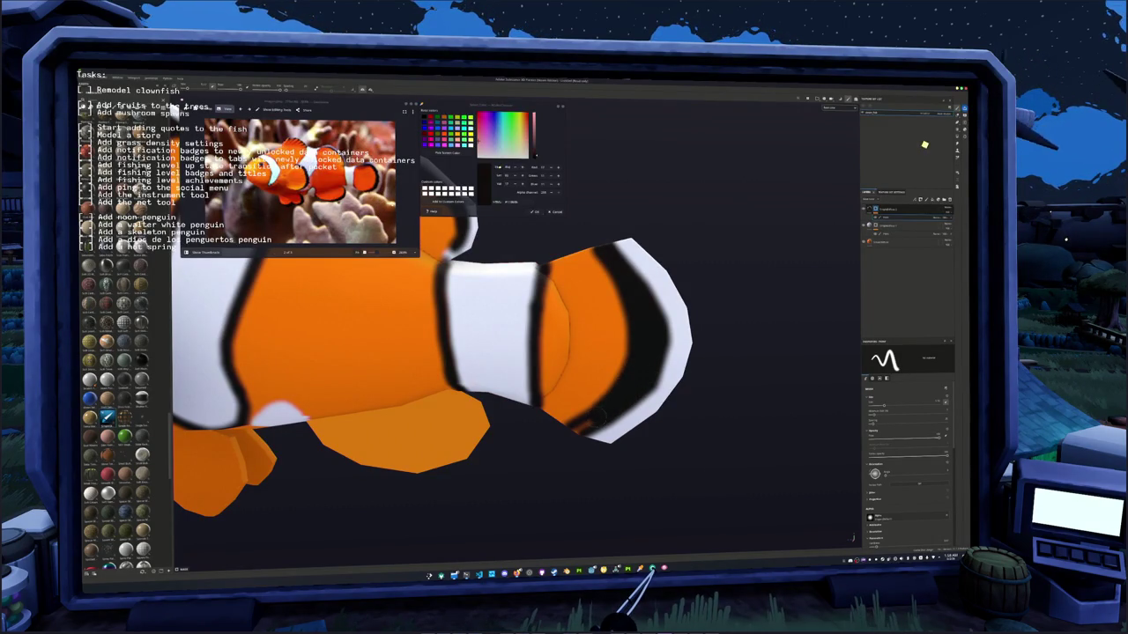
- Orbit and zoom around the clownfish to check the tail outlines, ending at a three-quarter side view
alt+drag(604, 414, 617, 408)
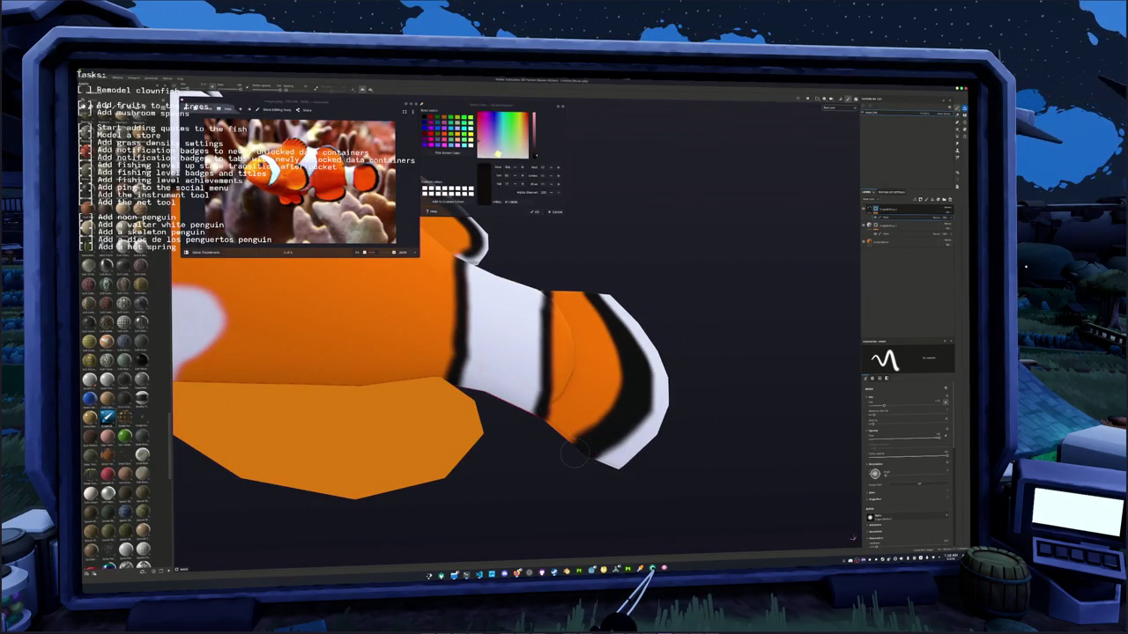
drag(508, 144, 522, 128)
scroll(466, 465, down, 3)
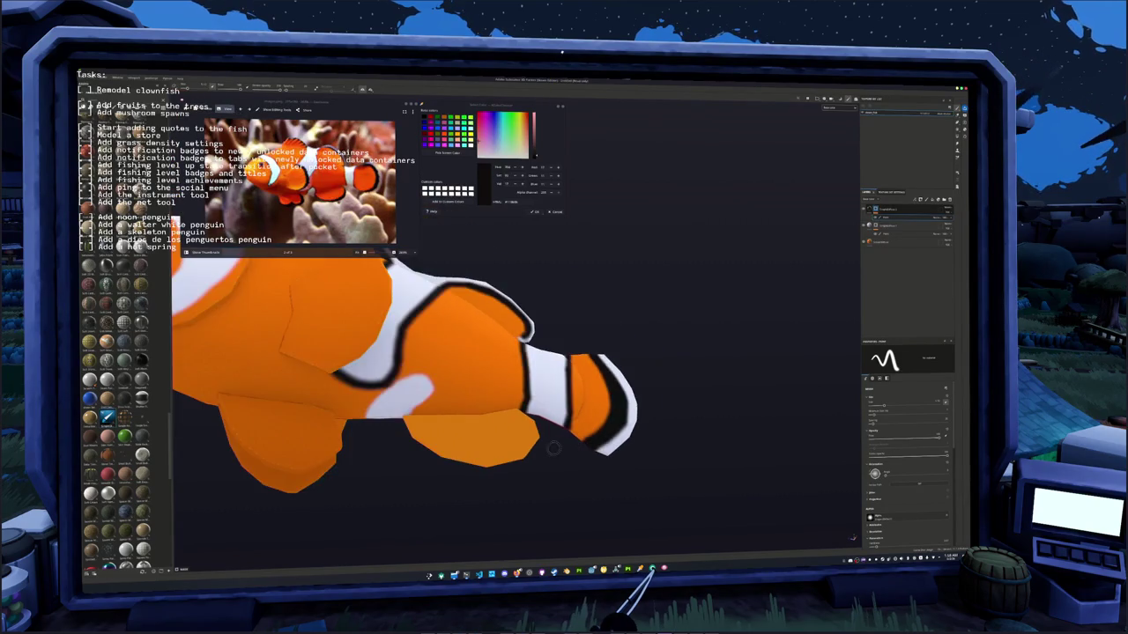
scroll(466, 464, down, 2)
scroll(466, 464, down, 2)
scroll(466, 465, down, 2)
alt+drag(466, 441, 494, 432)
scroll(520, 379, up, 2)
scroll(519, 379, up, 3)
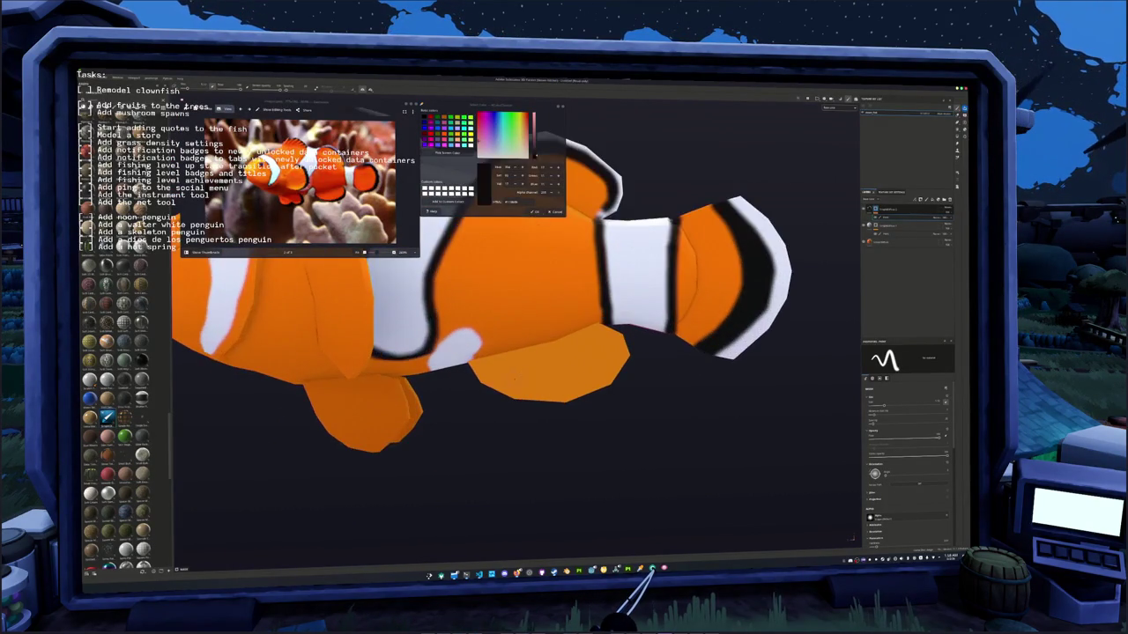
alt+drag(520, 379, 515, 377)
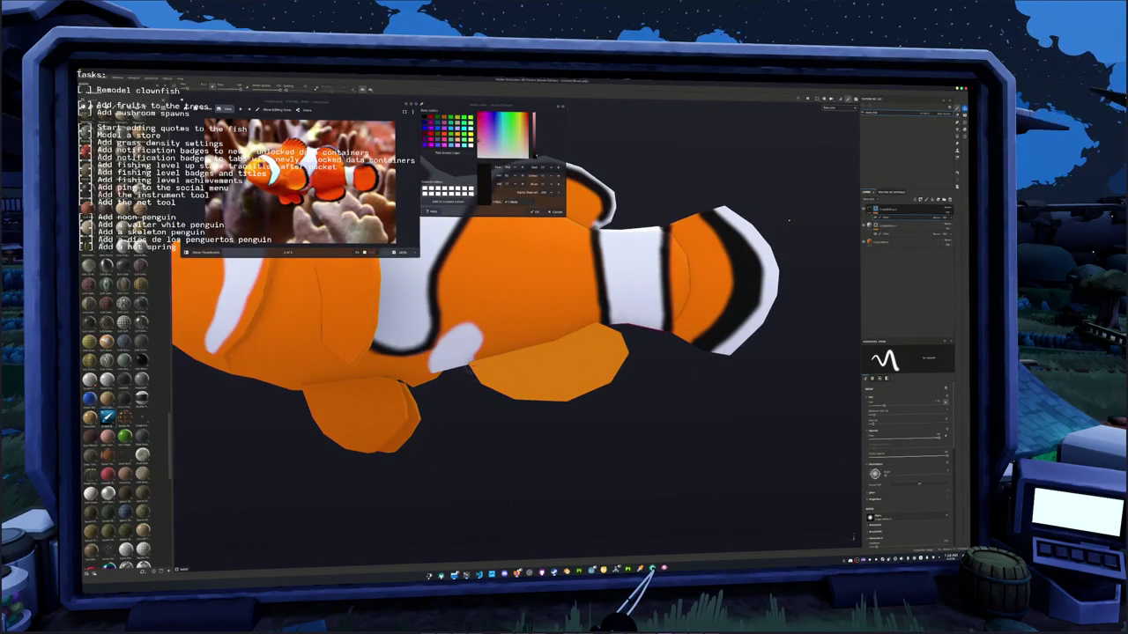
alt+drag(790, 217, 762, 217)
scroll(732, 238, down, 3)
scroll(711, 252, down, 3)
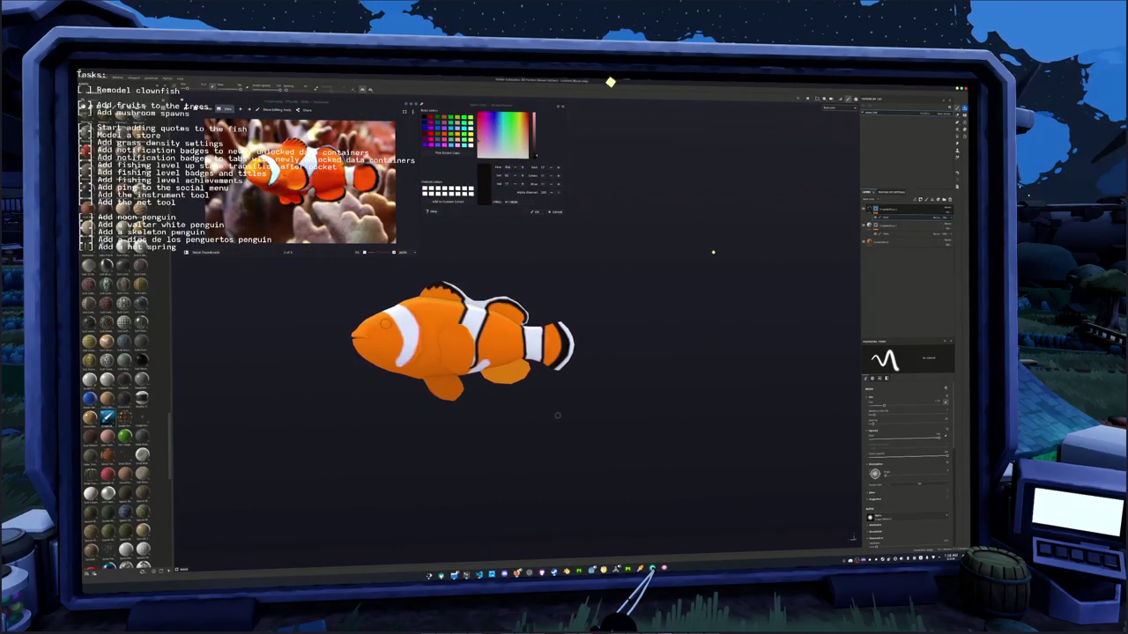
scroll(703, 261, up, 2)
alt+drag(695, 269, 668, 309)
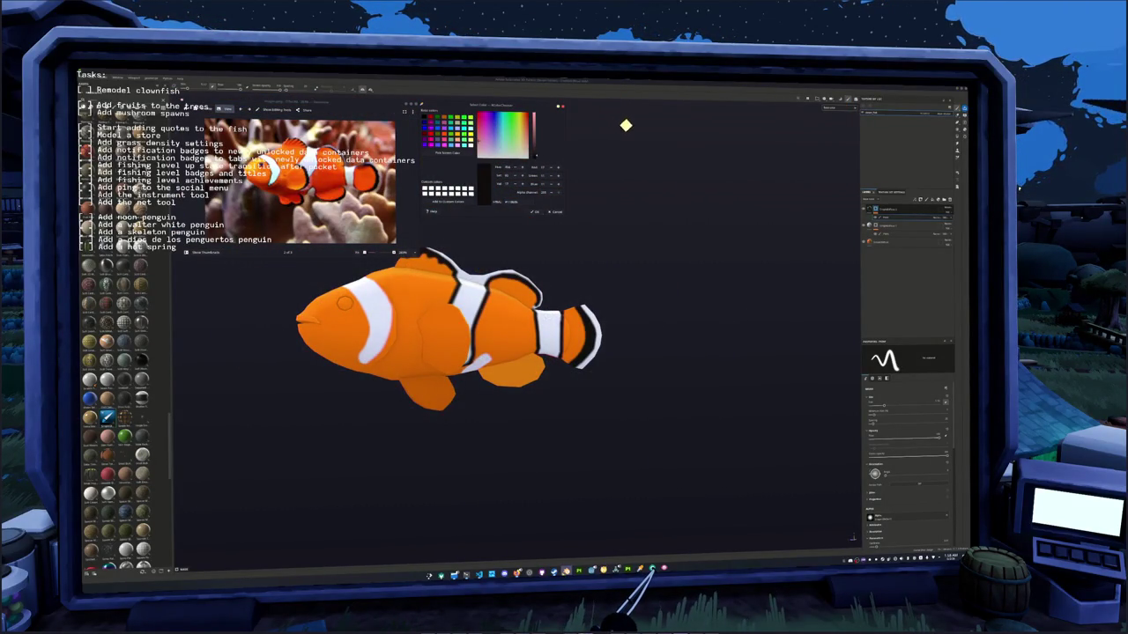
- Switch to Blender and orbit closely around the fish mesh
key(alt+Tab)
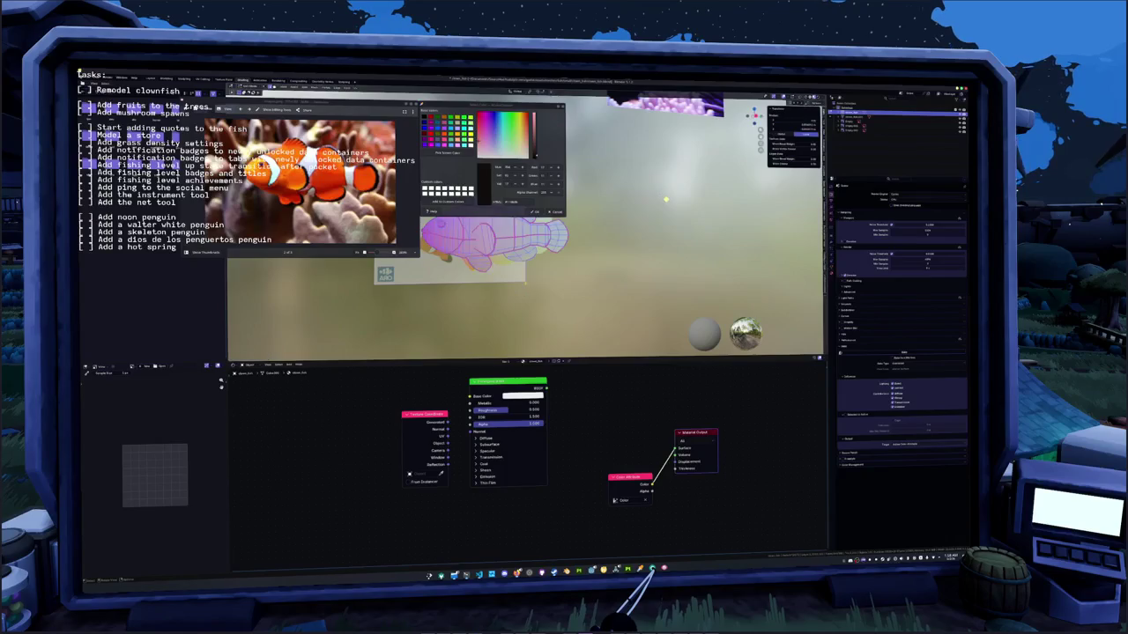
scroll(526, 285, up, 4)
mouse_move(529, 282)
middle_down()
mouse_move(581, 260)
mouse_move(567, 260)
mouse_move(537, 203)
mouse_move(523, 95)
mouse_move(509, 76)
middle_up()
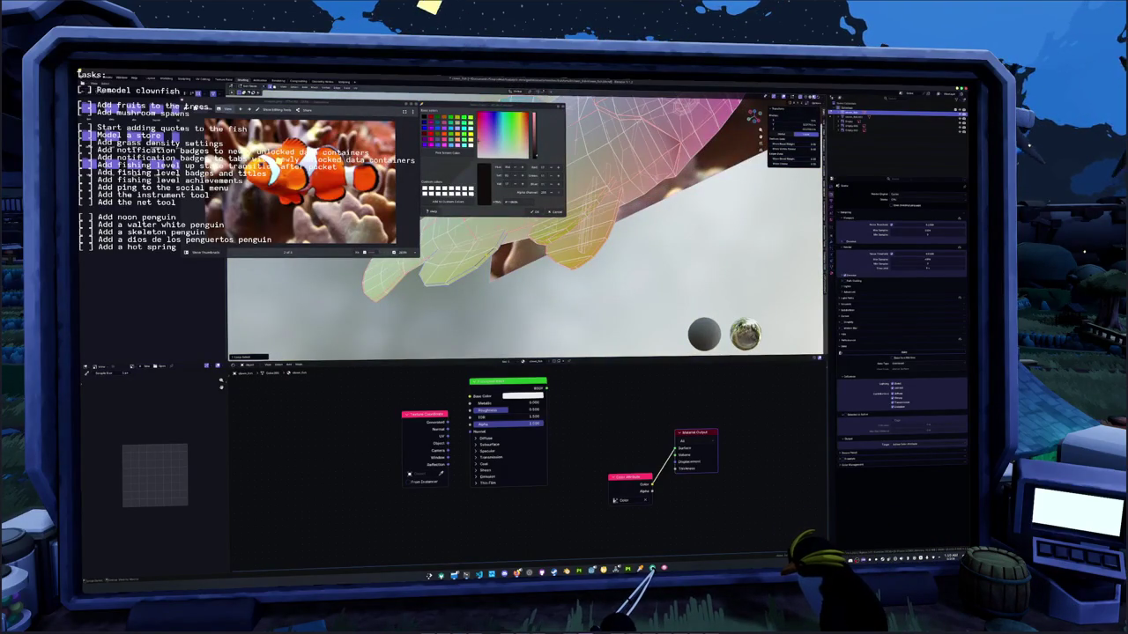
mouse_move(581, 220)
middle_down()
mouse_move(555, 276)
mouse_move(537, 247)
middle_up()
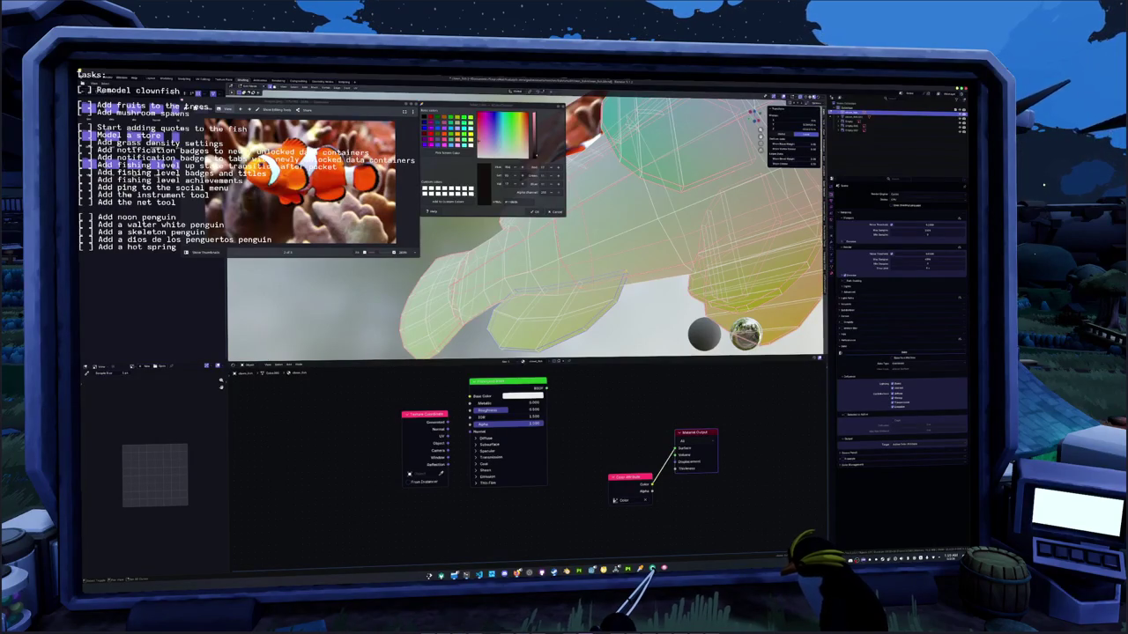
right_click(606, 265)
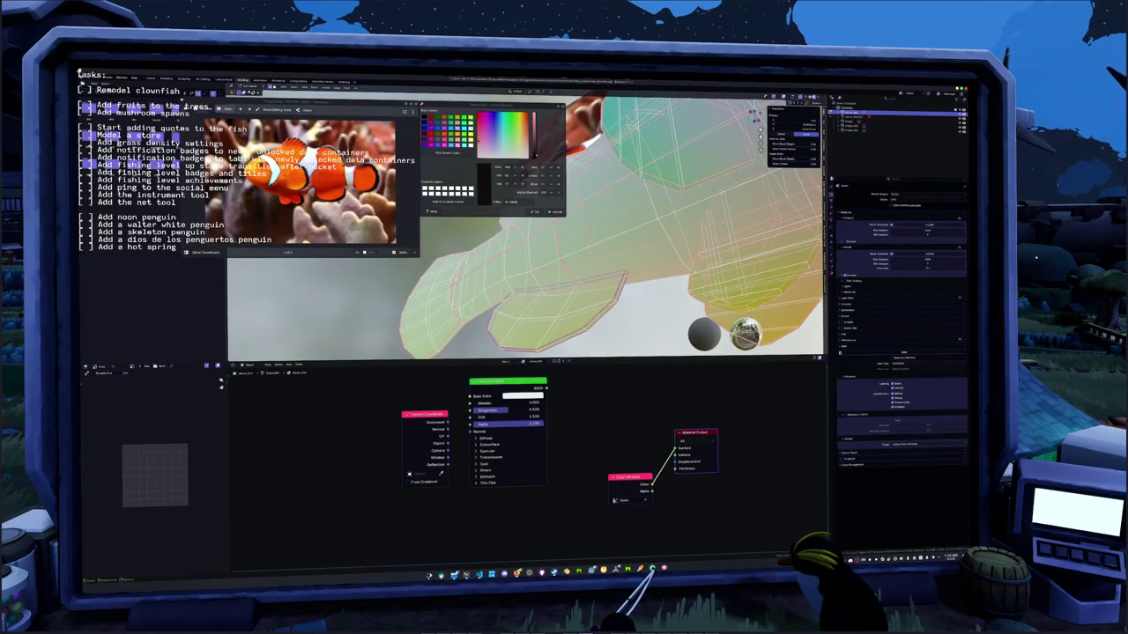
middle_drag(608, 265, 582, 246)
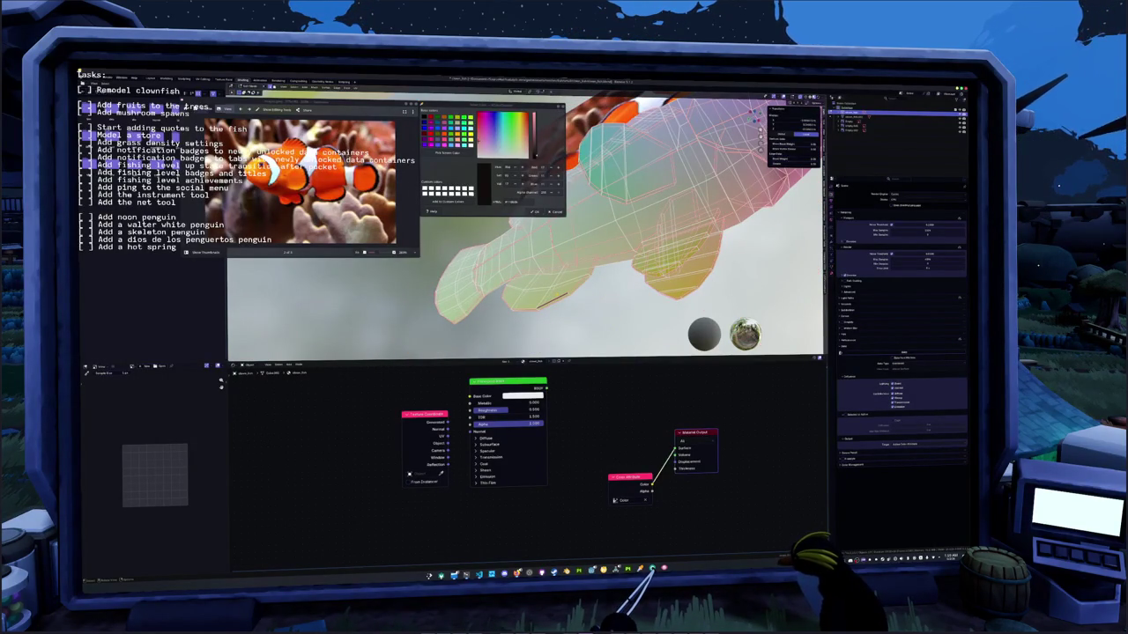
- Select the linked fin geometry, leave Edit Mode and move to the UV Editing workspace
key(l)
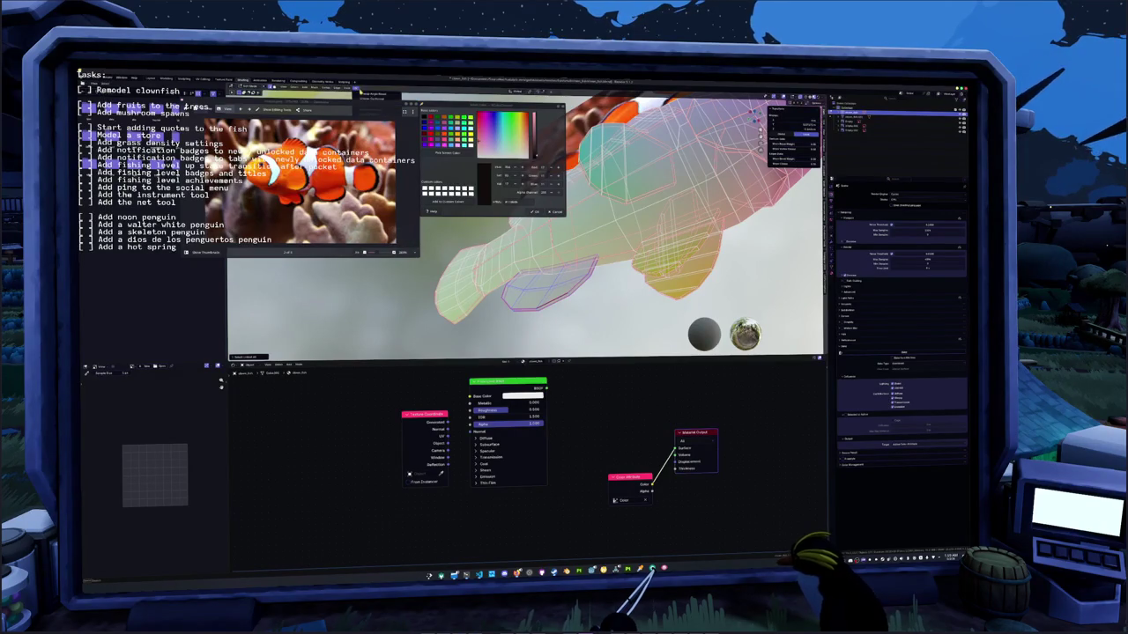
key(KP_8)
key(Tab)
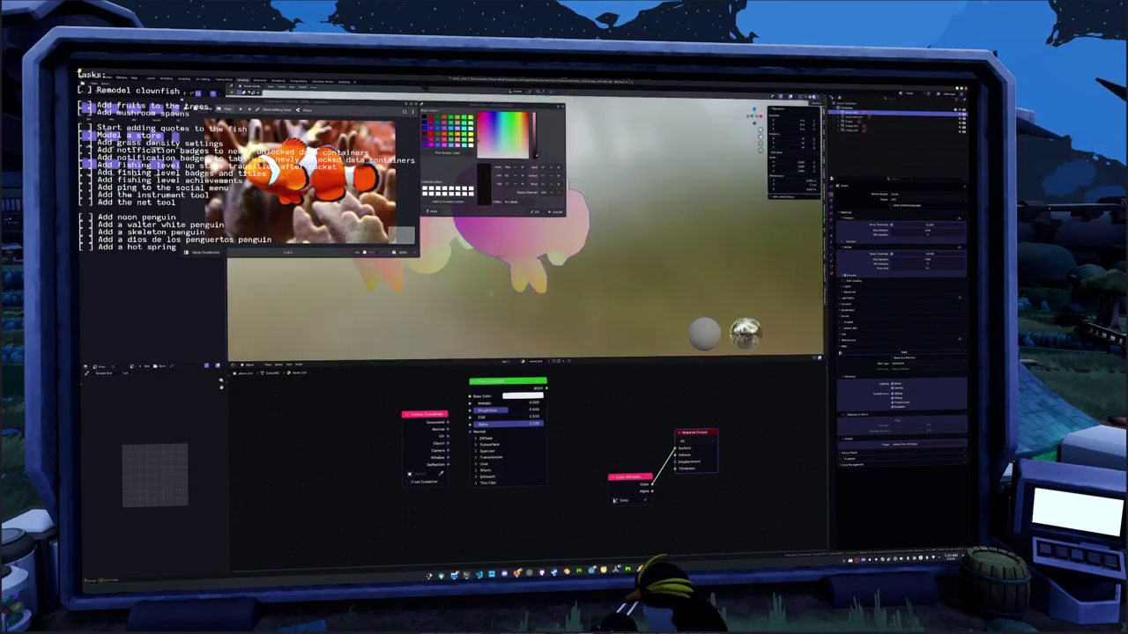
key(ctrl+Page_Up)
key(ctrl+Page_Up)
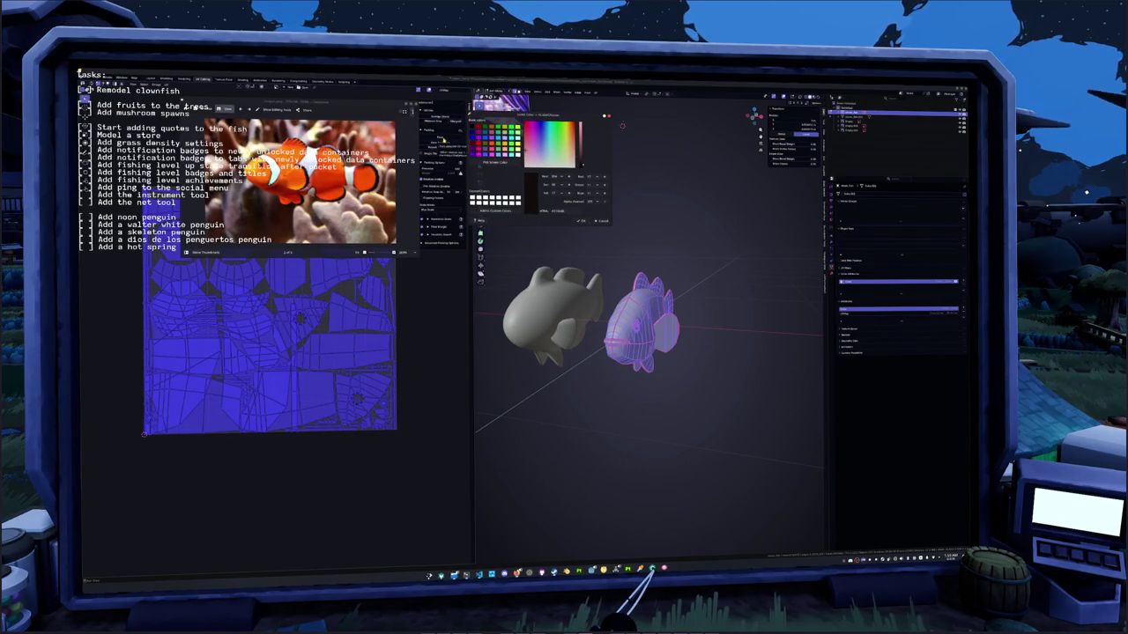
- Run UV > Pack Islands, exit Edit Mode, and export the fish as an FBX (.fbx) file
click(442, 141)
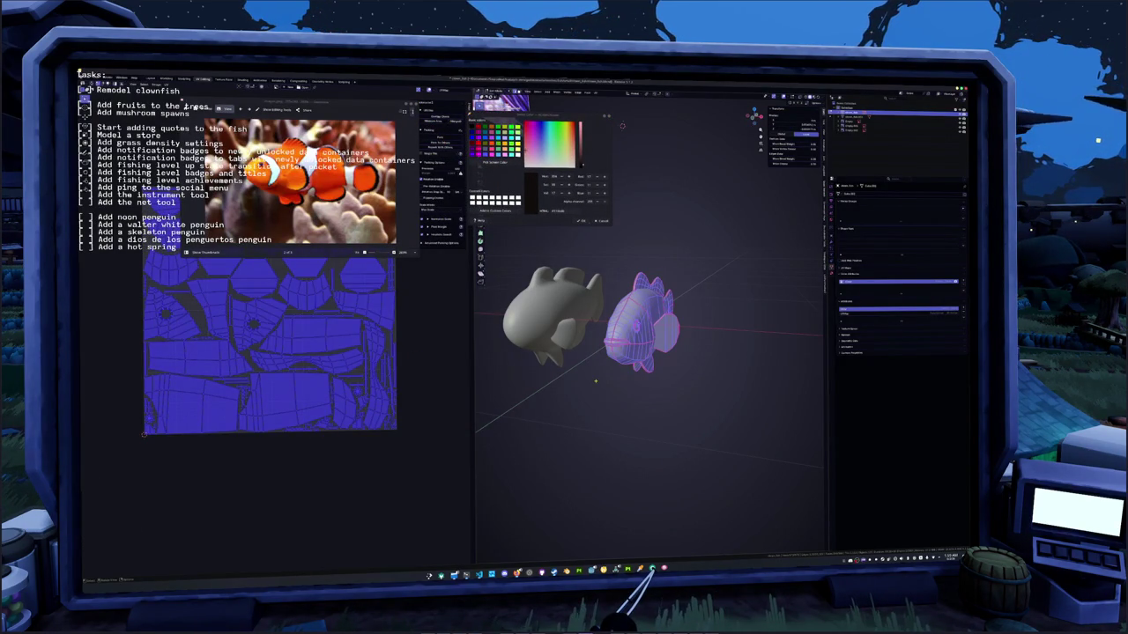
key(Tab)
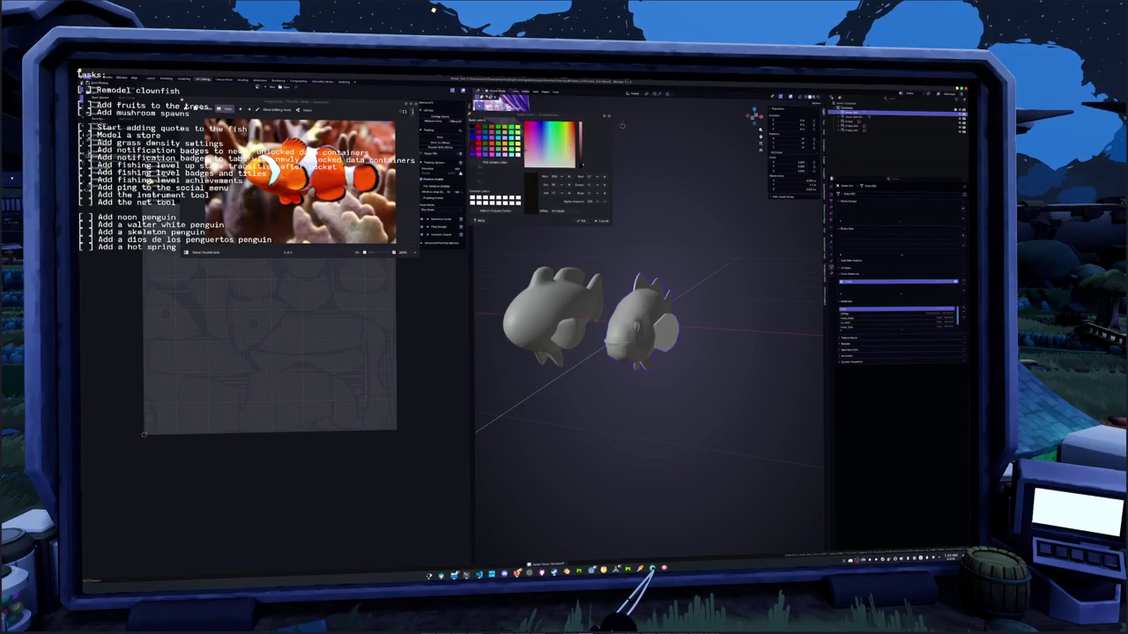
key(shift+r)
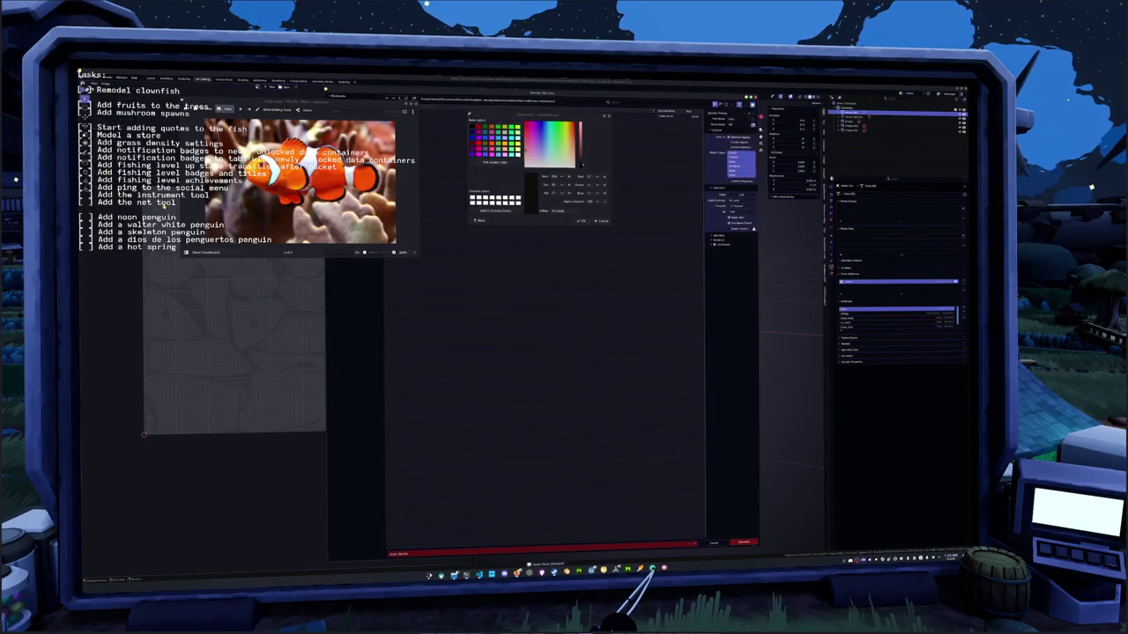
click(742, 543)
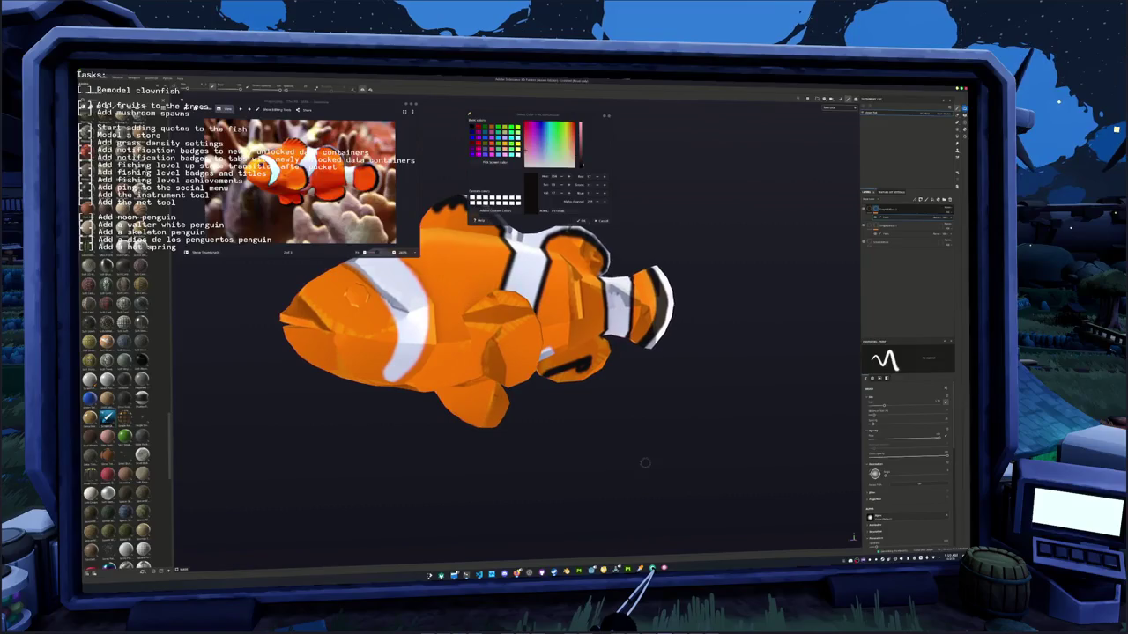
- Bake the selected mesh maps from Texture Set Settings, then return to painting mode
click(646, 545)
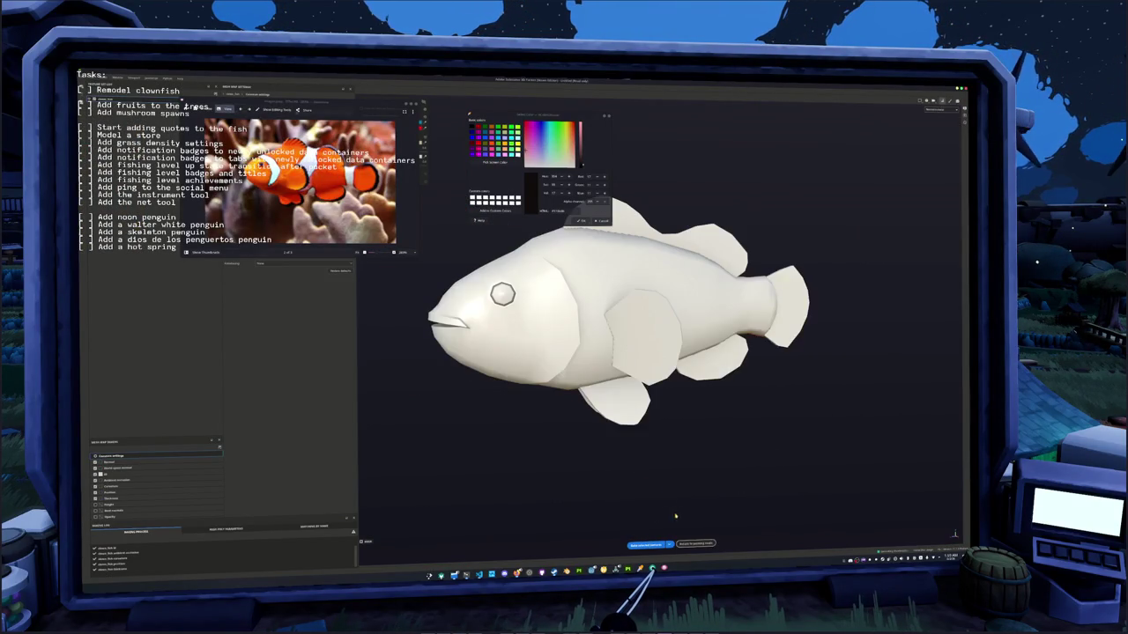
click(695, 543)
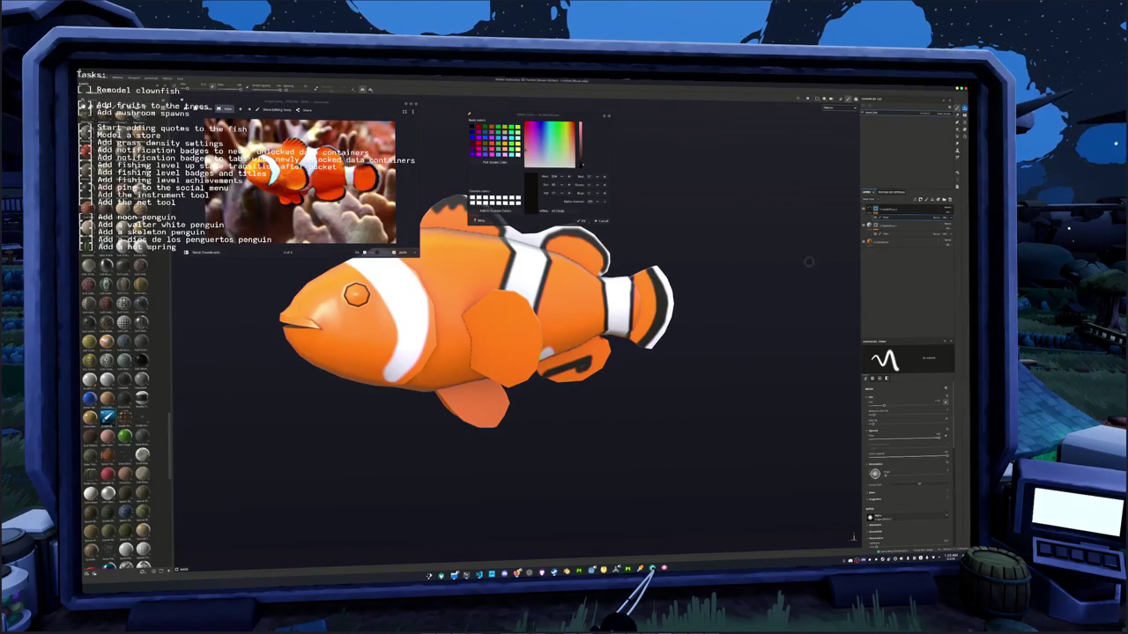
key(f)
click(829, 106)
click(833, 129)
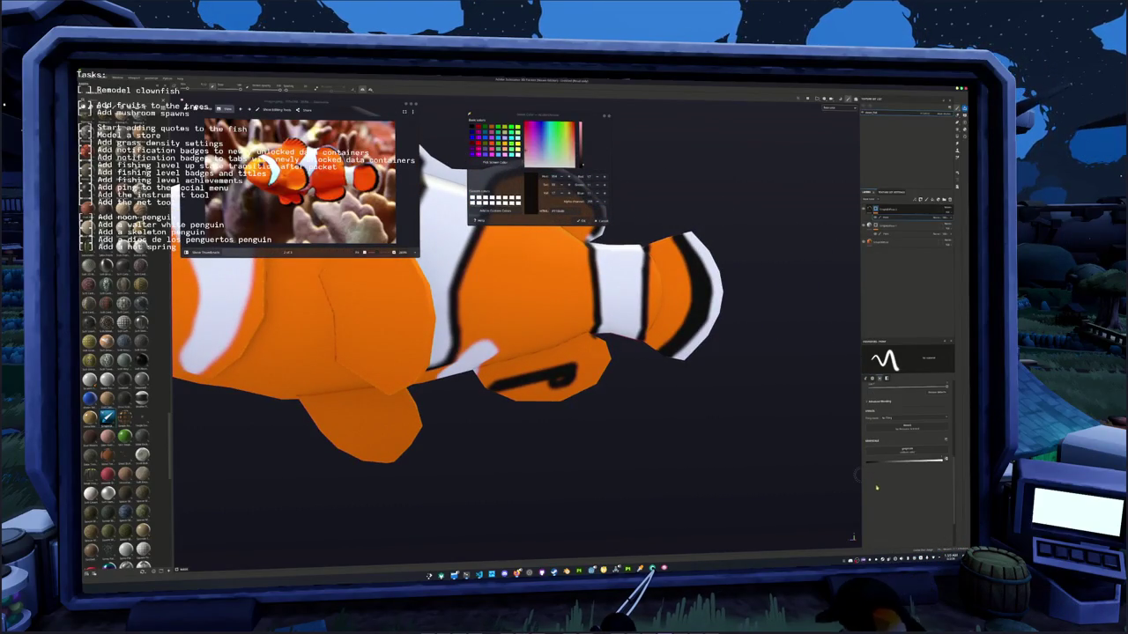
- Erase the stray black stroke on the lower fin and paint a dark stroke across it
scroll(655, 455, up, 3)
alt+drag(654, 456, 678, 445)
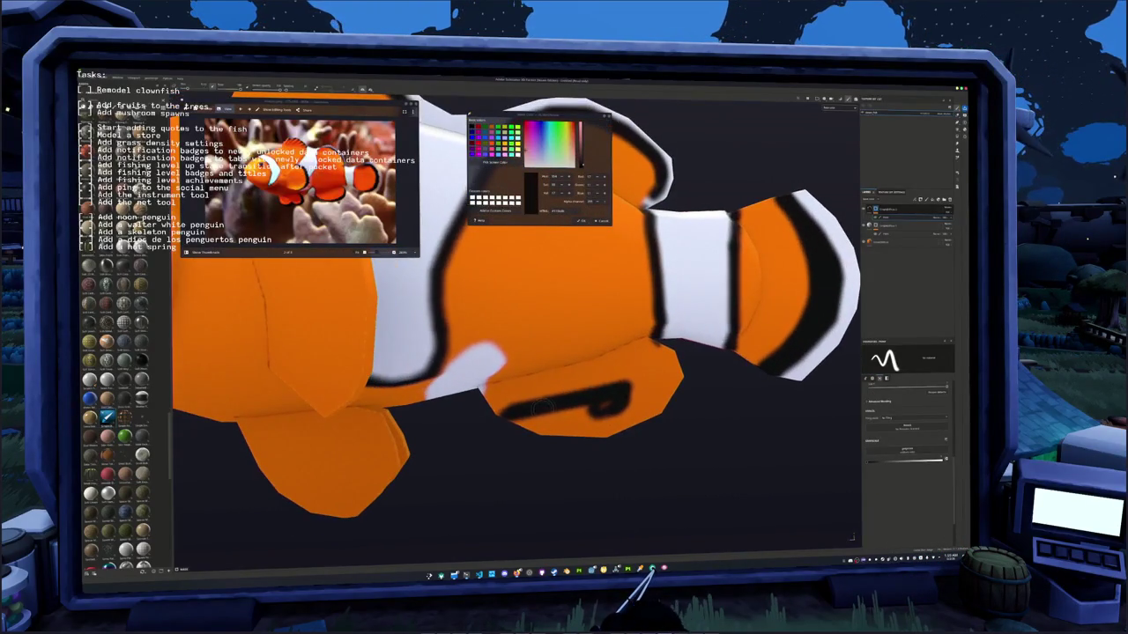
key(e)
drag(616, 400, 511, 410)
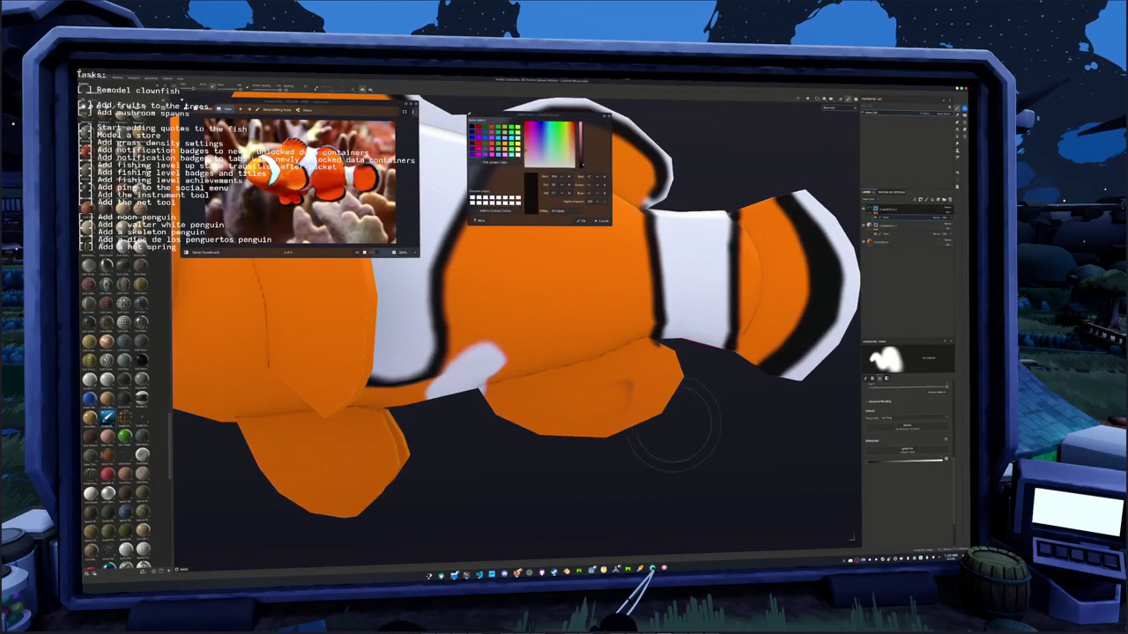
key(1)
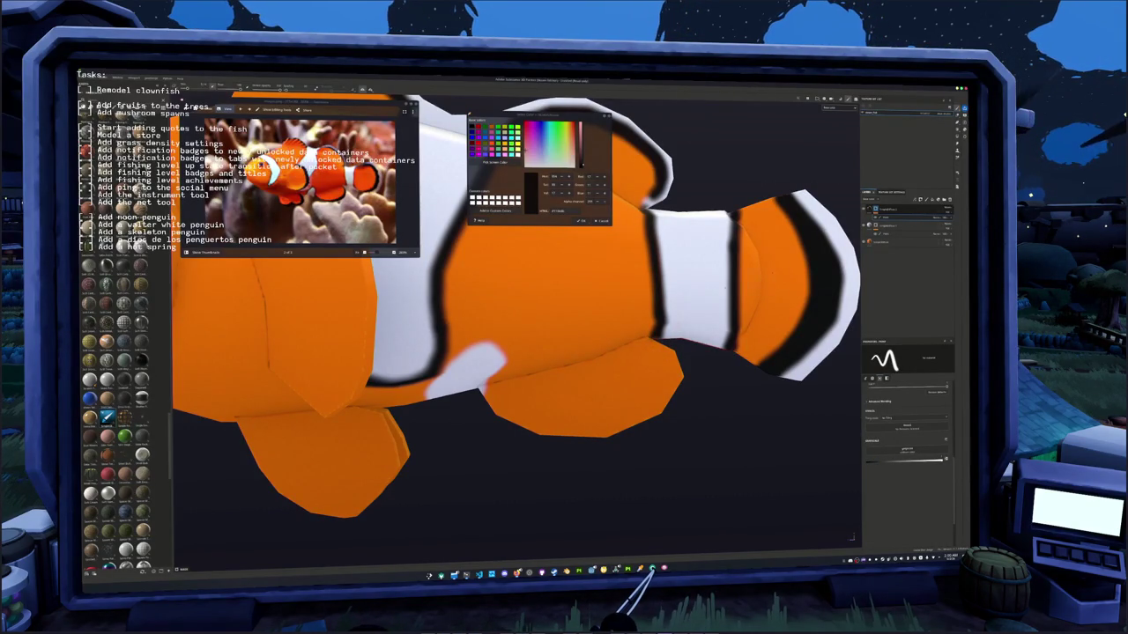
scroll(517, 334, up, 3)
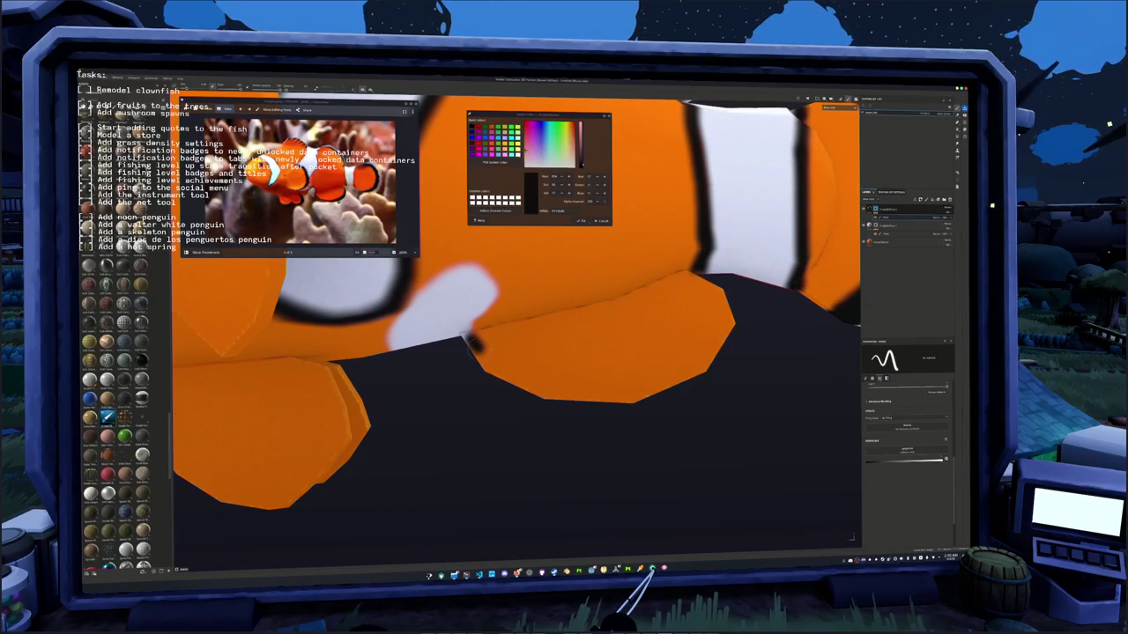
mouse_move(473, 345)
mouse_down()
mouse_move(603, 390)
mouse_move(712, 336)
mouse_move(701, 297)
mouse_move(665, 327)
mouse_move(636, 304)
mouse_move(686, 388)
mouse_move(638, 414)
mouse_up()
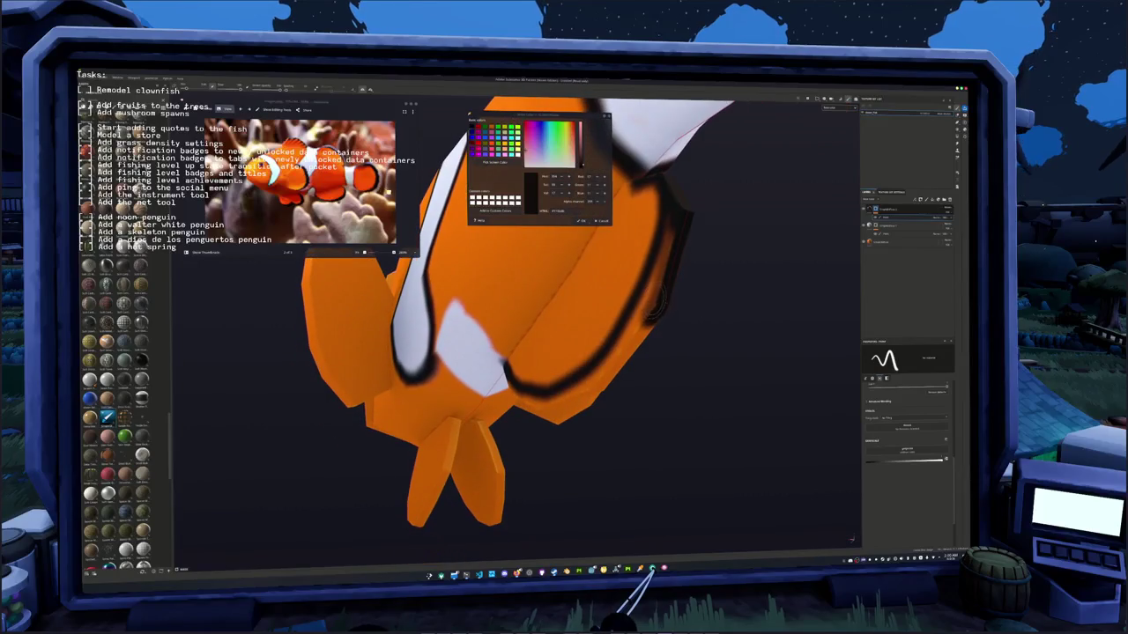
- Outline the side fin's lower and right edges in black, then check the result
alt+drag(609, 380, 634, 406)
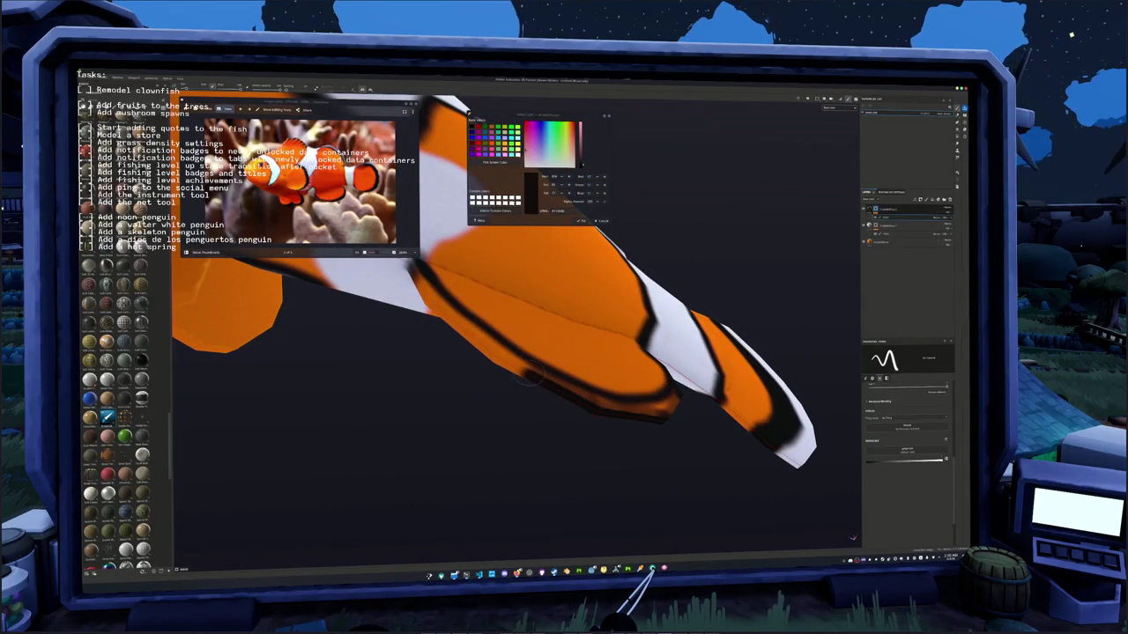
mouse_move(460, 325)
alt+mouse_down()
mouse_move(551, 361)
mouse_move(533, 325)
alt+mouse_up()
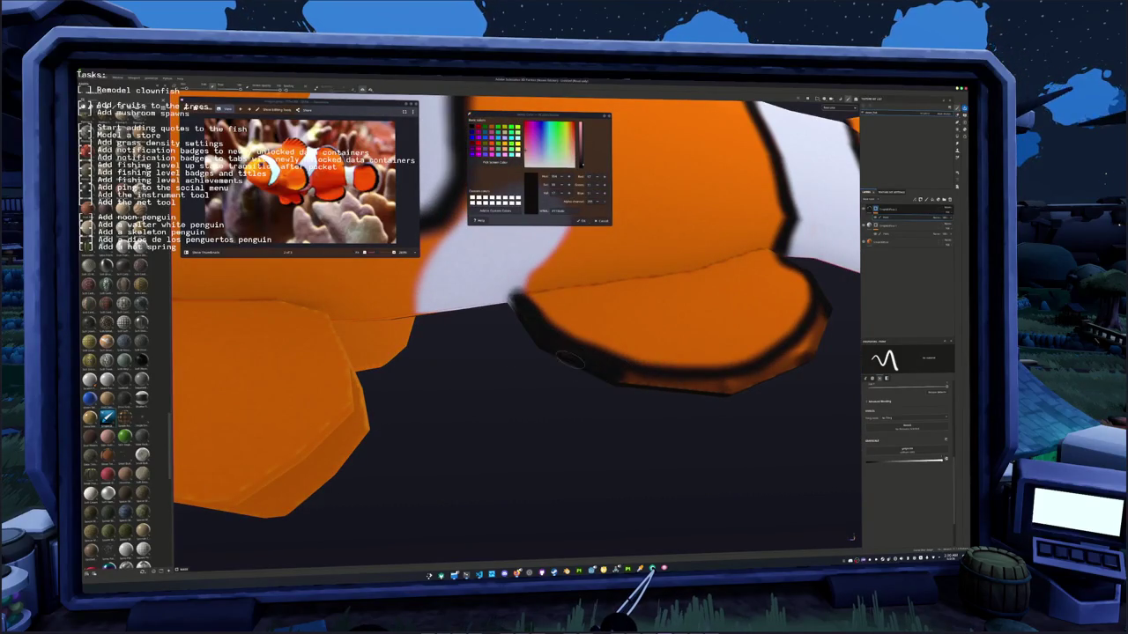
mouse_move(624, 380)
mouse_down()
mouse_move(739, 390)
mouse_move(546, 425)
mouse_move(557, 433)
mouse_up()
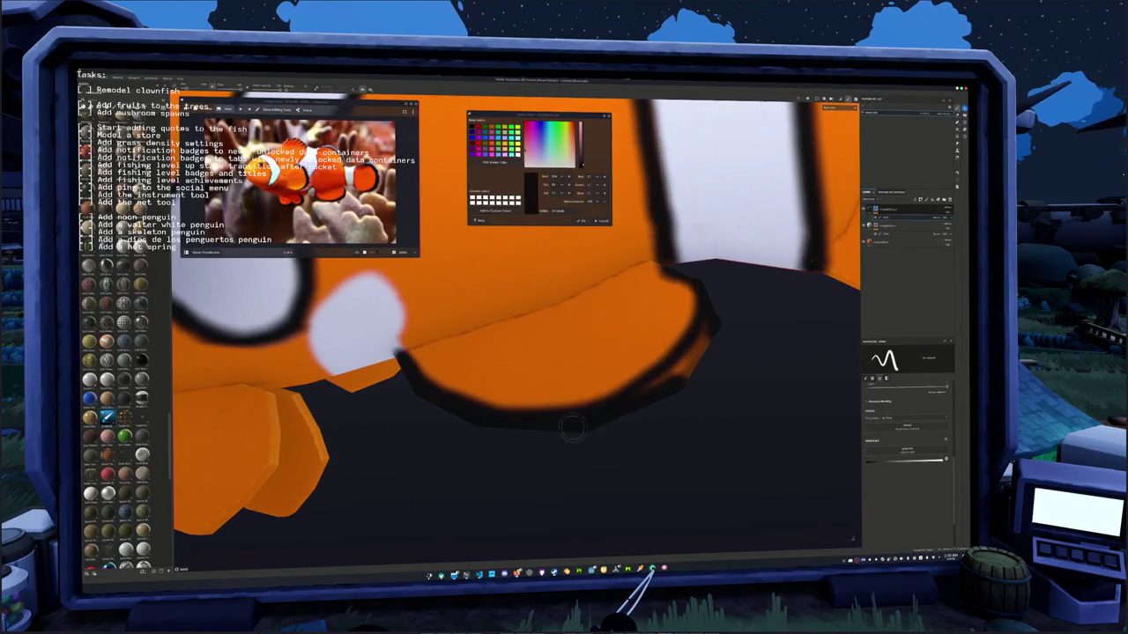
drag(677, 375, 708, 333)
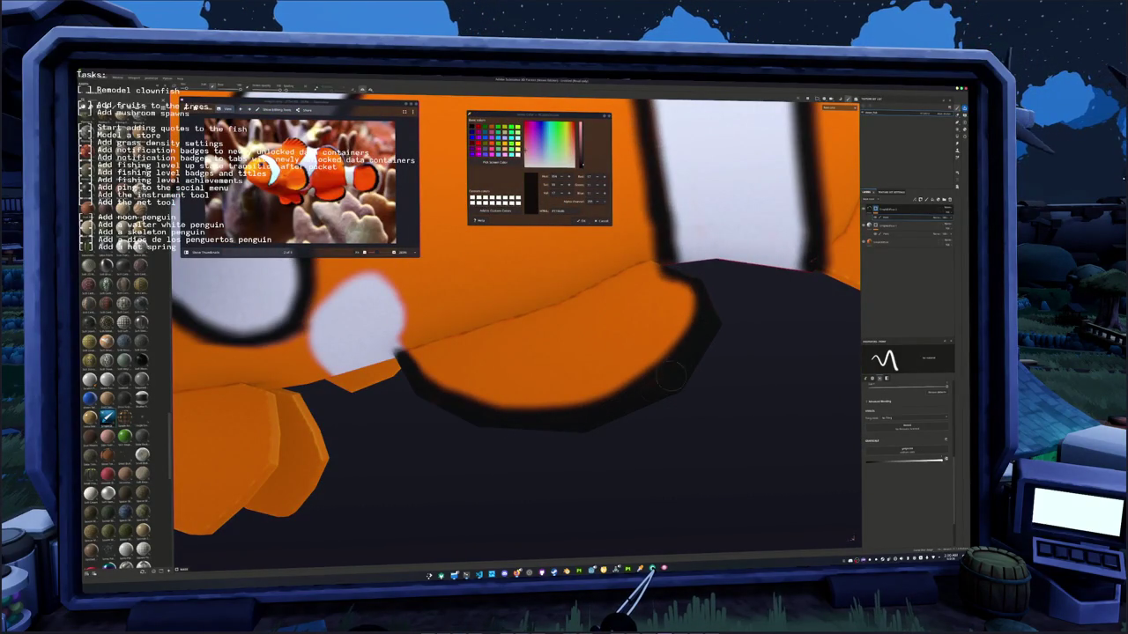
scroll(563, 433, down, 5)
scroll(537, 422, down, 4)
alt+drag(537, 422, 634, 402)
scroll(634, 401, up, 3)
scroll(635, 401, up, 3)
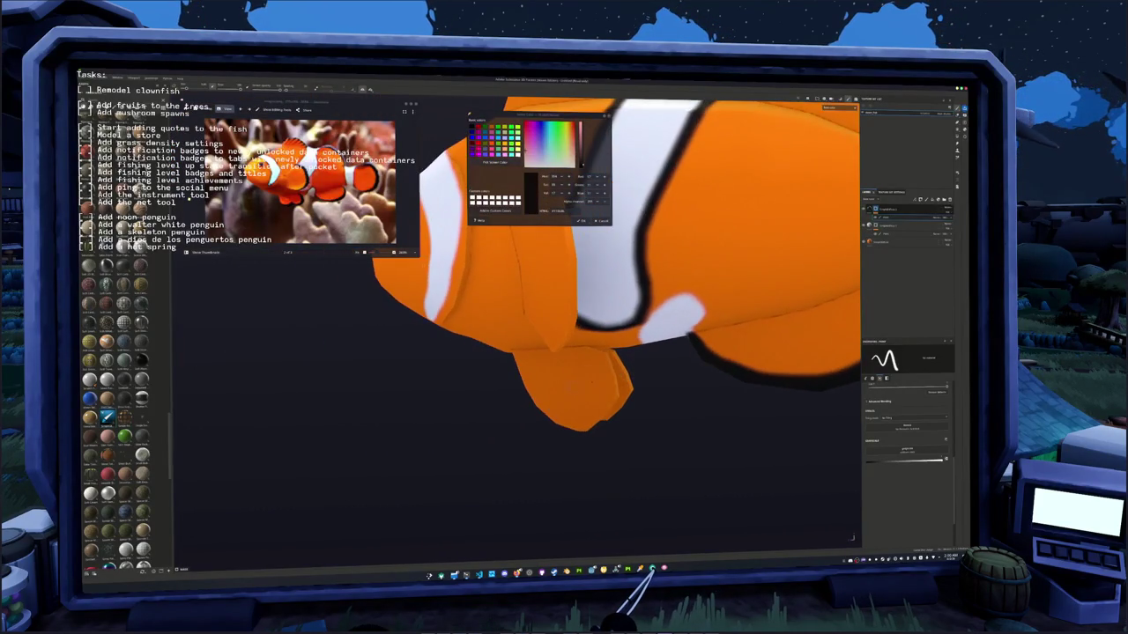
alt+drag(635, 401, 647, 384)
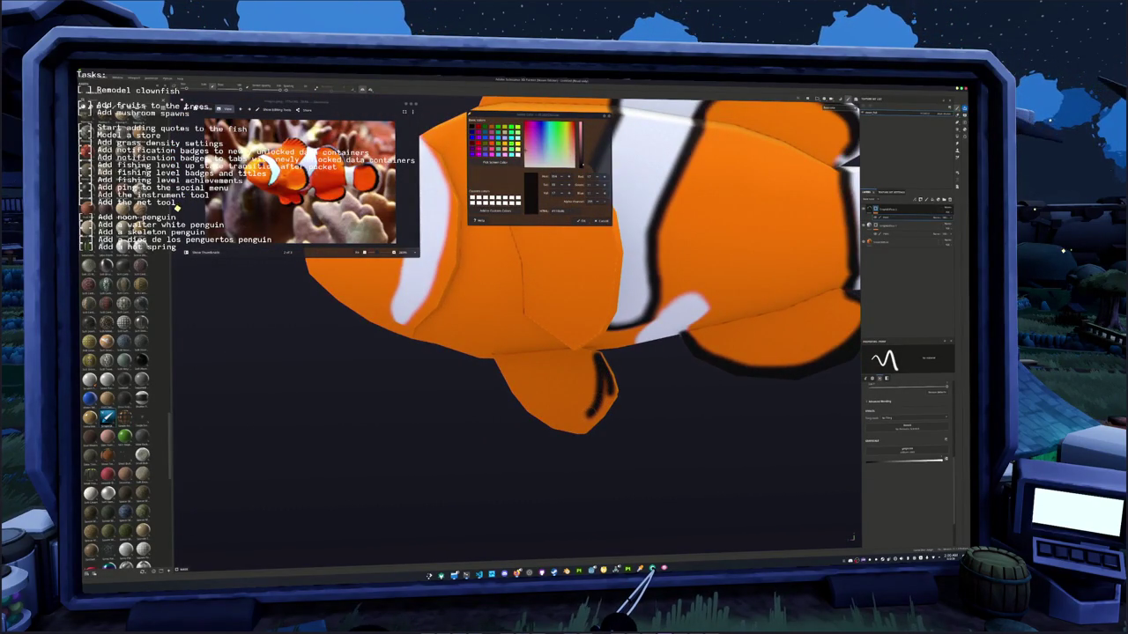
alt+drag(533, 414, 640, 403)
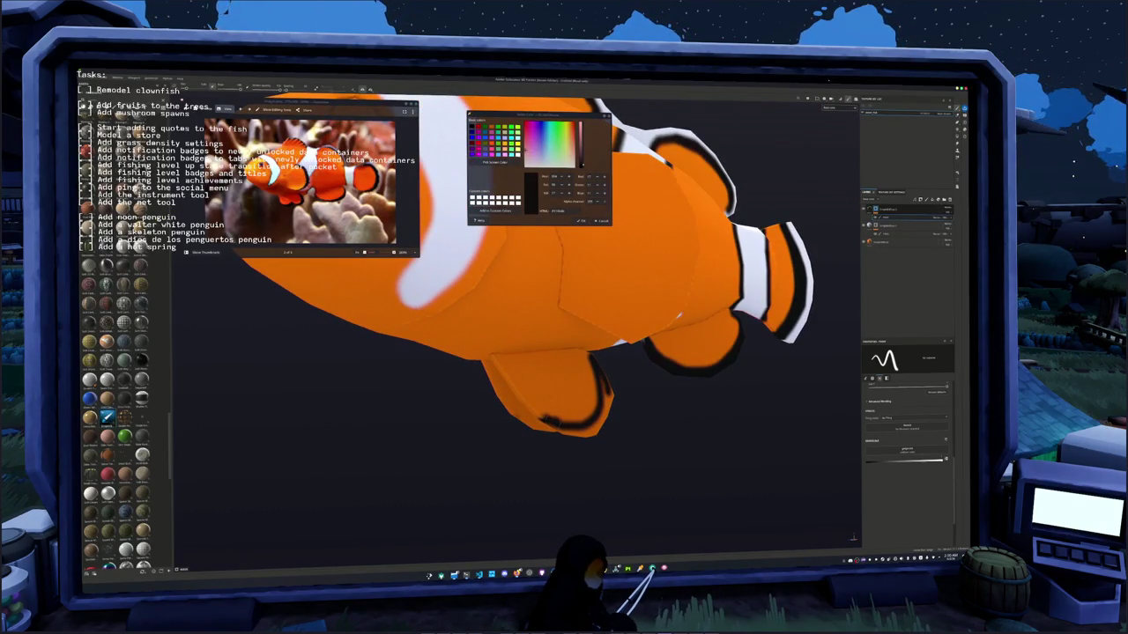
- Paint black along the bottom stripe's edge and touch up the fin's black stripe with orange
alt+drag(719, 112, 721, 112)
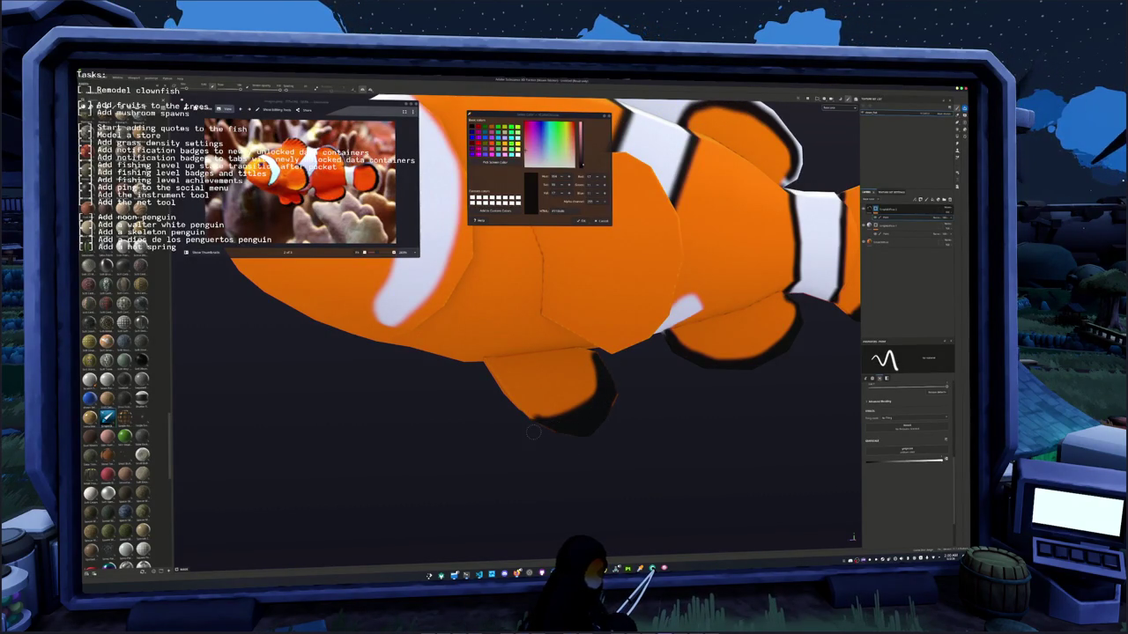
scroll(532, 431, up, 3)
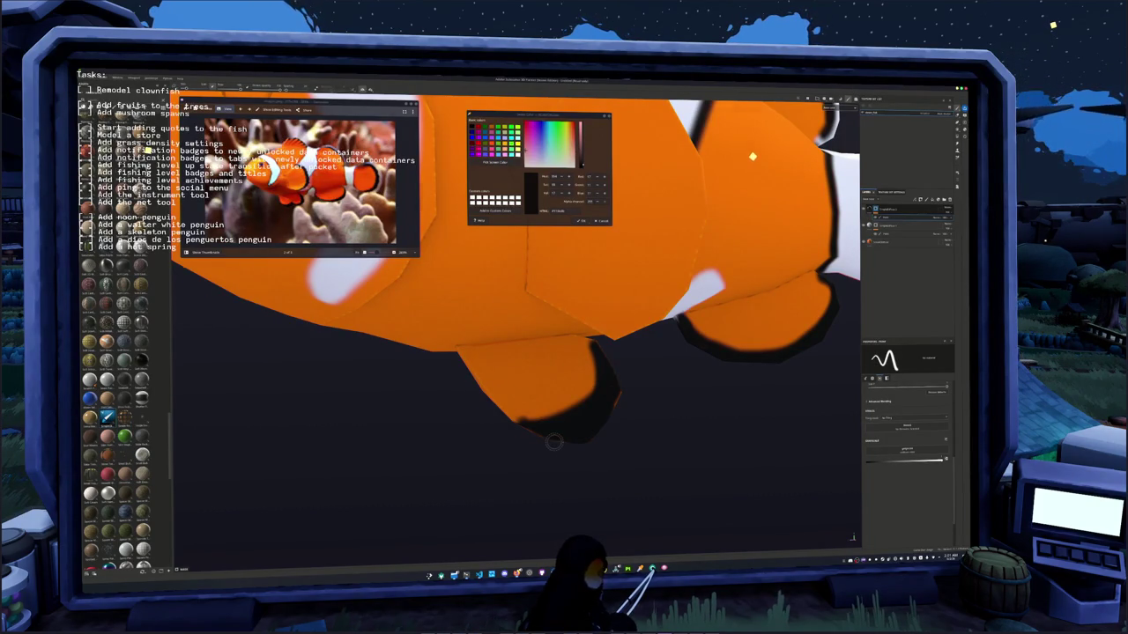
mouse_move(553, 443)
alt+mouse_down()
mouse_move(617, 335)
mouse_move(657, 363)
mouse_move(608, 360)
alt+mouse_up()
alt+drag(522, 365, 599, 302)
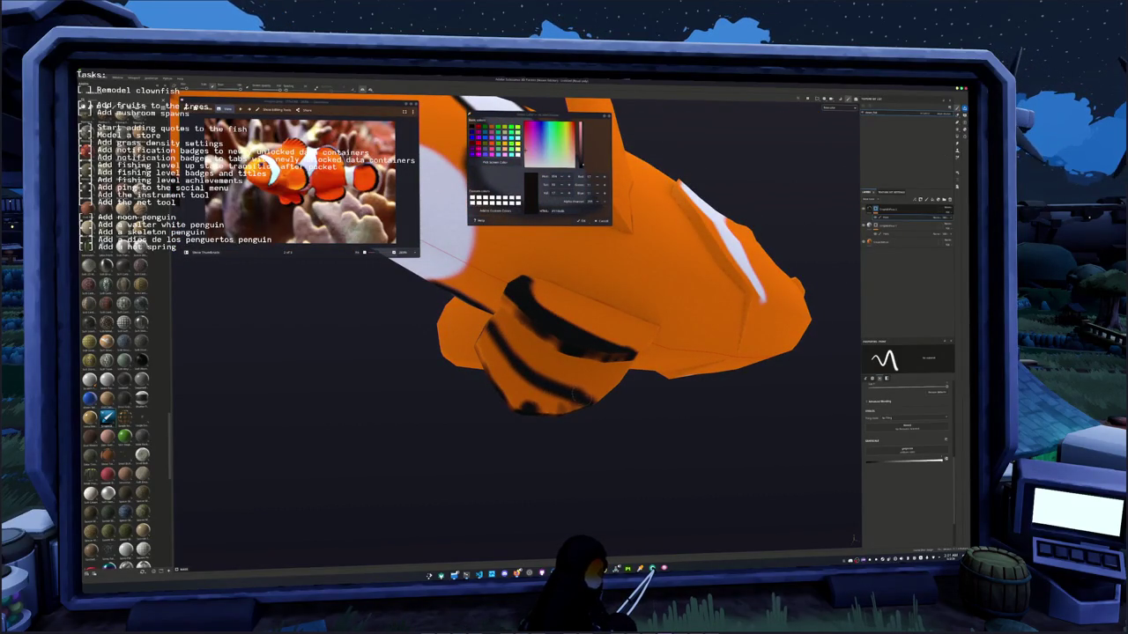
mouse_move(516, 407)
mouse_down()
mouse_move(591, 406)
mouse_move(586, 414)
mouse_move(608, 427)
mouse_move(586, 401)
mouse_up()
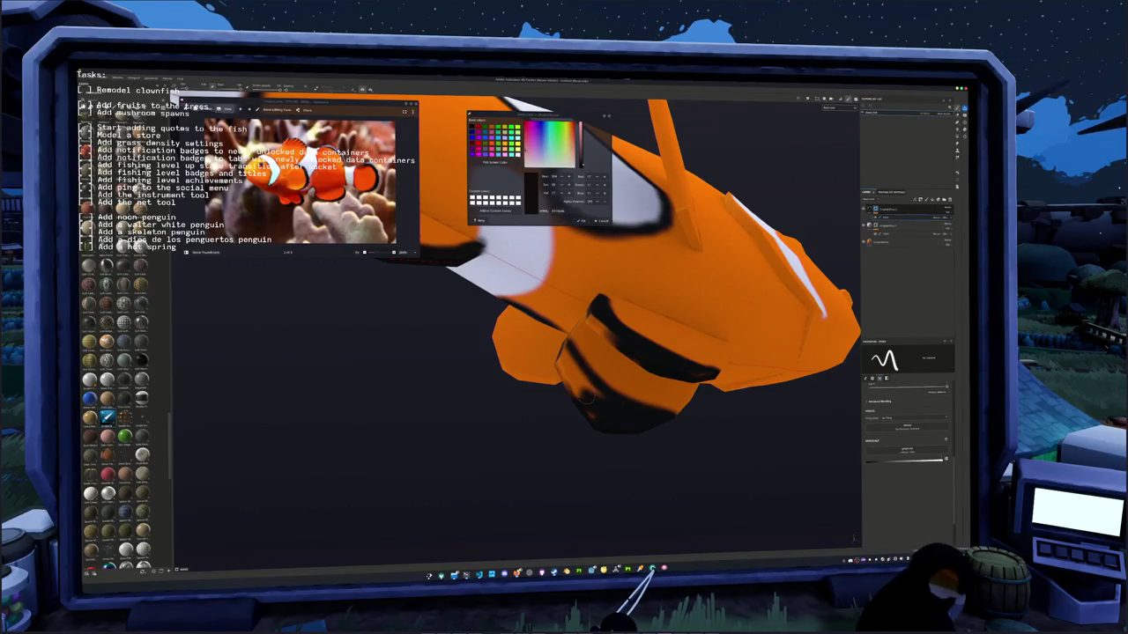
drag(558, 360, 568, 388)
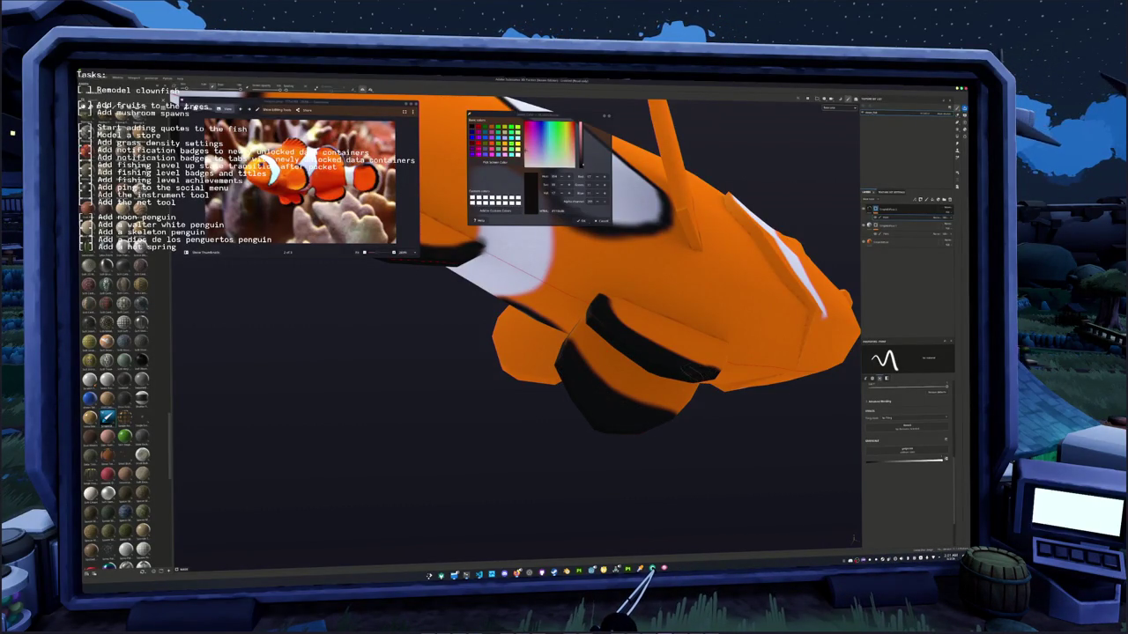
mouse_move(516, 436)
alt+mouse_down()
mouse_move(650, 378)
mouse_move(516, 395)
mouse_move(567, 381)
mouse_move(600, 343)
alt+mouse_up()
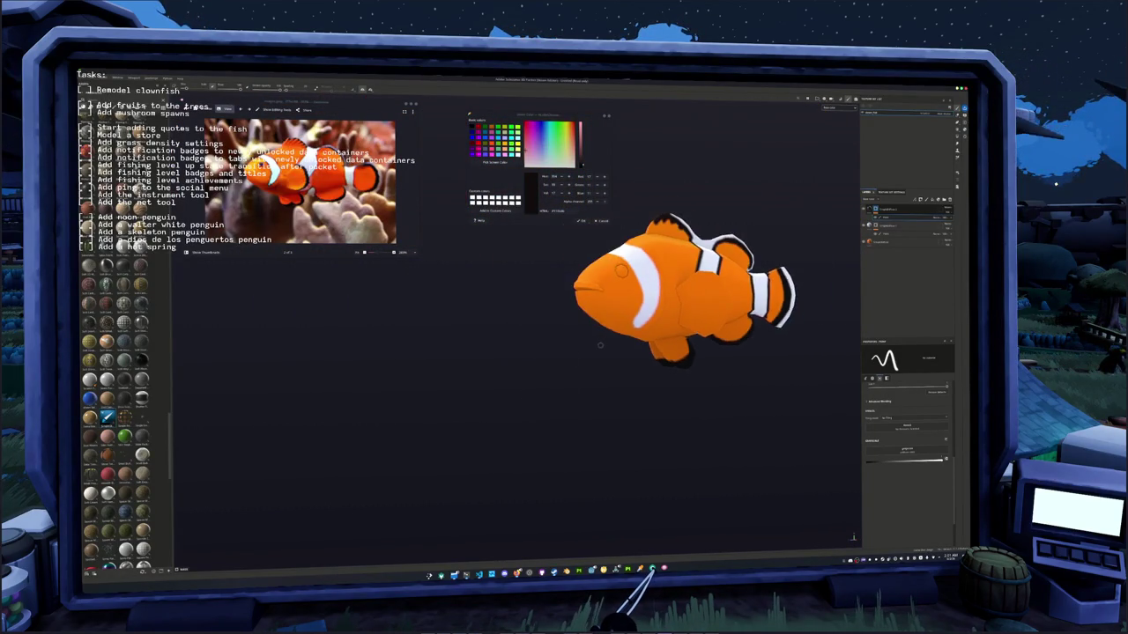
alt+right_drag(601, 343, 614, 302)
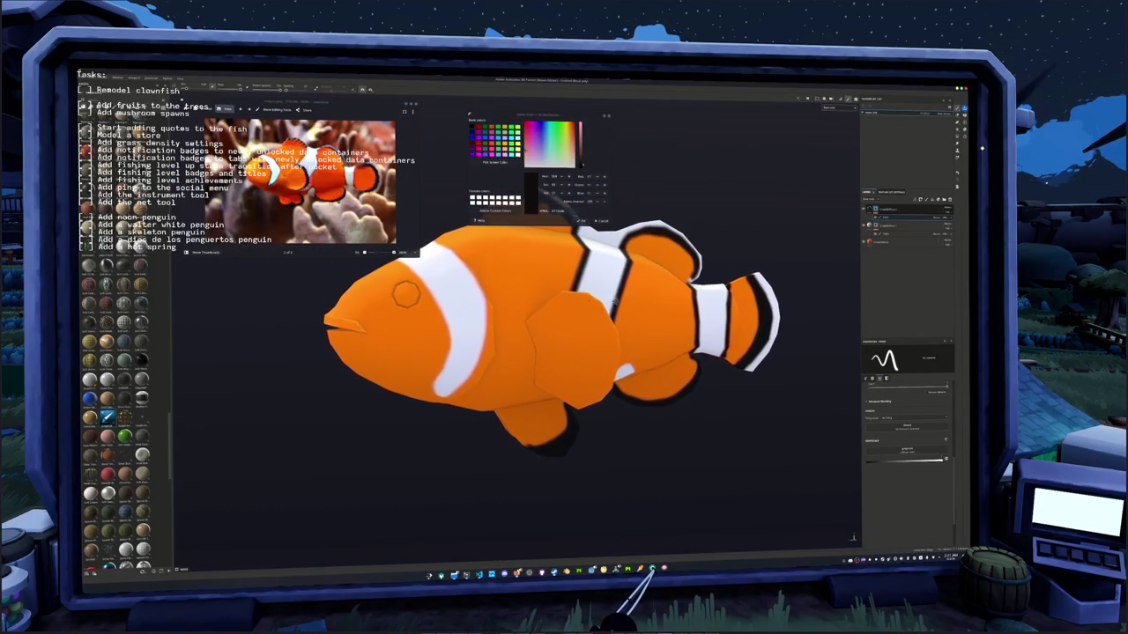
alt+drag(614, 301, 652, 298)
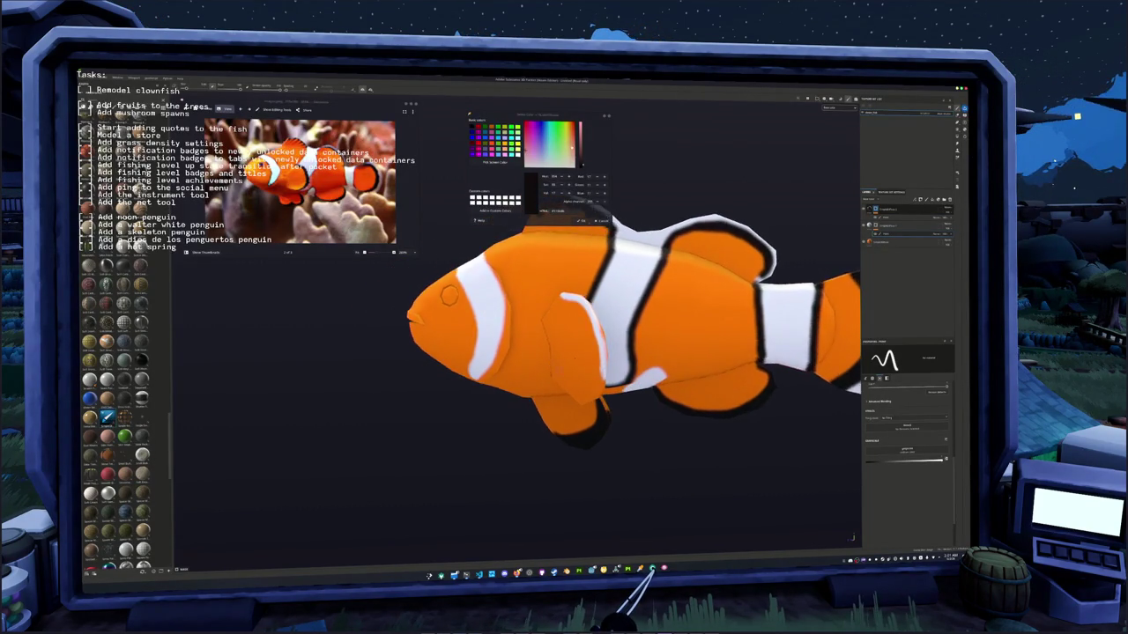
scroll(608, 309, up, 3)
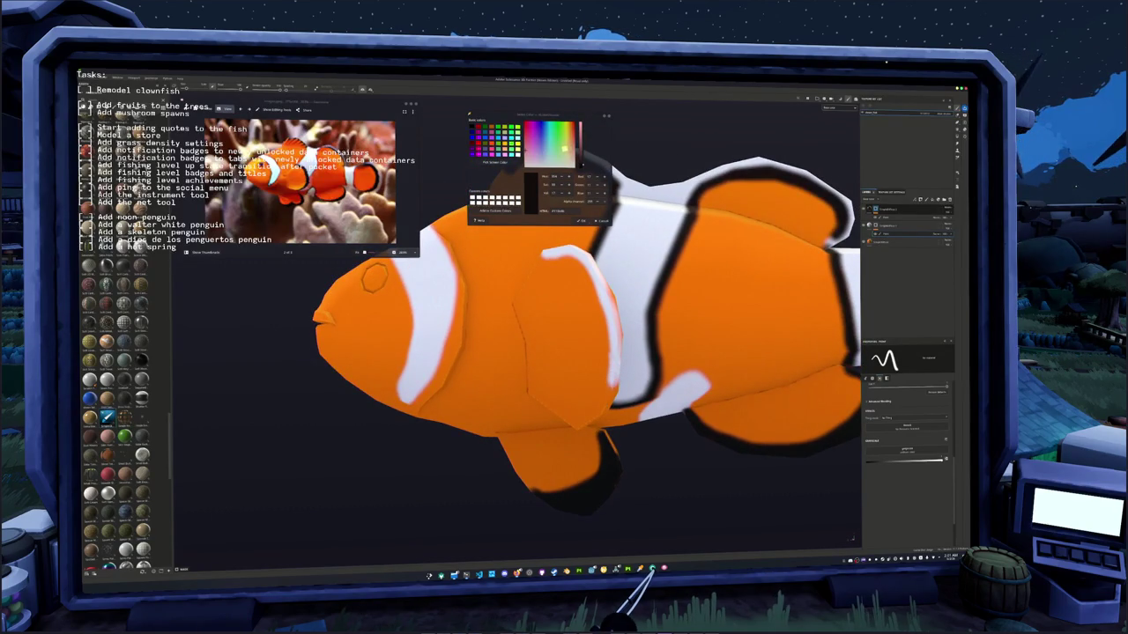
mouse_move(374, 277)
alt+mouse_down()
mouse_move(511, 473)
mouse_move(504, 449)
alt+mouse_up()
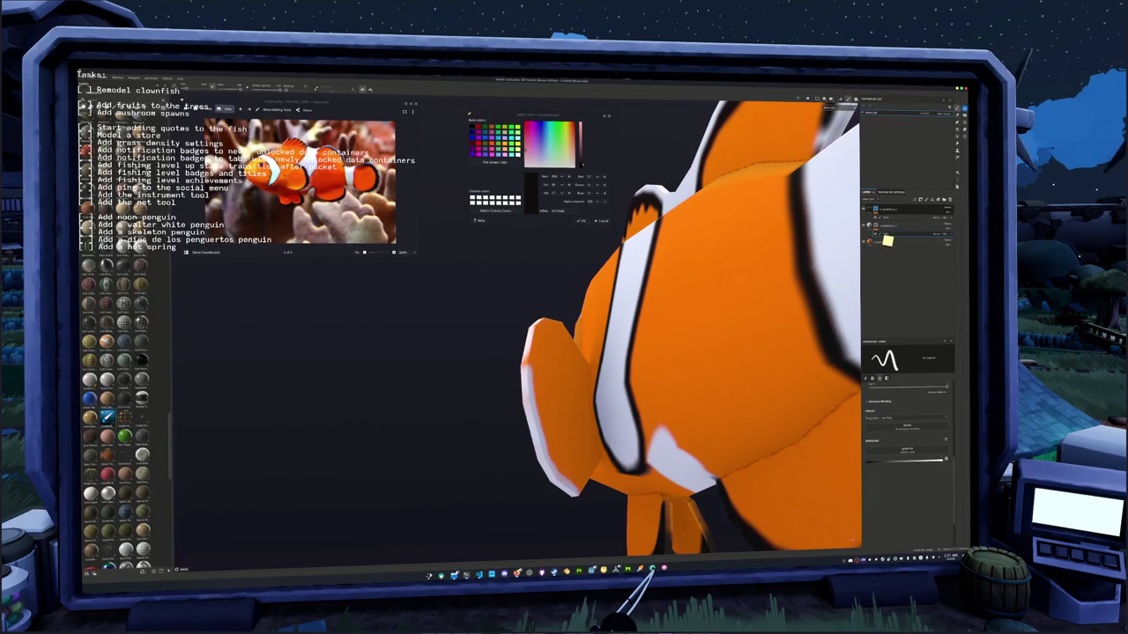
alt+drag(850, 234, 811, 238)
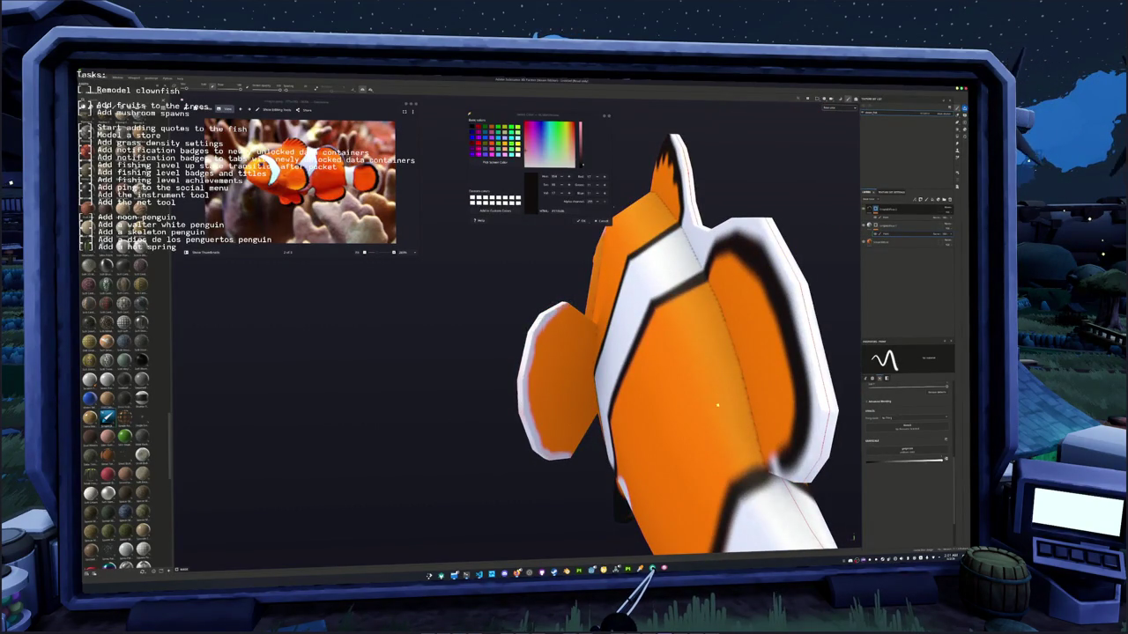
alt+drag(614, 209, 612, 220)
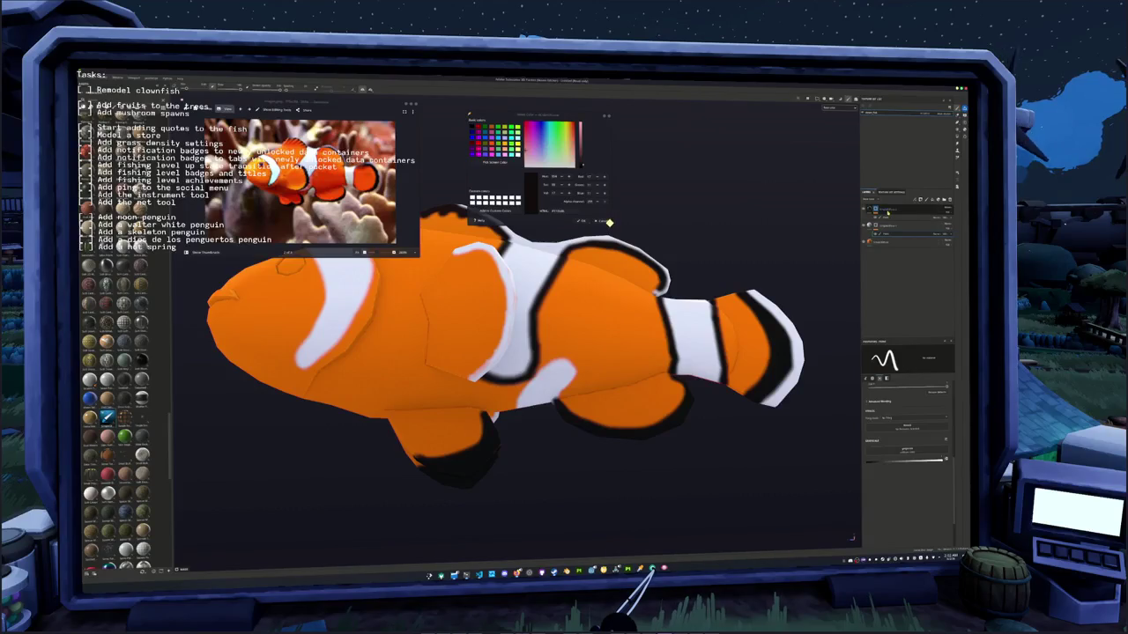
alt+right_drag(609, 222, 580, 248)
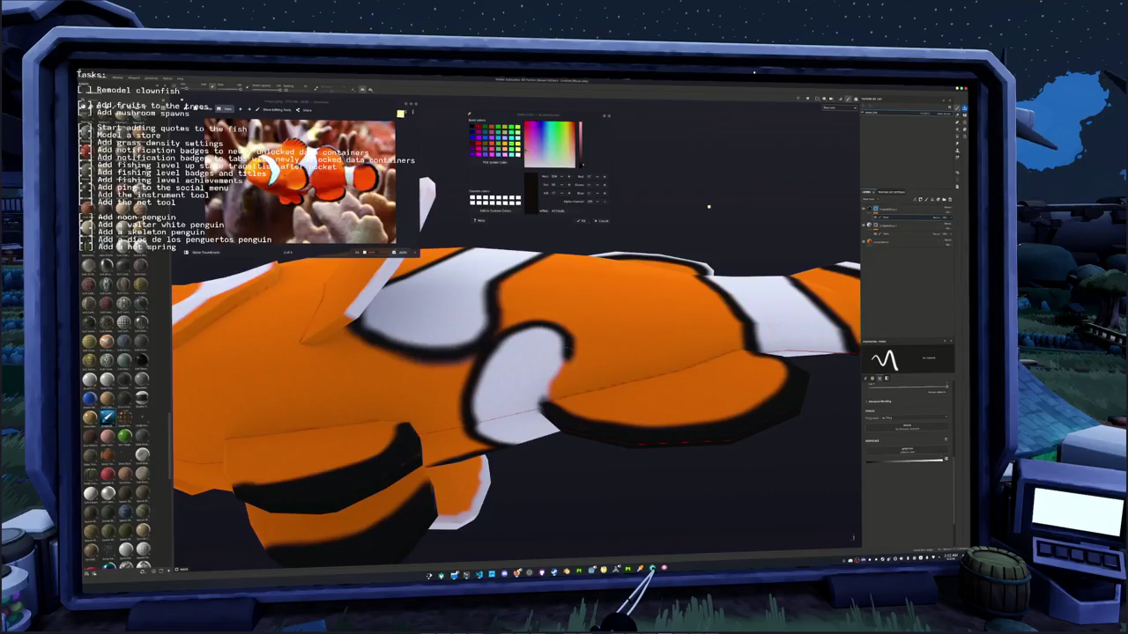
alt+right_drag(708, 205, 708, 211)
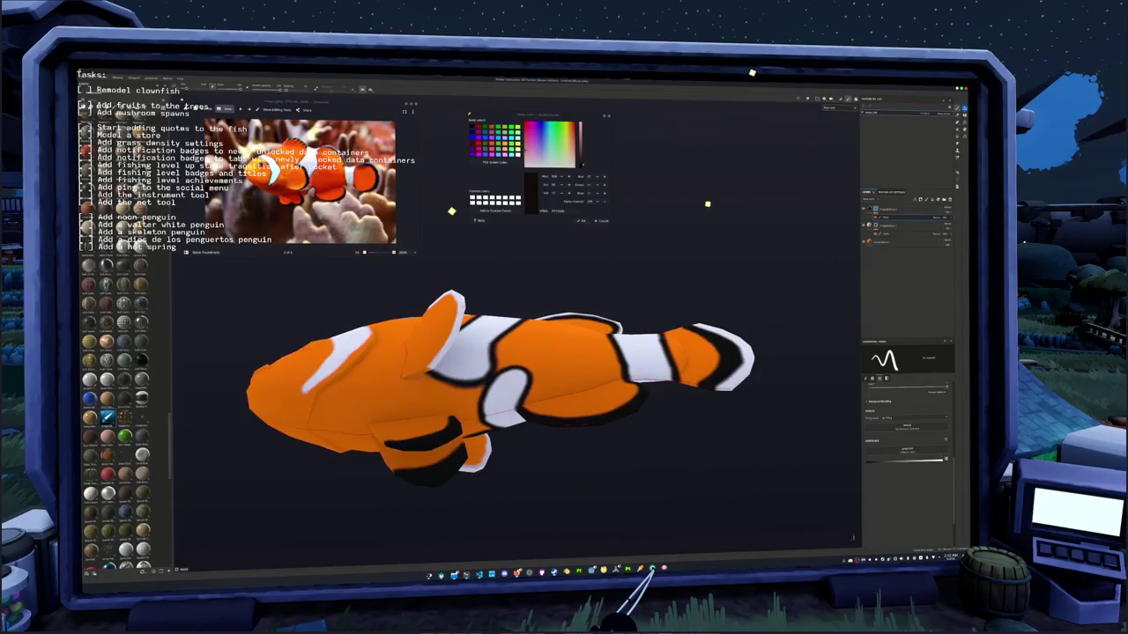
alt+drag(707, 205, 714, 206)
alt+right_drag(709, 212, 709, 207)
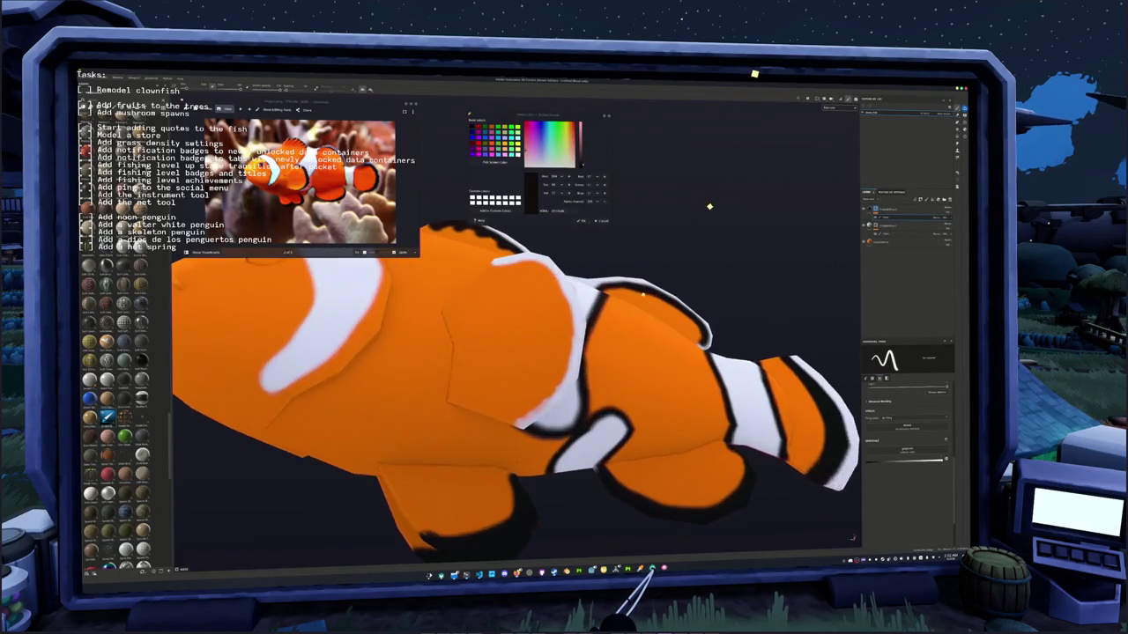
alt+drag(709, 206, 712, 209)
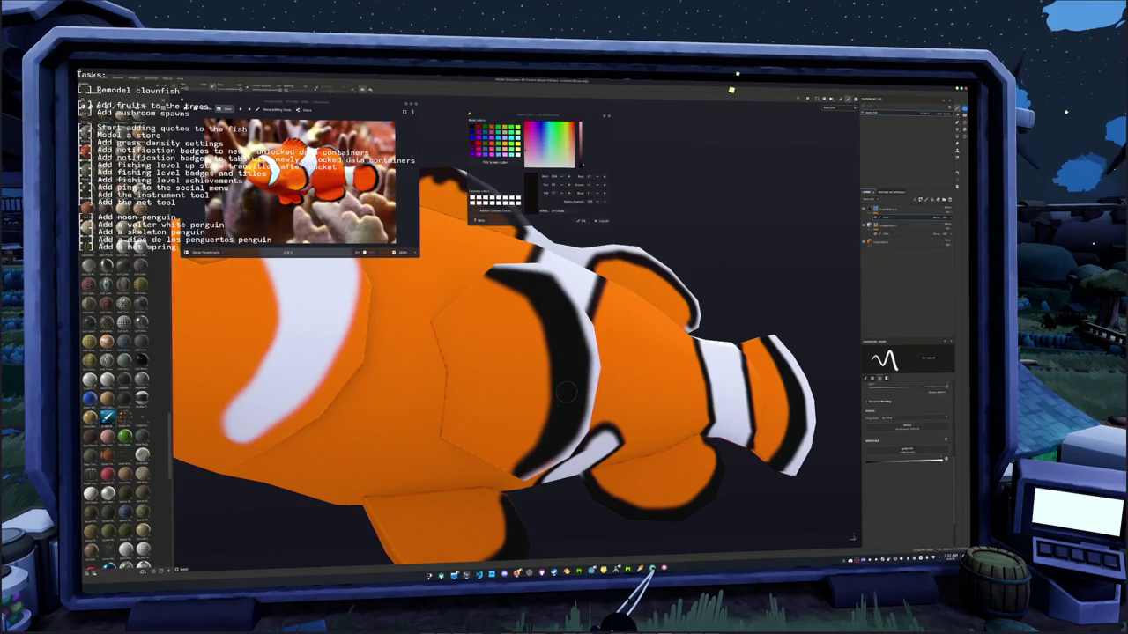
- Outline the side fin's lower and top-left edges in black, extending the line downward
scroll(566, 392, down, 5)
mouse_move(566, 392)
middle_down()
mouse_move(432, 408)
mouse_move(501, 409)
middle_up()
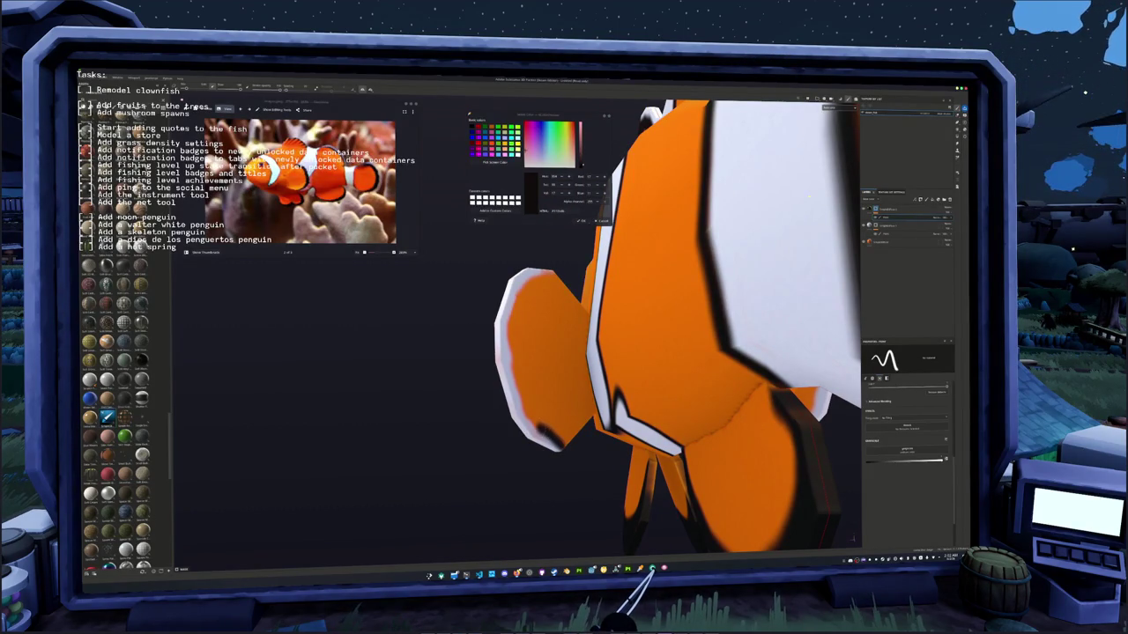
scroll(678, 352, up, 3)
middle_drag(678, 352, 696, 357)
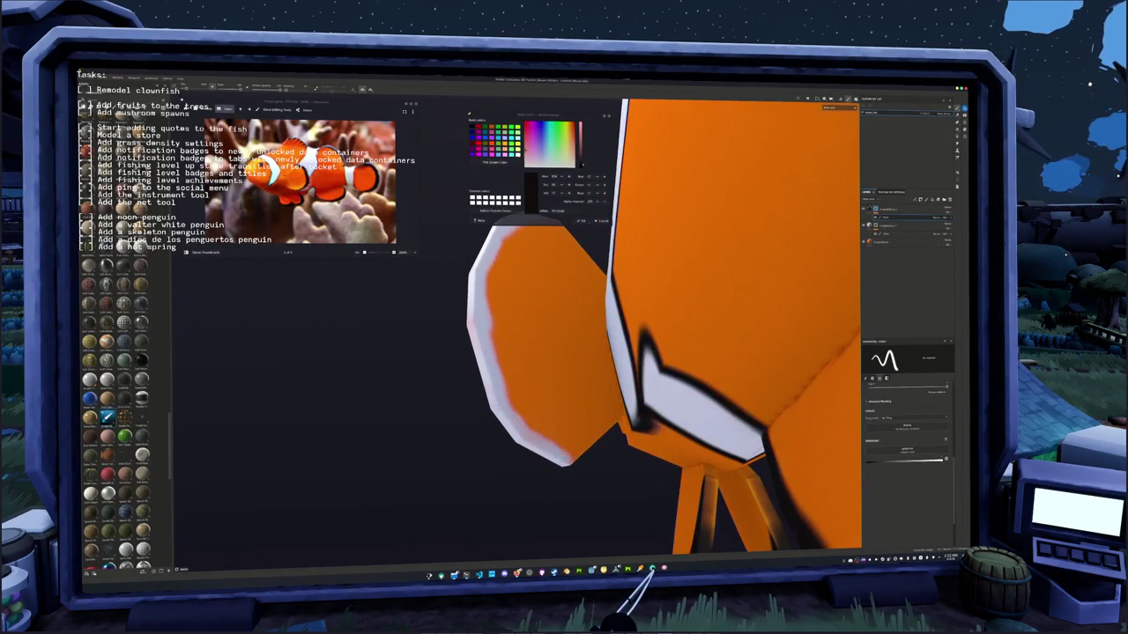
mouse_move(575, 463)
mouse_down()
mouse_move(509, 398)
mouse_move(487, 327)
mouse_move(484, 277)
mouse_move(499, 252)
mouse_up()
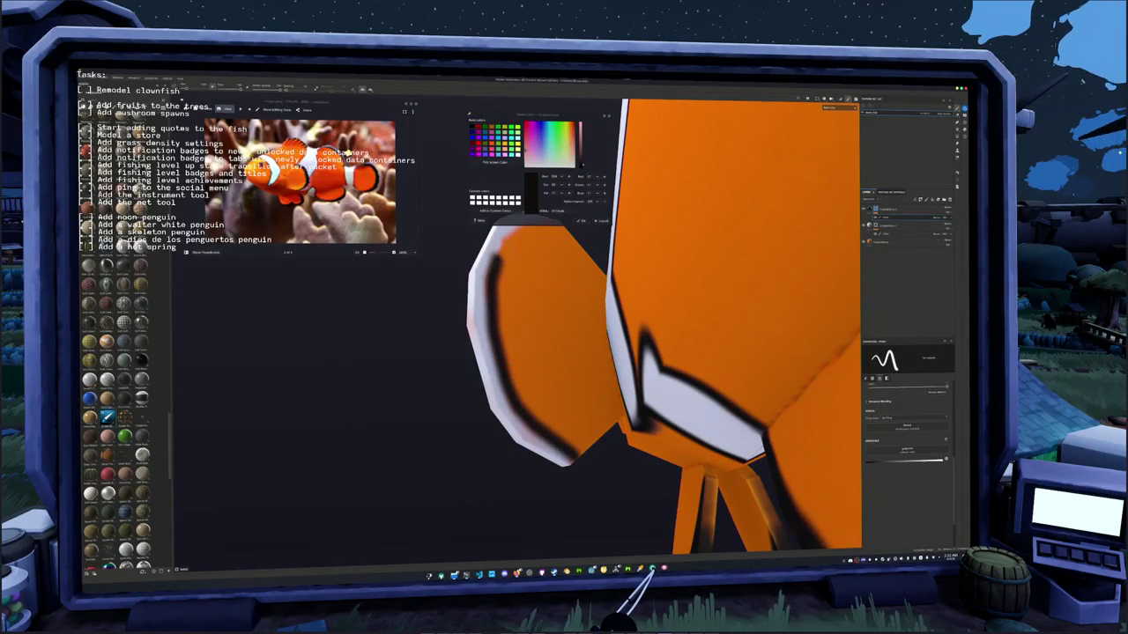
alt+drag(661, 352, 586, 342)
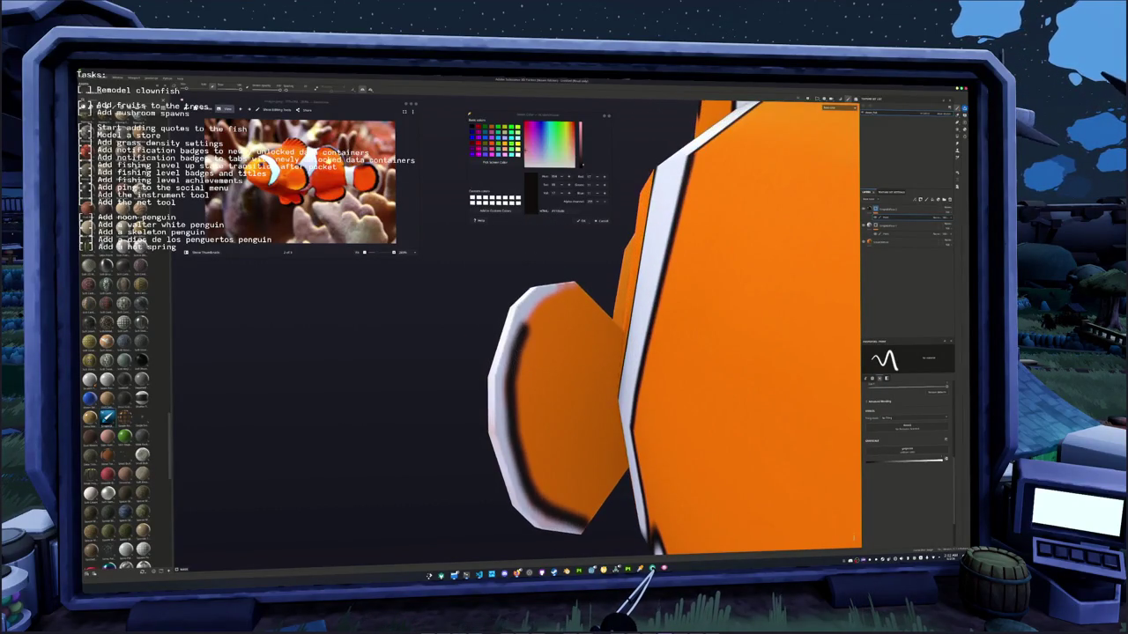
mouse_move(532, 313)
mouse_down()
mouse_move(564, 283)
mouse_move(537, 381)
mouse_up()
mouse_move(541, 430)
mouse_down()
mouse_move(553, 469)
mouse_move(592, 505)
mouse_up()
- Paint a black outline inside the lower fin, then view the whole fish from the side
alt+drag(550, 445, 484, 361)
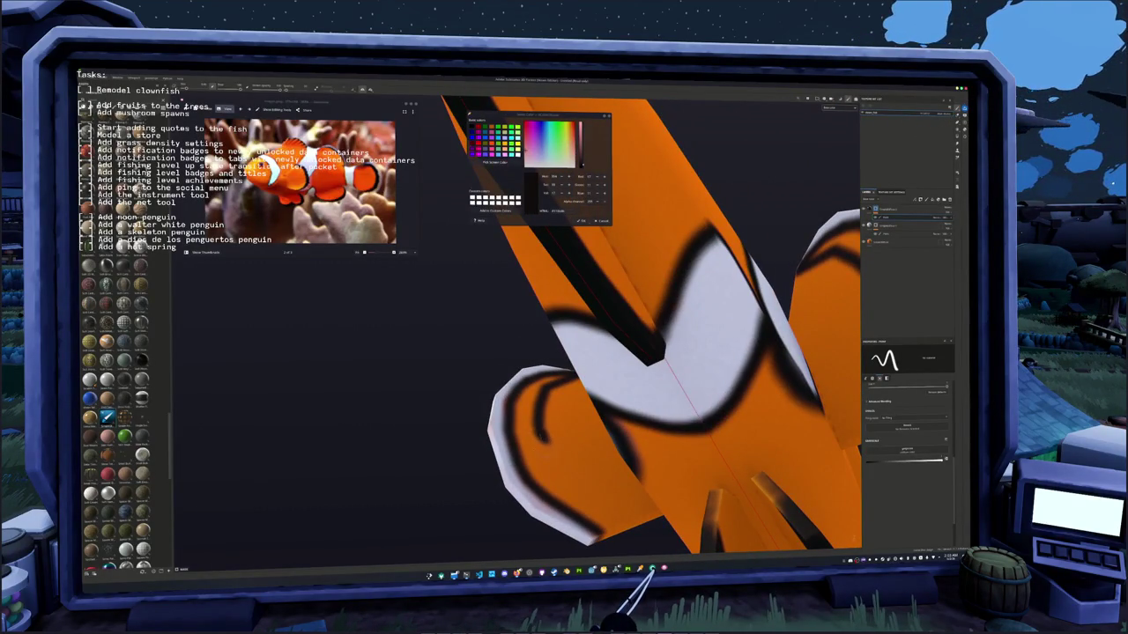
mouse_move(534, 431)
mouse_down()
mouse_move(590, 520)
mouse_move(533, 460)
mouse_move(544, 458)
mouse_move(536, 431)
mouse_move(557, 451)
mouse_move(518, 374)
mouse_move(547, 412)
mouse_move(531, 357)
mouse_up()
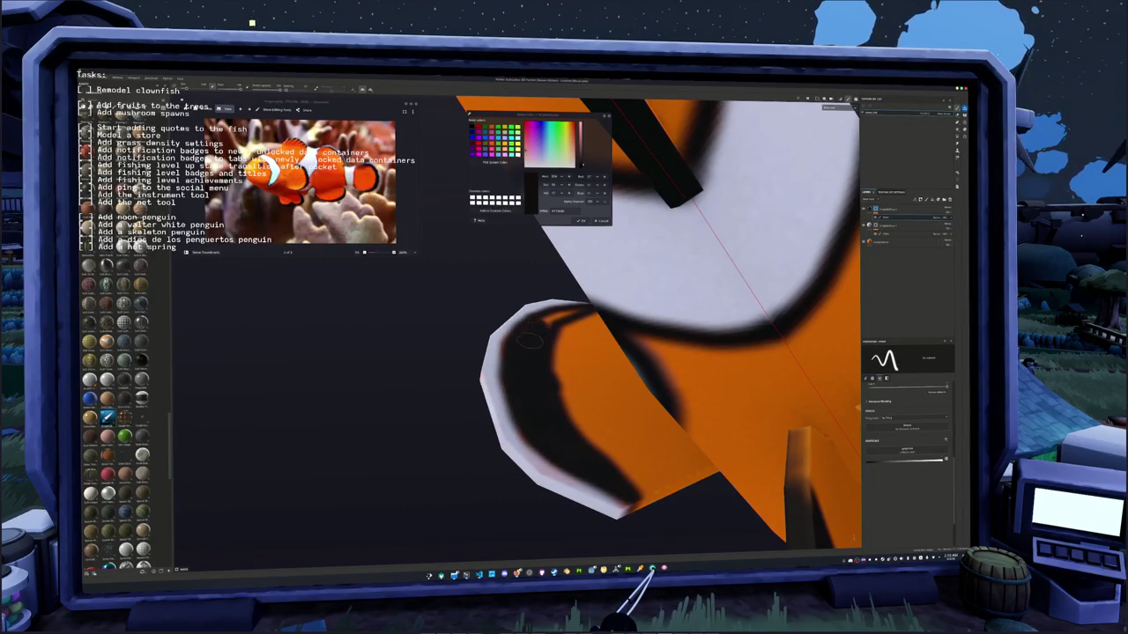
alt+drag(523, 352, 590, 352)
alt+drag(529, 414, 564, 379)
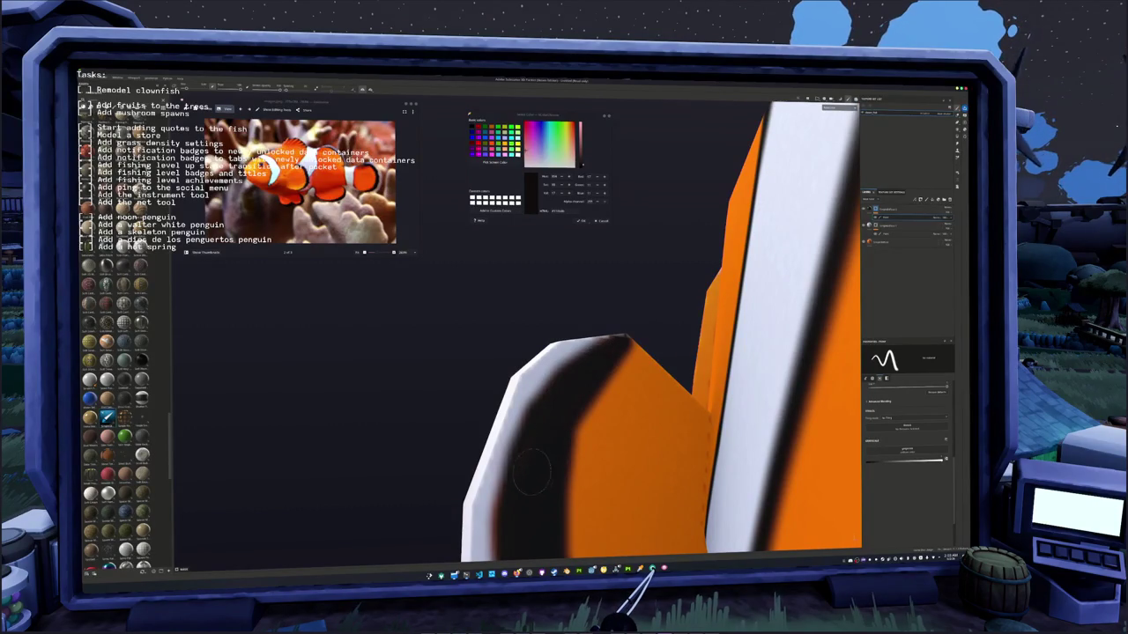
scroll(518, 491, down, 5)
mouse_move(518, 491)
alt+mouse_down()
mouse_move(573, 459)
mouse_move(515, 440)
mouse_move(551, 324)
mouse_move(543, 283)
mouse_move(529, 423)
mouse_move(538, 333)
mouse_move(502, 295)
alt+mouse_up()
scroll(528, 449, up, 3)
scroll(529, 450, up, 3)
scroll(532, 440, up, 2)
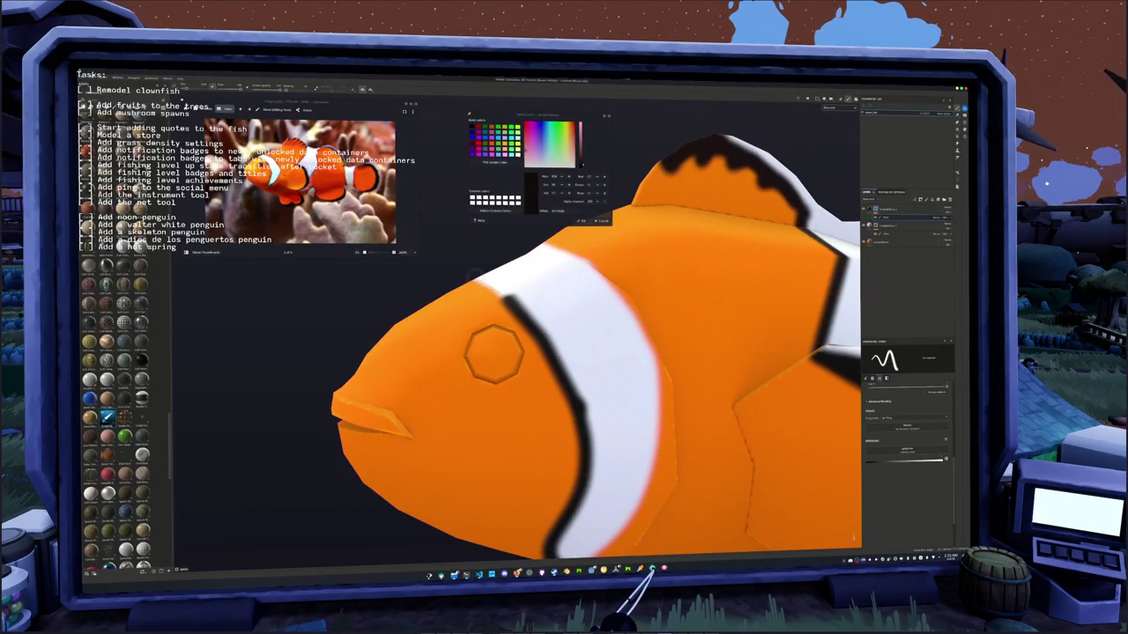
- From below, paint a black stroke along the white stripe's right edge, then zoom out
mouse_move(470, 273)
middle_down()
mouse_move(569, 323)
mouse_move(579, 373)
mouse_move(573, 390)
mouse_move(480, 388)
middle_up()
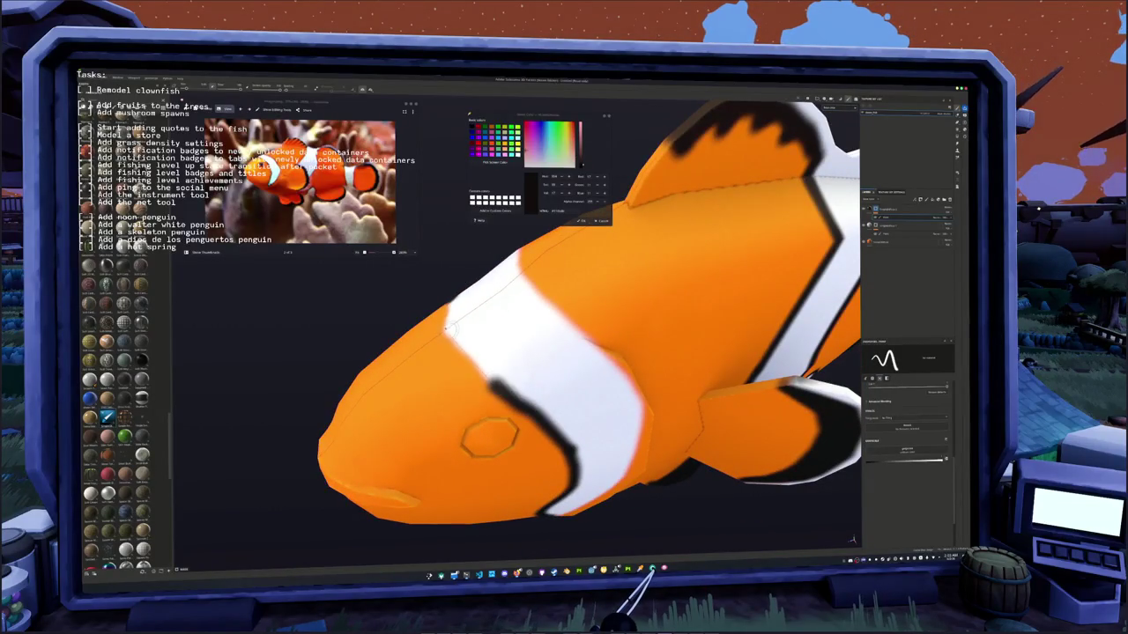
middle_drag(448, 326, 467, 304)
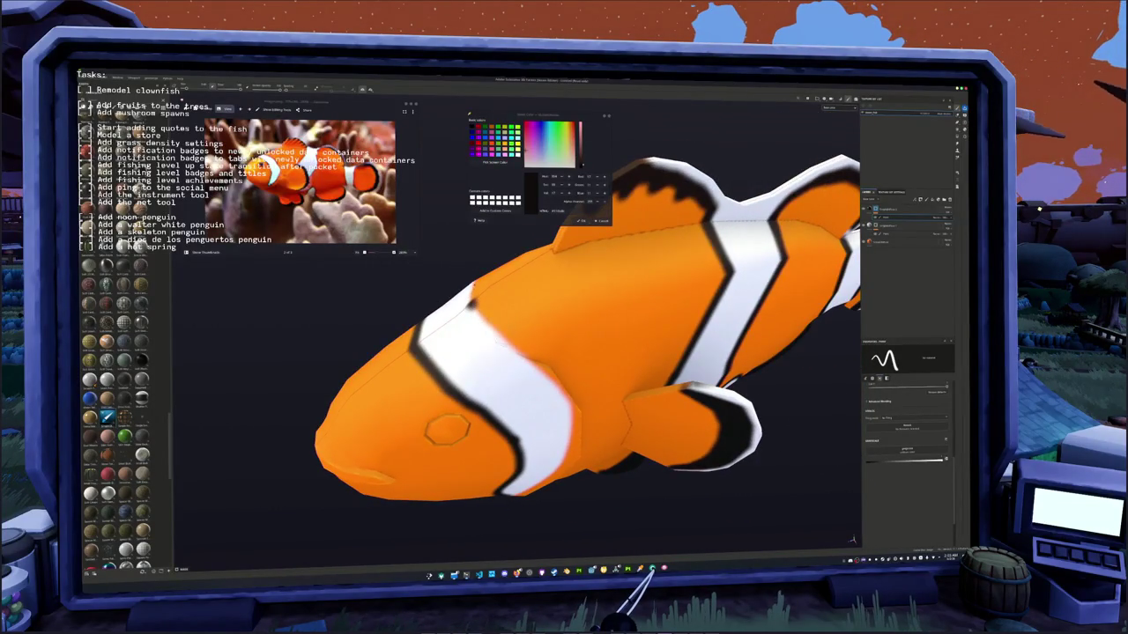
middle_drag(535, 368, 539, 394)
scroll(539, 394, up, 2)
mouse_move(555, 357)
mouse_down()
mouse_move(568, 430)
mouse_move(544, 507)
mouse_move(526, 511)
mouse_move(616, 355)
mouse_move(528, 453)
mouse_move(593, 450)
mouse_up()
scroll(607, 388, down, 3)
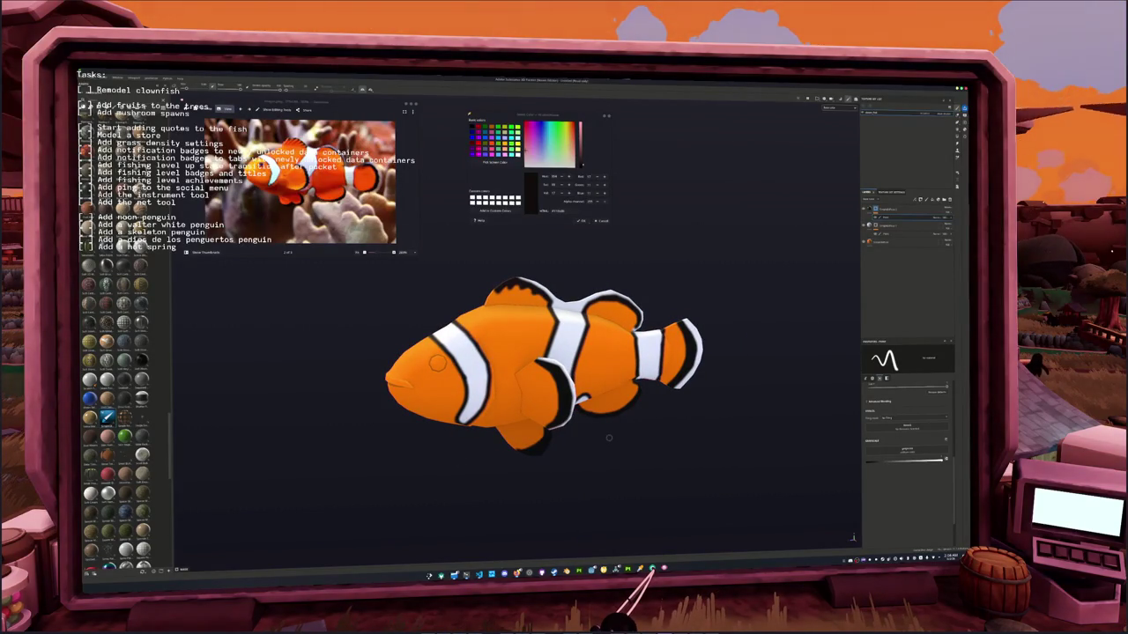
- Duplicate the bottom base layer, add an effect to it, and adjust its slider to reshade the orange
click(890, 243)
key(ctrl+d)
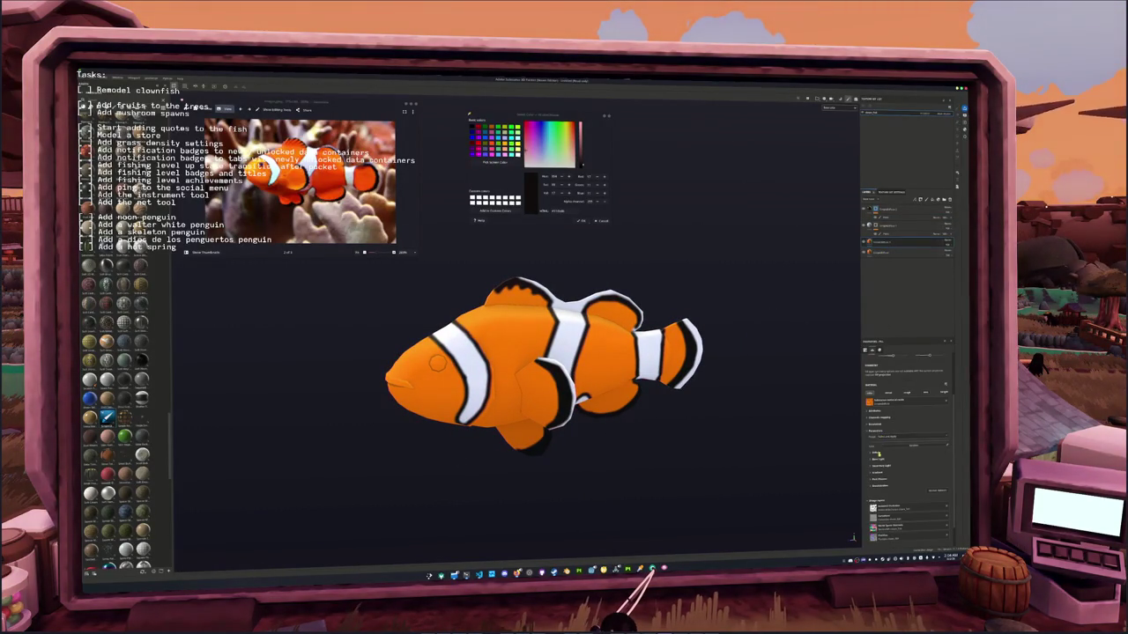
click(896, 459)
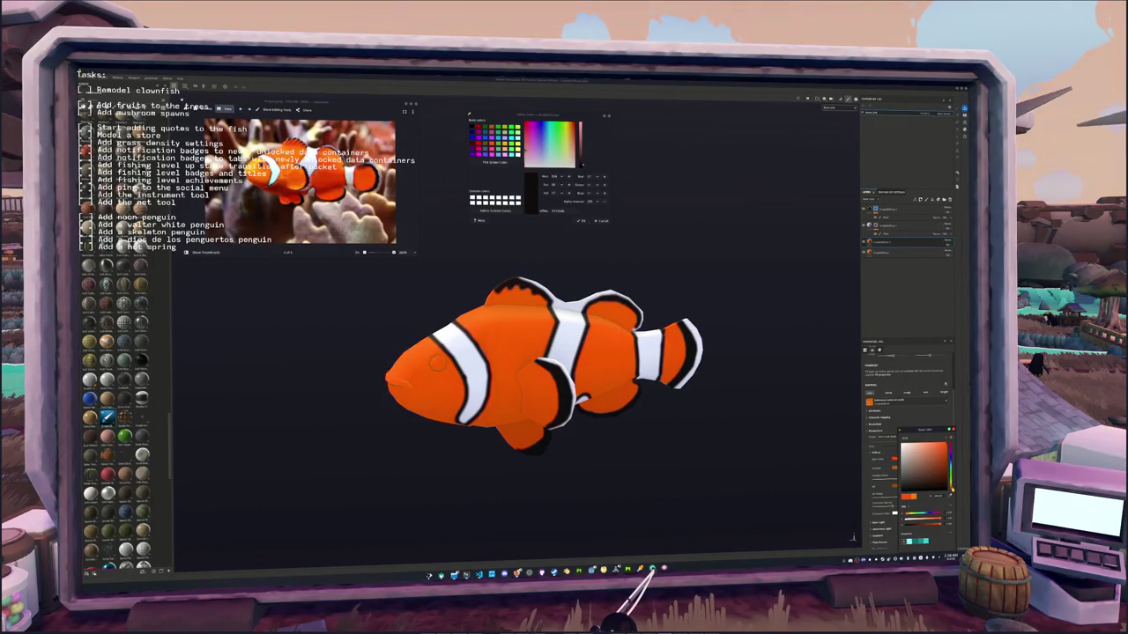
right_click(895, 251)
click(898, 260)
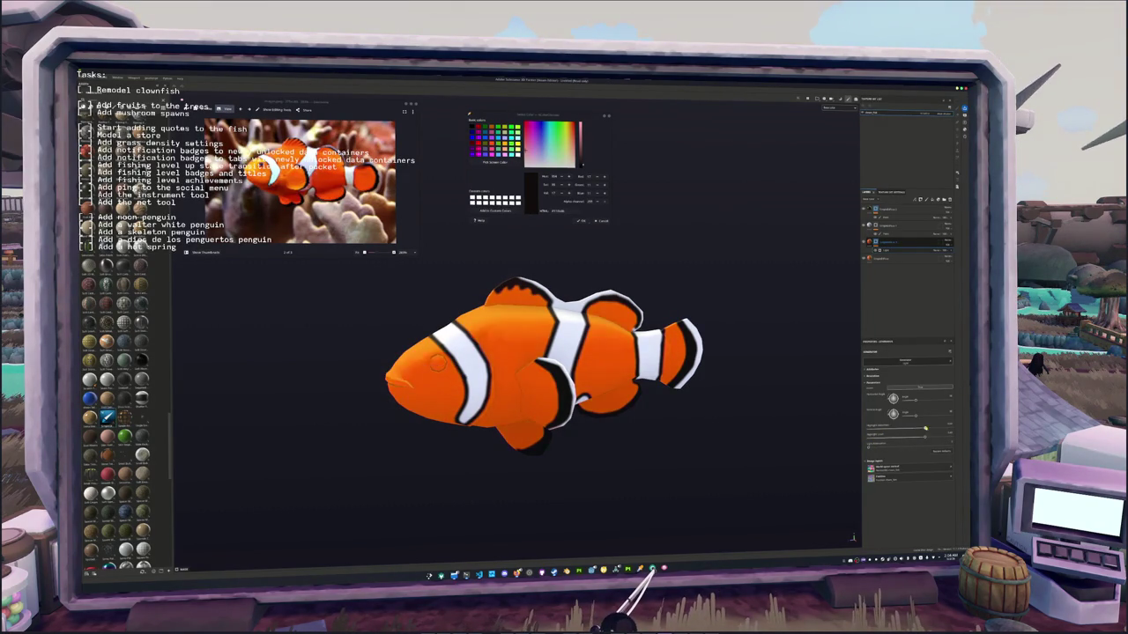
drag(921, 428, 912, 429)
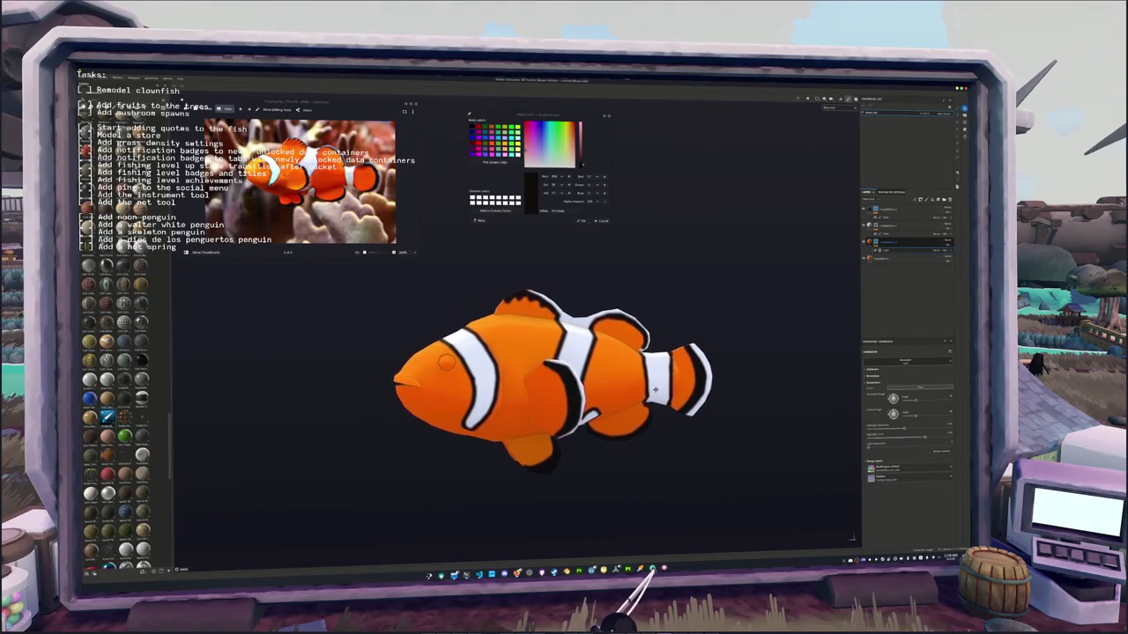
click(878, 259)
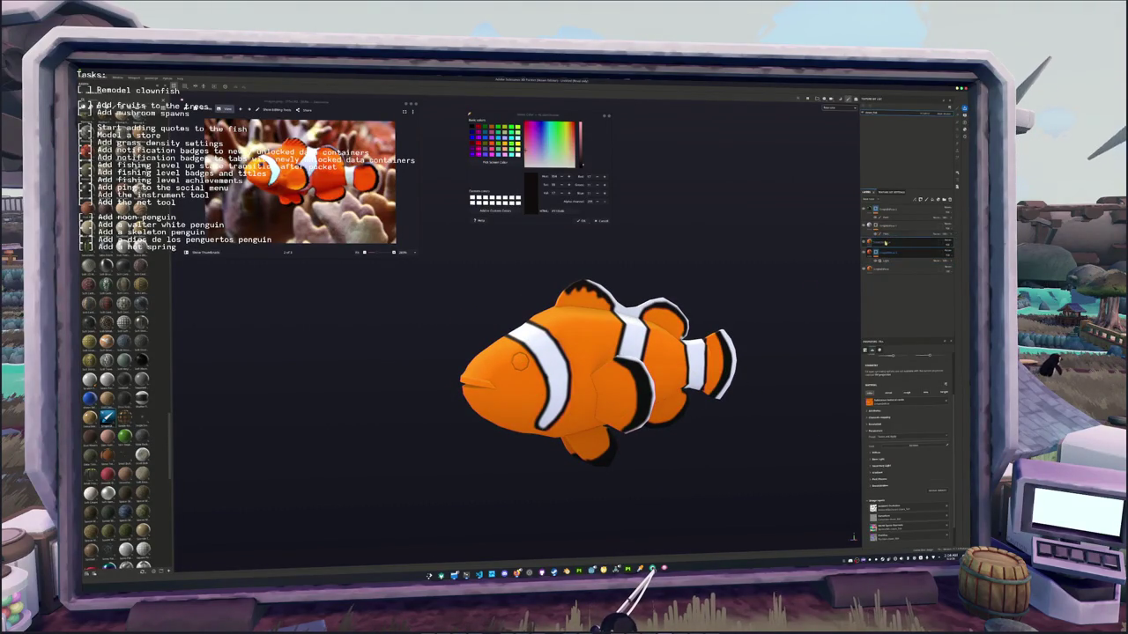
- Set the new fill layer's base colour and add a filter for a brighter, more saturated orange
click(875, 447)
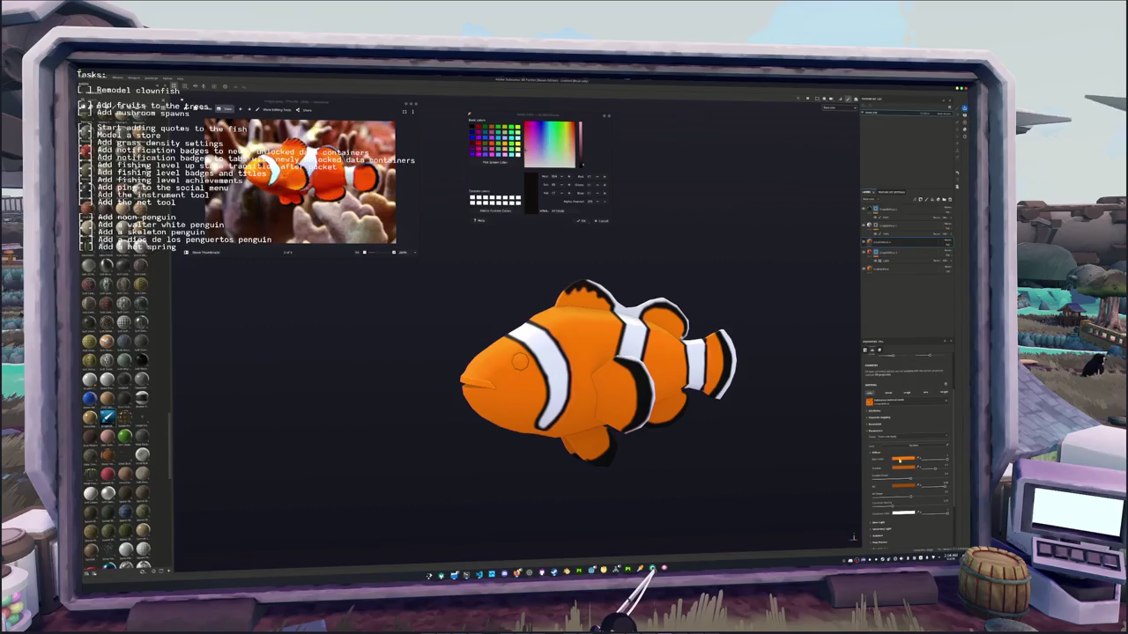
click(904, 458)
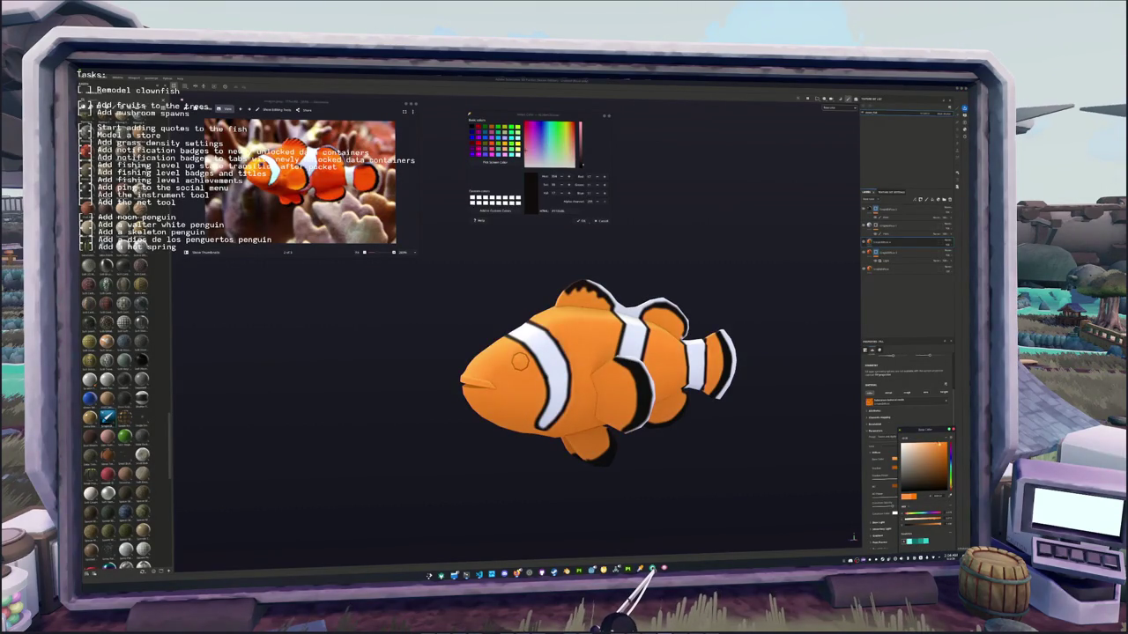
right_click(882, 244)
click(899, 274)
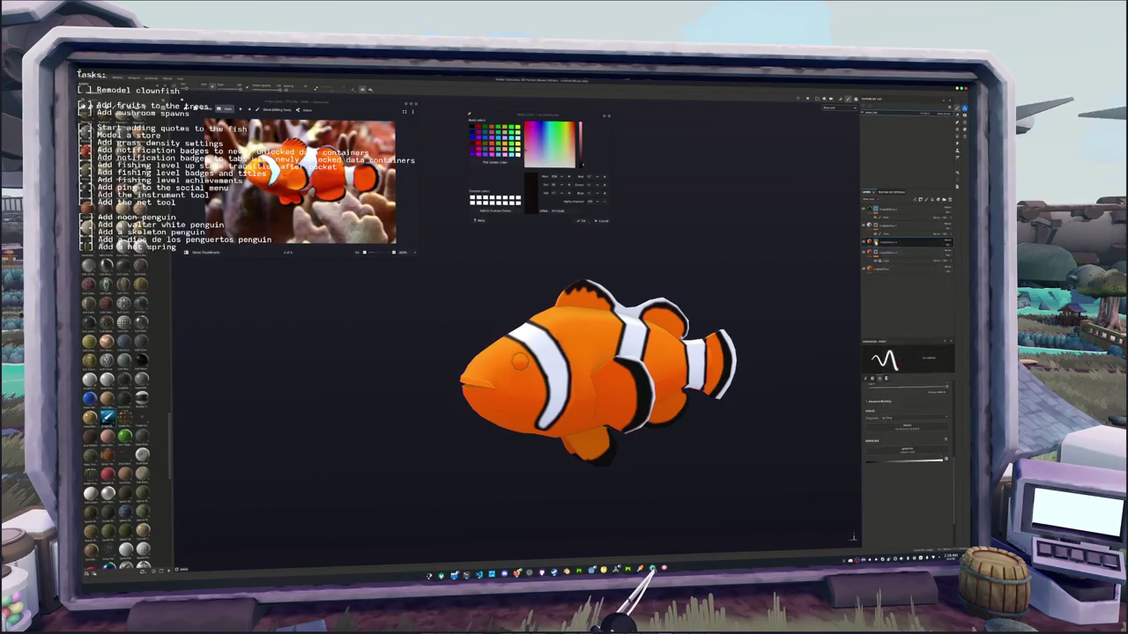
- Add a preset layer and tune its sliders to darken the shading on the body and stripes
click(889, 340)
click(907, 359)
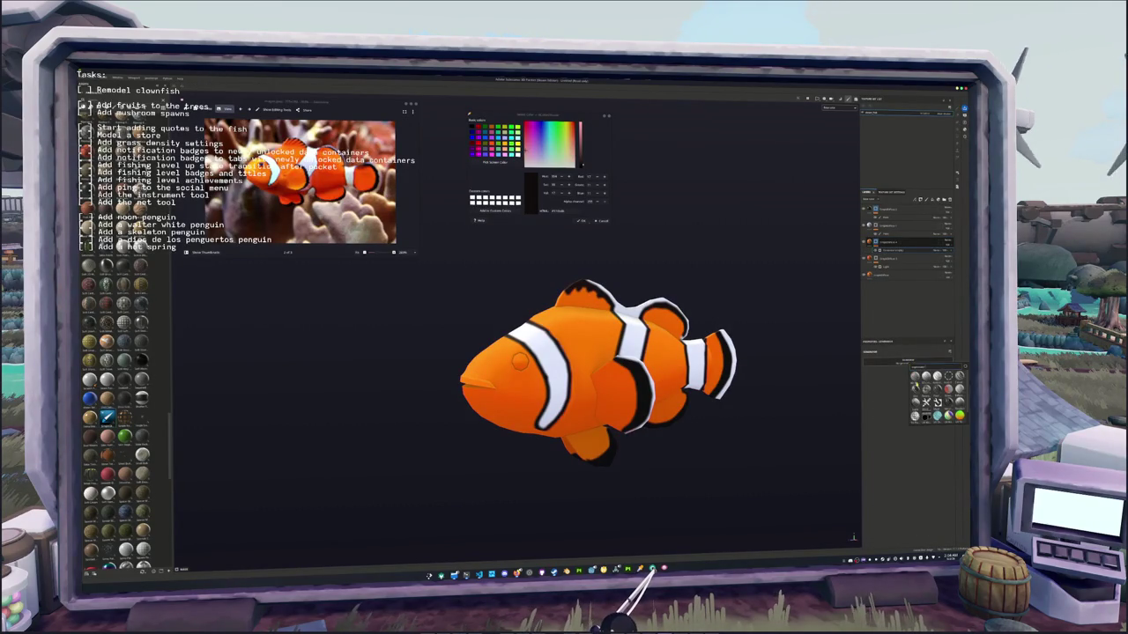
click(914, 402)
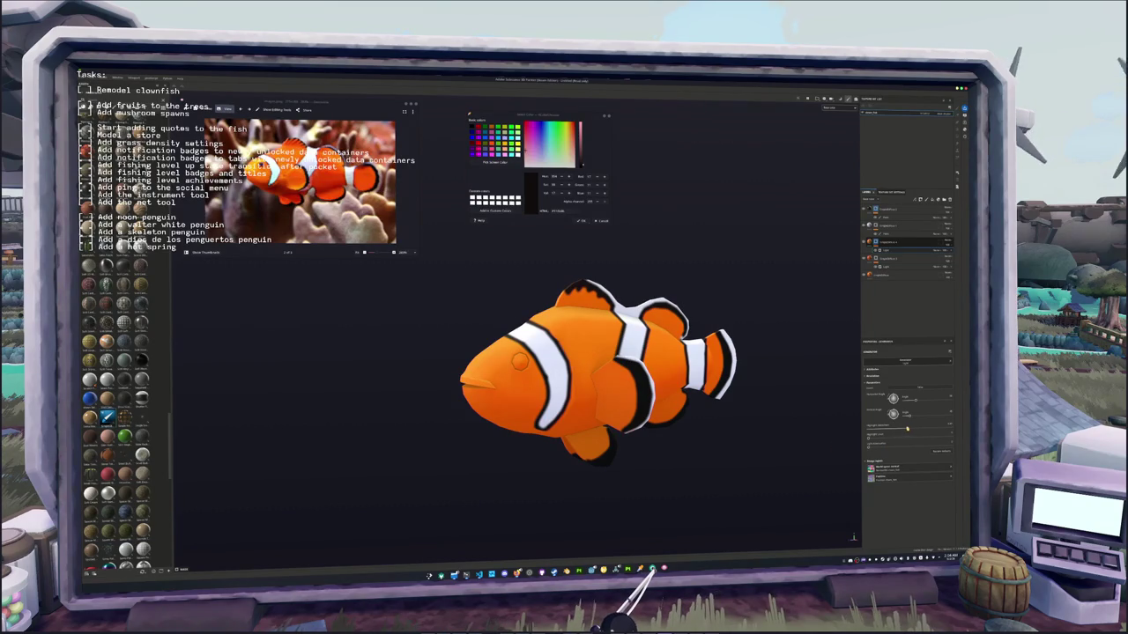
drag(906, 431, 948, 427)
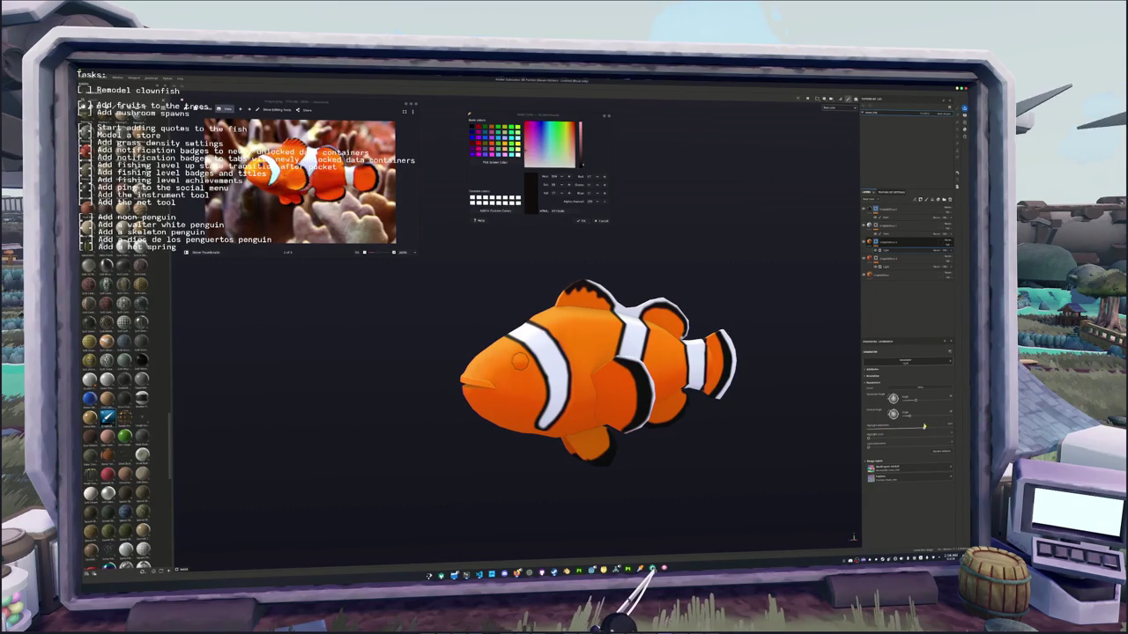
drag(910, 436, 923, 435)
scroll(746, 408, down, 2)
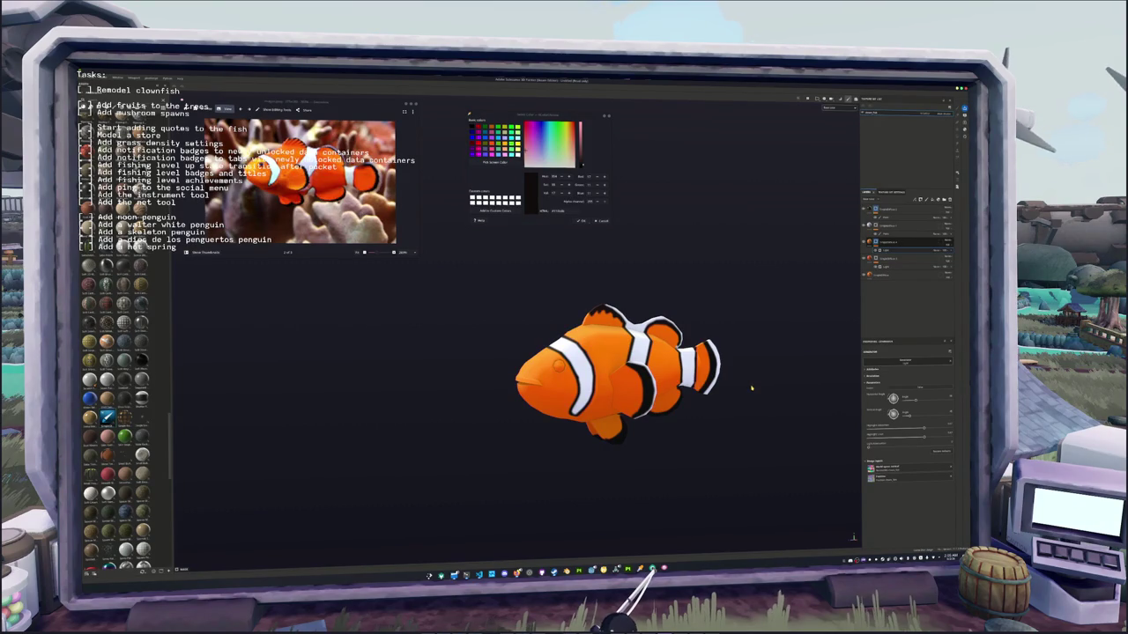
- Add a black fill layer at the top of the stack with filters on it
click(891, 209)
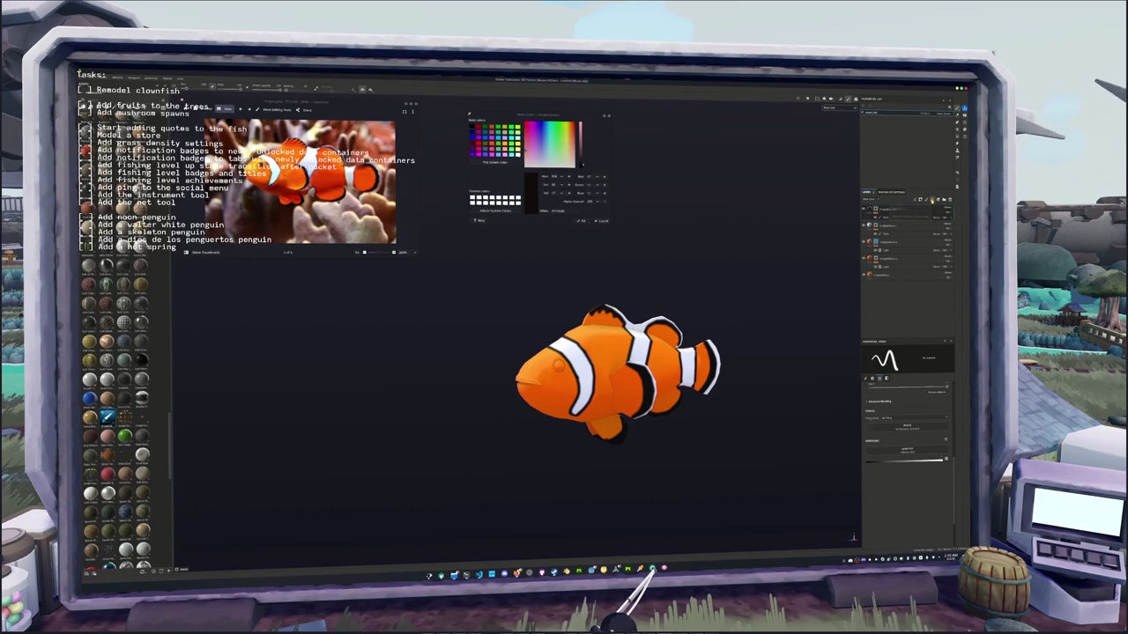
click(932, 200)
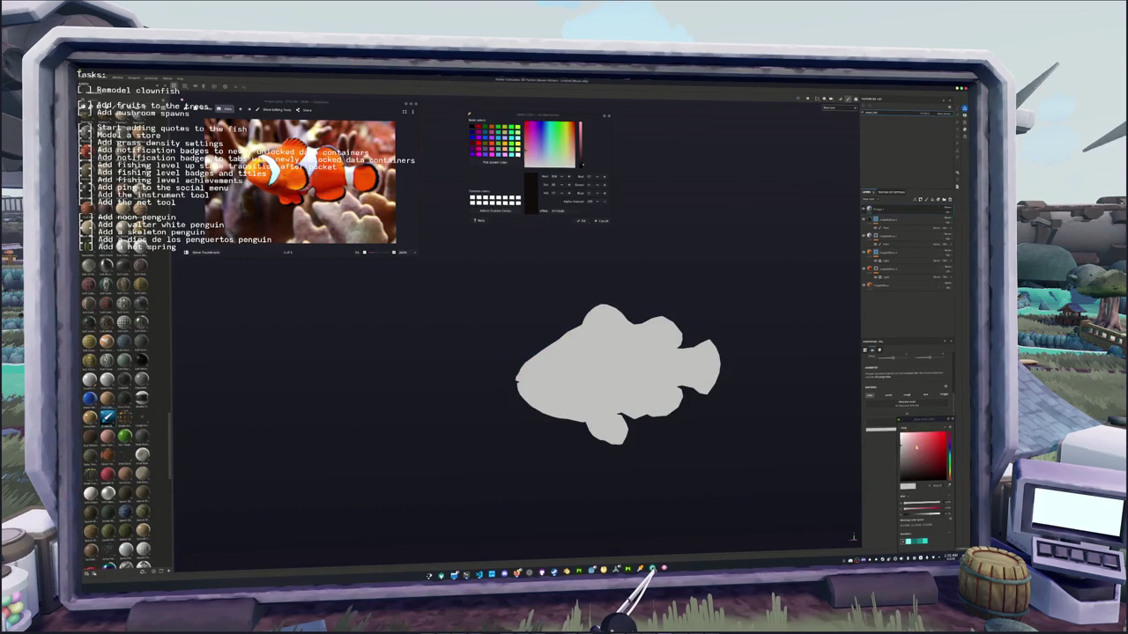
click(946, 209)
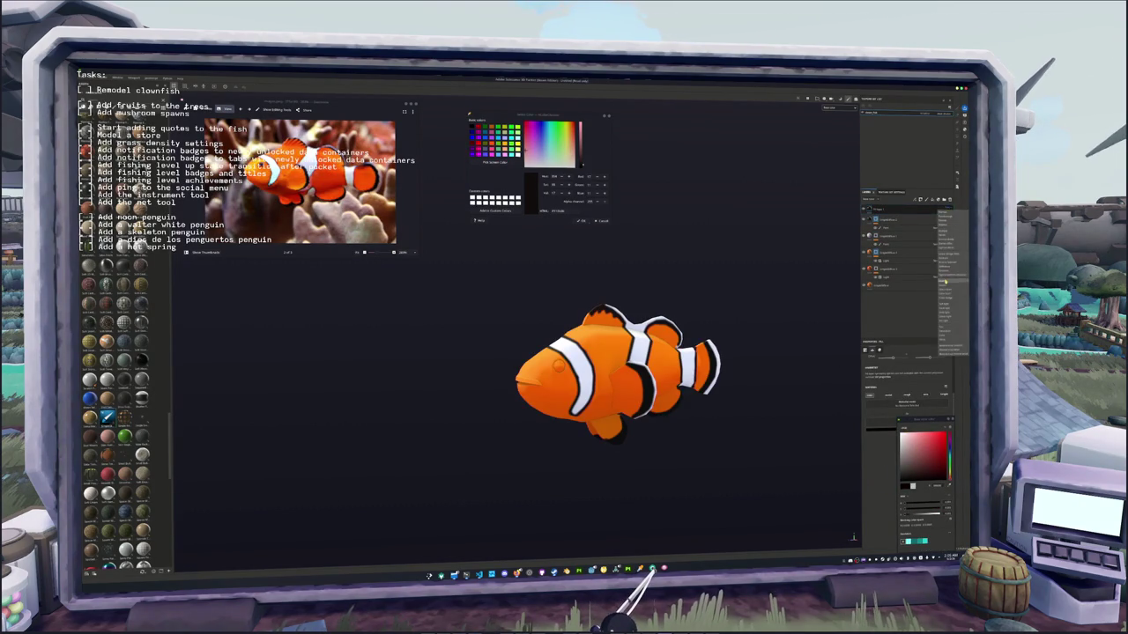
click(945, 280)
right_click(877, 212)
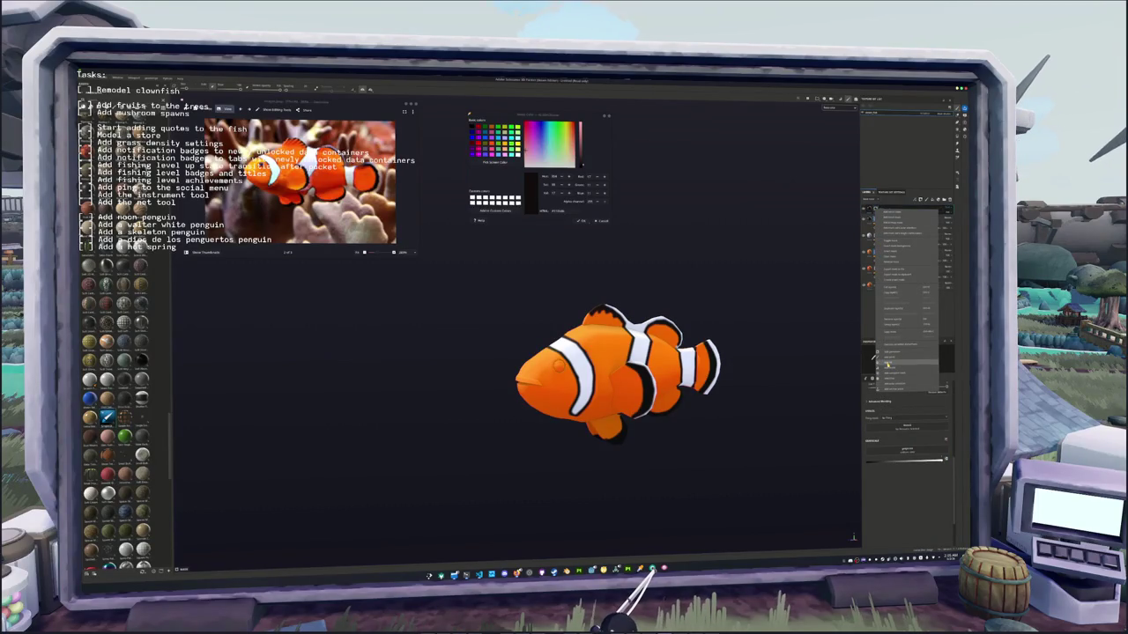
click(888, 363)
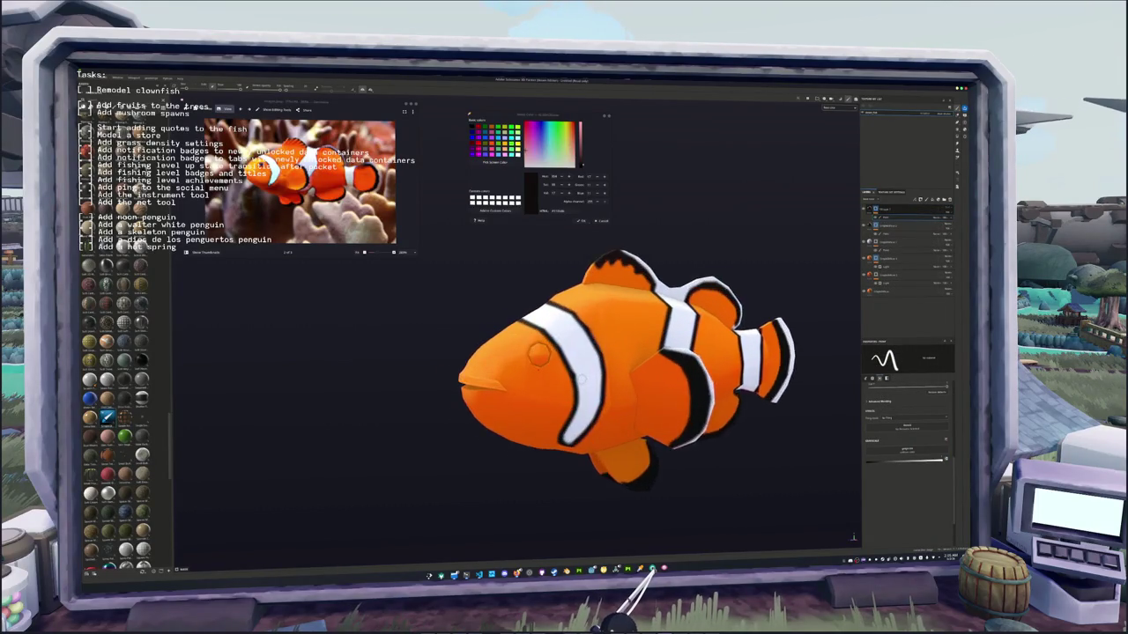
- Paint thin red streaks along the top of the front dorsal fin
scroll(617, 352, up, 2)
scroll(617, 352, up, 2)
scroll(617, 352, up, 2)
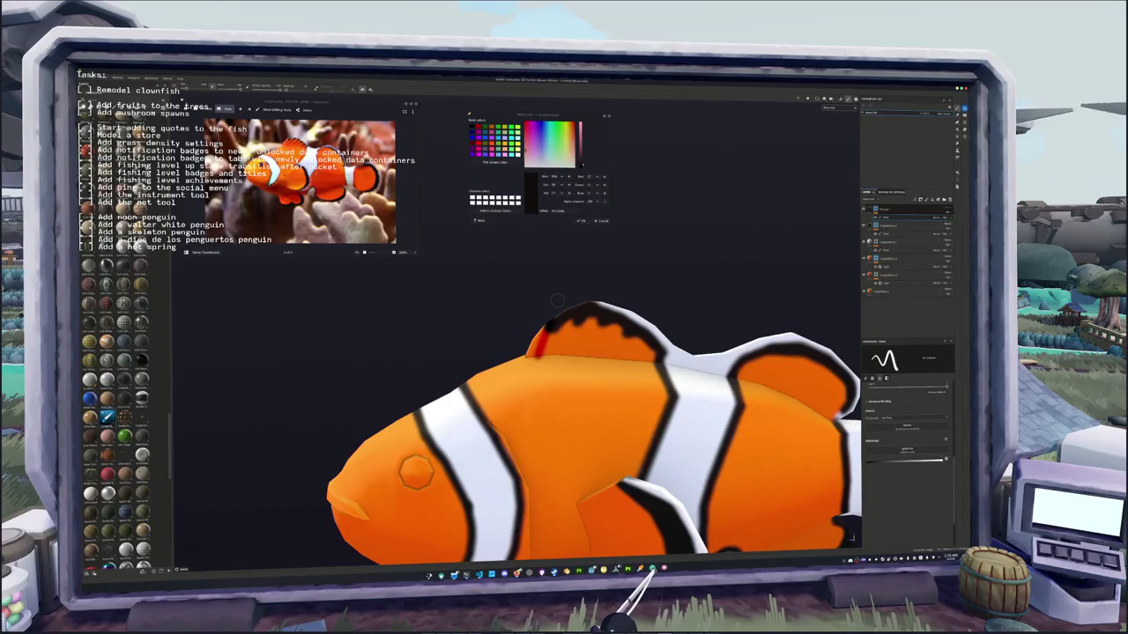
alt+drag(582, 422, 511, 405)
mouse_move(533, 340)
mouse_down()
mouse_move(521, 379)
mouse_move(533, 385)
mouse_up()
drag(551, 357, 544, 374)
alt+drag(596, 334, 622, 377)
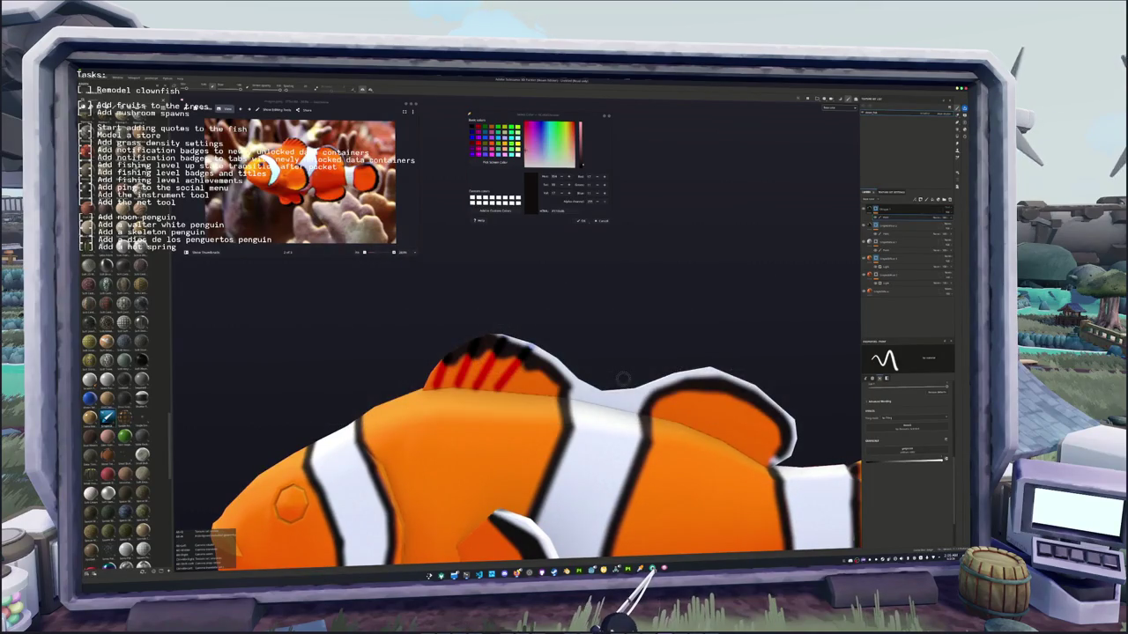
key(alt+Tab)
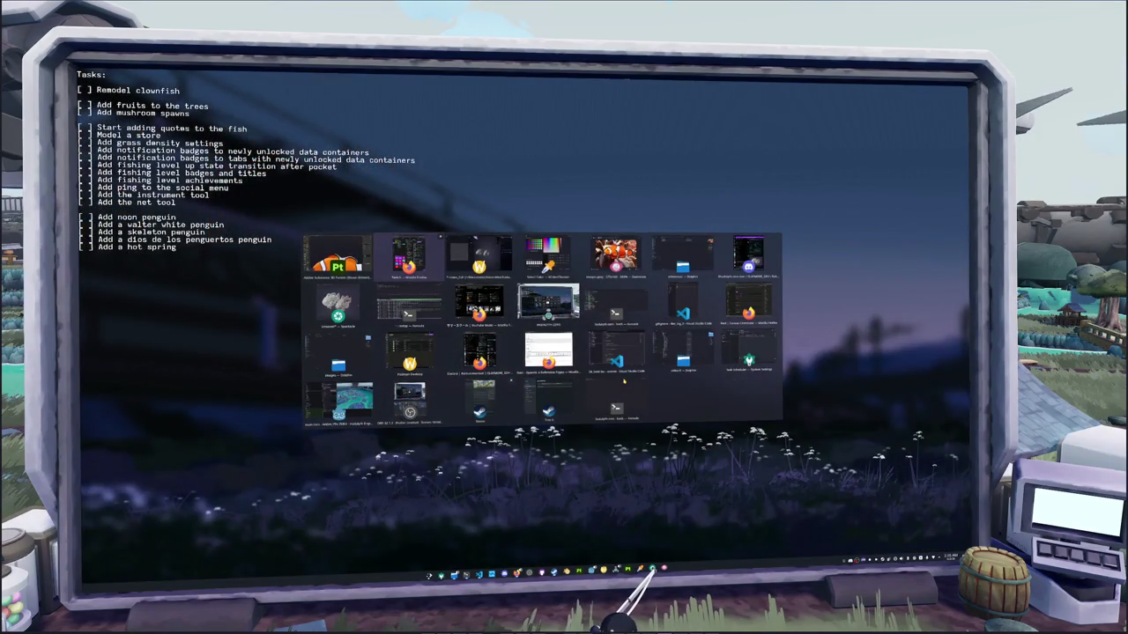
key(Escape)
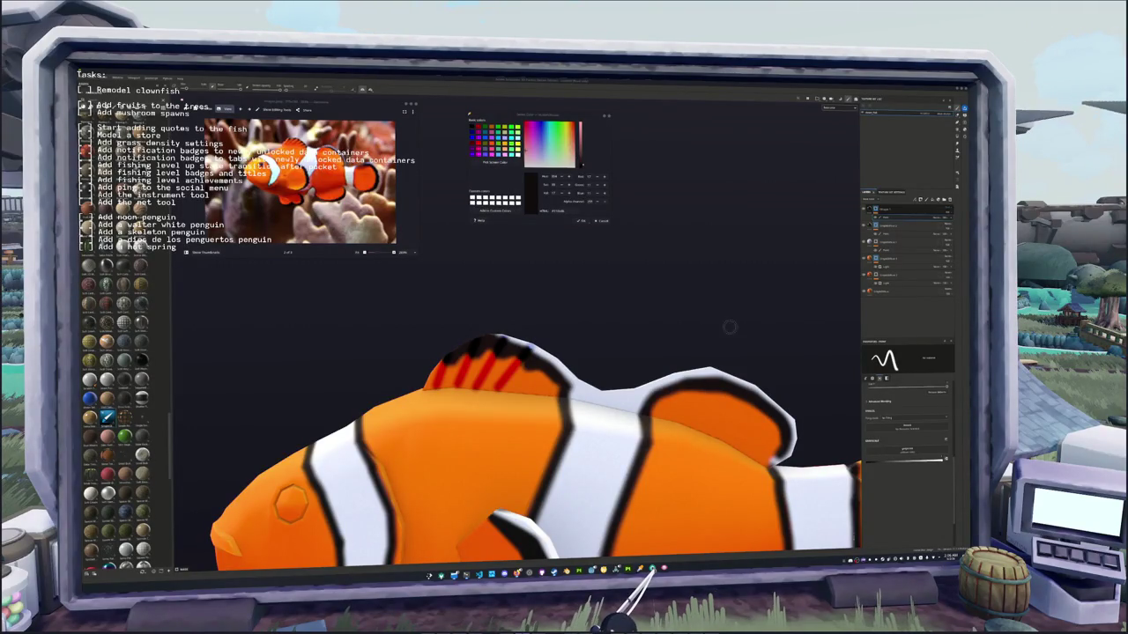
- Paint short red streaks across the dorsal fin and a red stripe across the tail fin
scroll(529, 449, down, 1)
scroll(529, 449, down, 1)
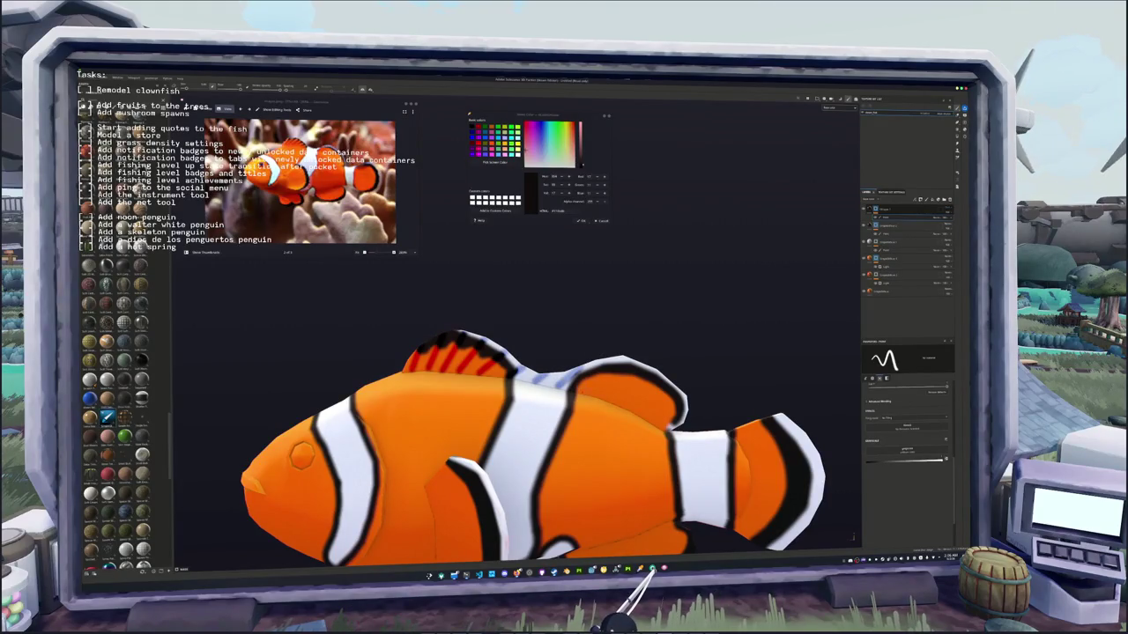
drag(580, 390, 606, 375)
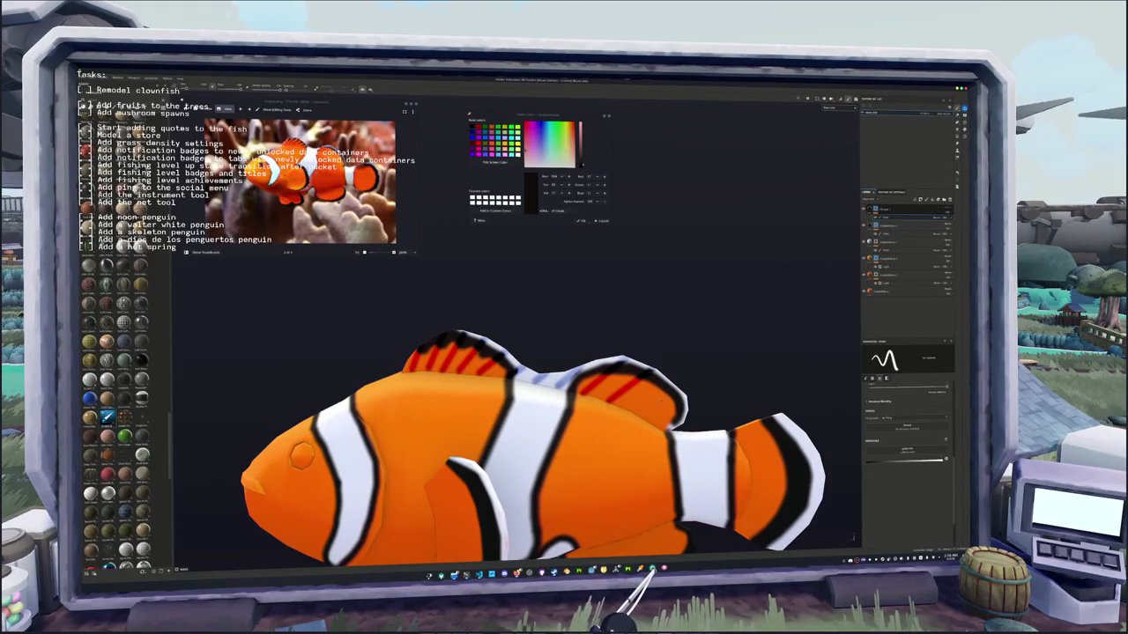
scroll(493, 432, up, 2)
drag(571, 388, 608, 356)
mouse_move(588, 400)
mouse_down()
mouse_move(622, 379)
mouse_move(432, 379)
mouse_move(529, 376)
mouse_up()
drag(491, 412, 566, 398)
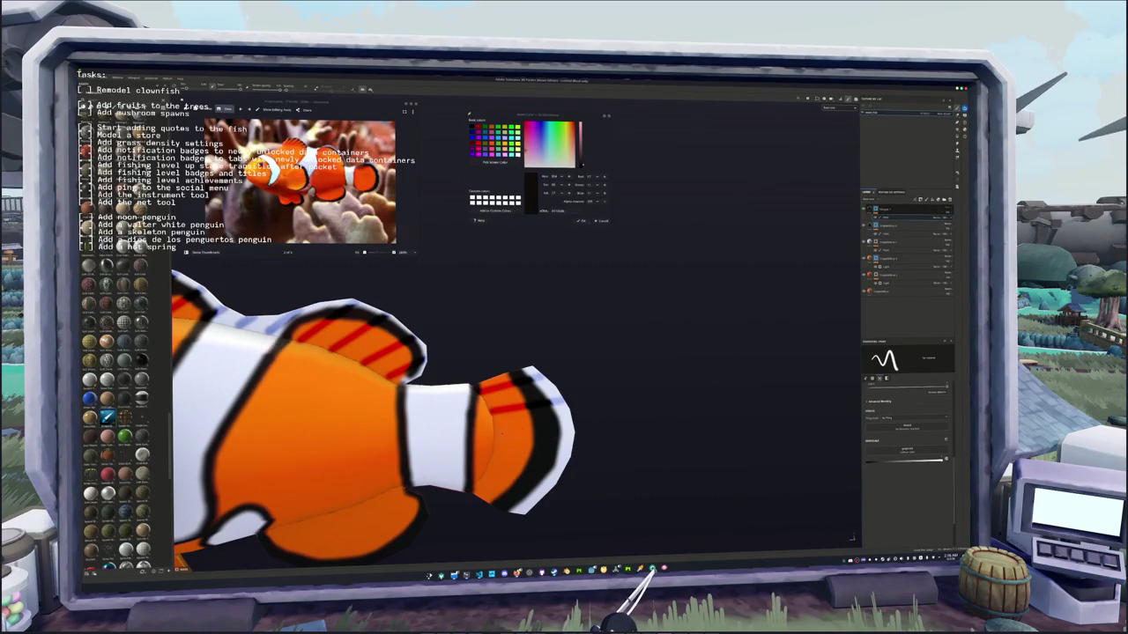
drag(496, 436, 606, 429)
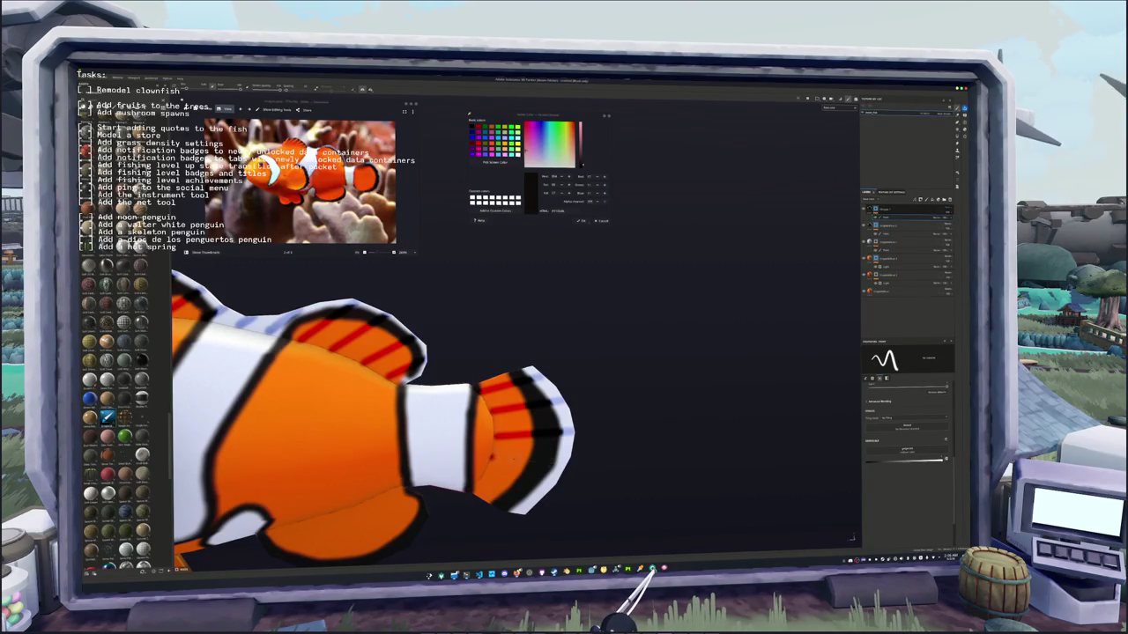
- Turn the fish side-on and paint red stripes on the lower fin and lower front fin
alt+drag(491, 458, 511, 410)
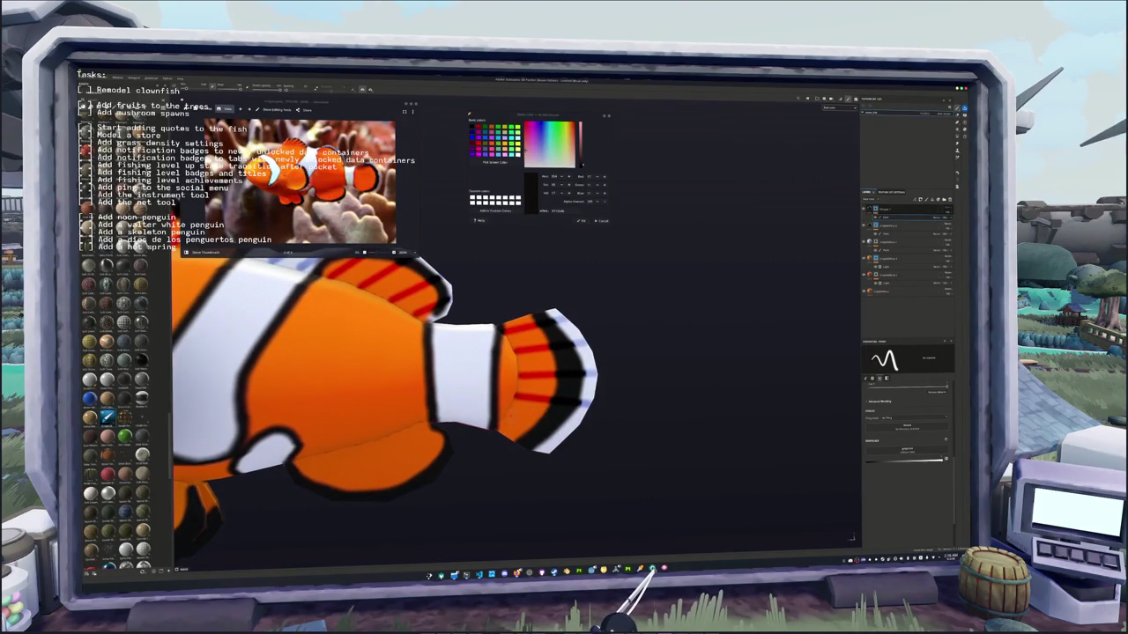
mouse_move(586, 437)
alt+mouse_down()
mouse_move(669, 414)
mouse_move(600, 427)
alt+mouse_up()
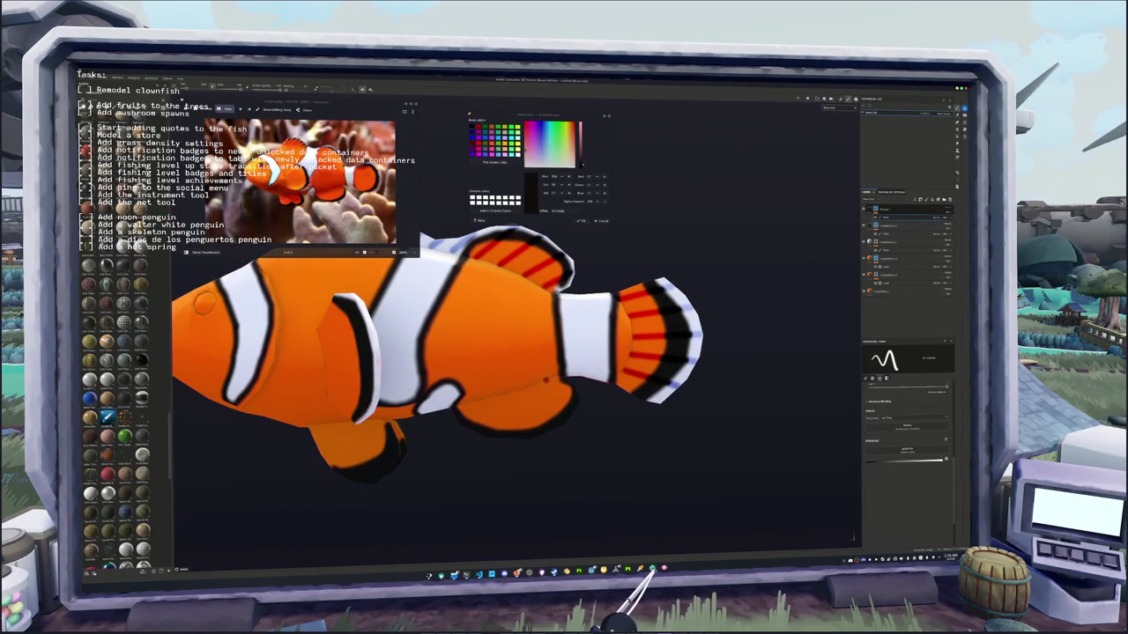
drag(572, 437, 529, 392)
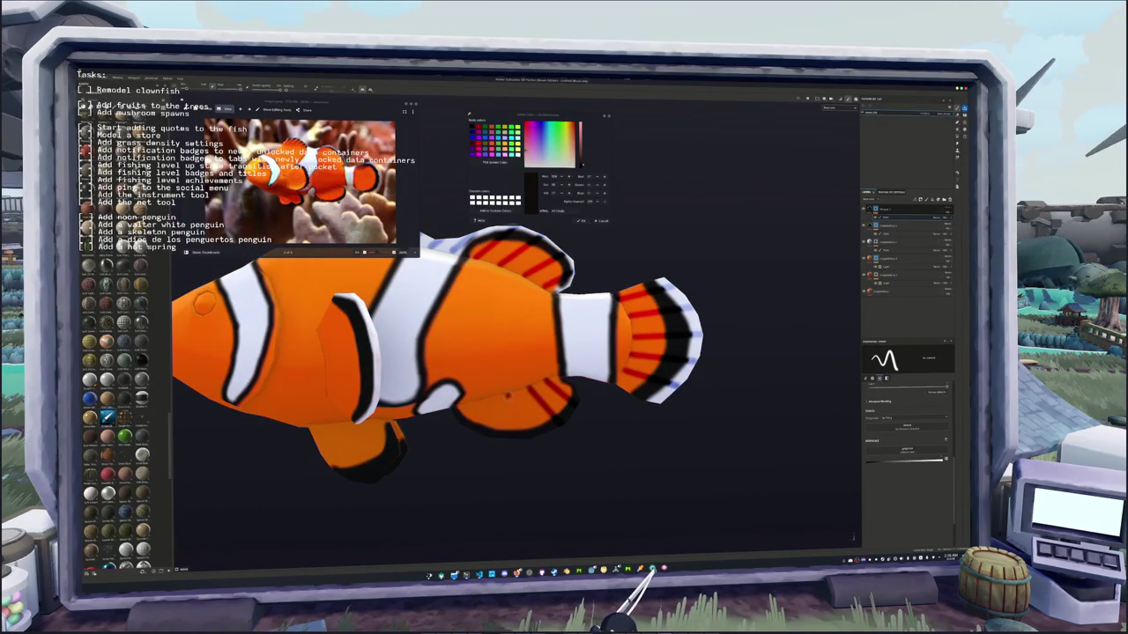
drag(539, 437, 508, 396)
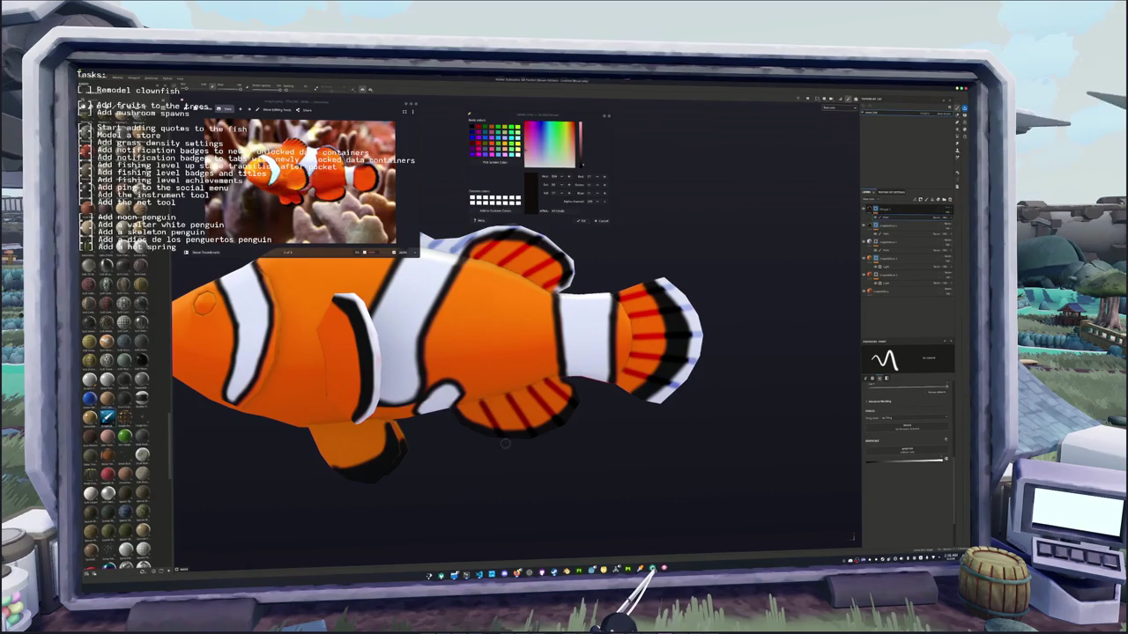
alt+drag(370, 414, 437, 407)
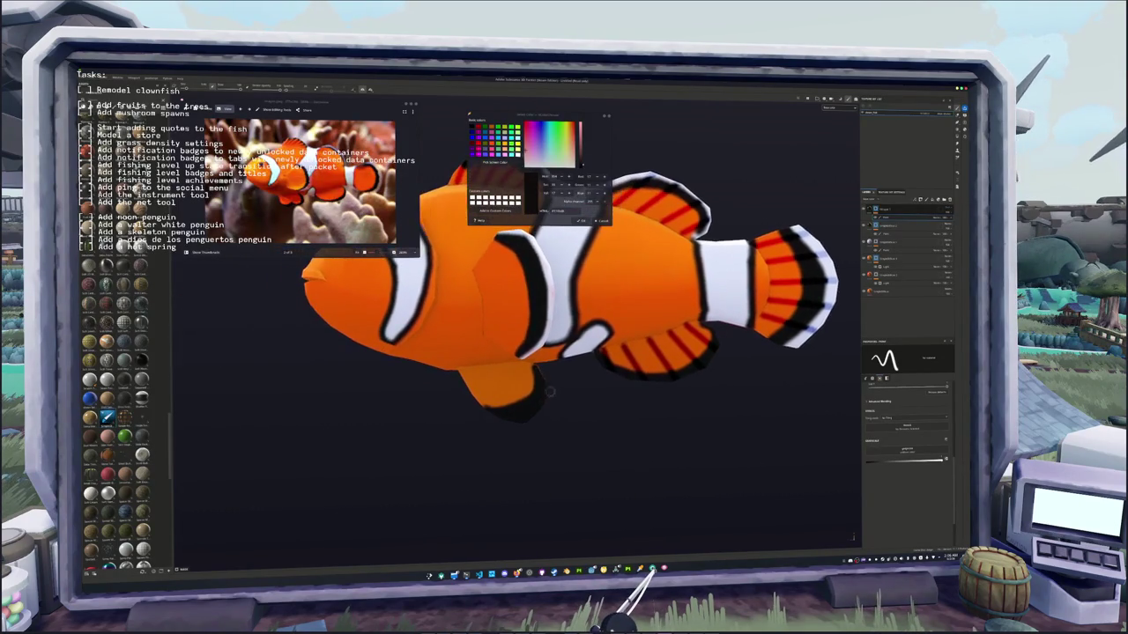
scroll(437, 408, up, 3)
mouse_move(467, 370)
mouse_down()
mouse_move(511, 430)
mouse_move(542, 421)
mouse_move(526, 389)
mouse_move(506, 402)
mouse_move(595, 360)
mouse_move(520, 429)
mouse_up()
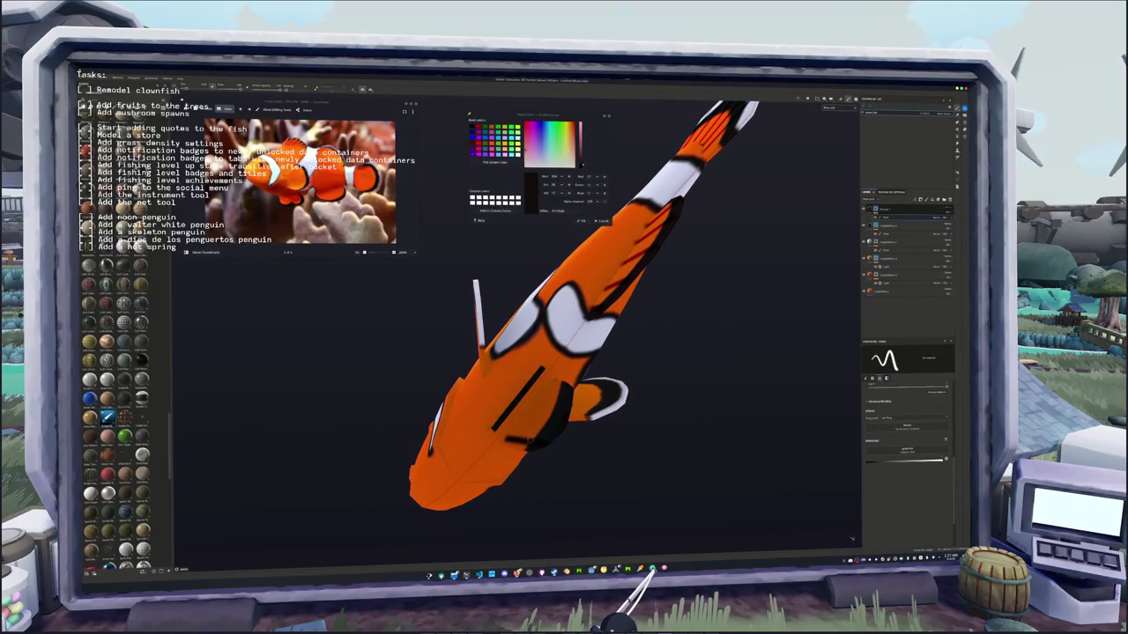
- Paint a black stroke along the belly and add red stripes to a side fin
drag(515, 431, 560, 427)
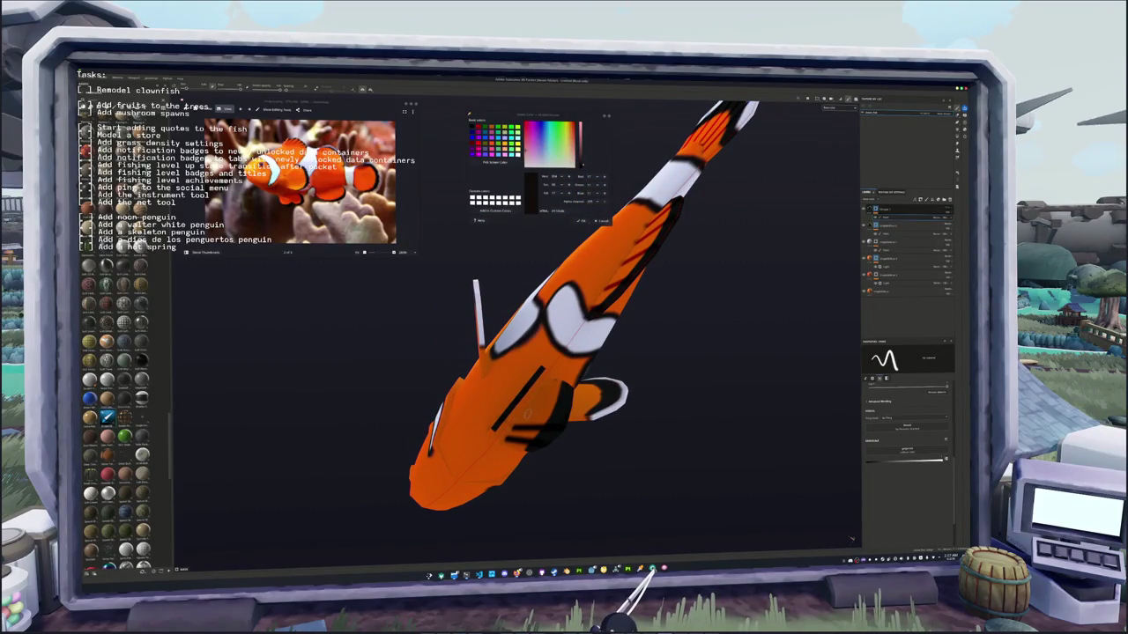
alt+drag(565, 409, 539, 394)
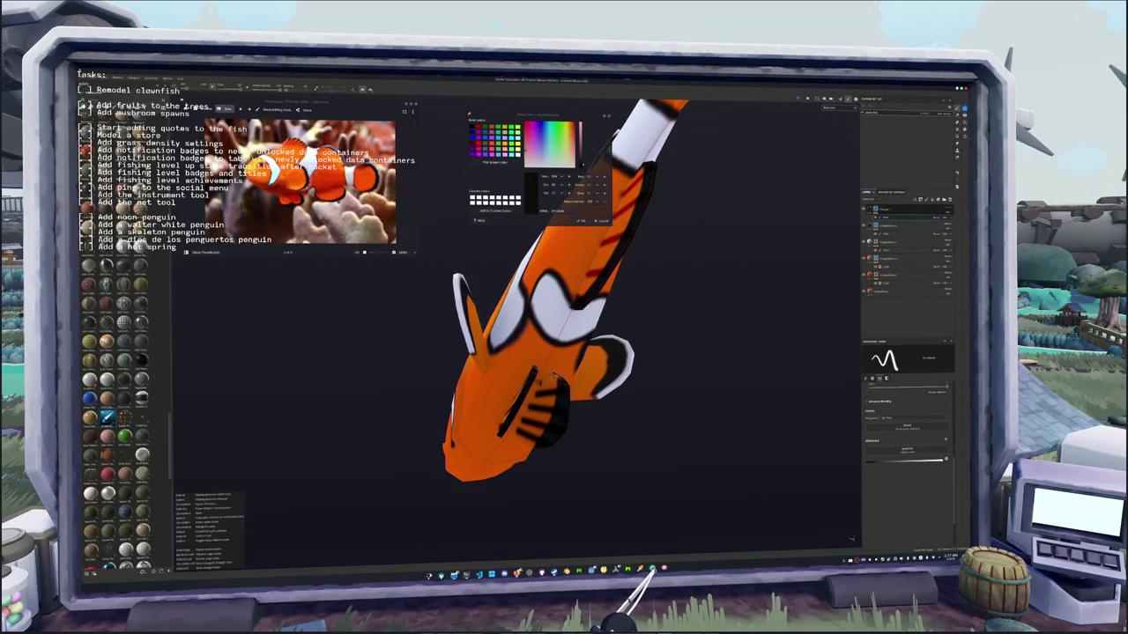
mouse_move(608, 414)
alt+mouse_down()
mouse_move(633, 481)
mouse_move(564, 476)
alt+mouse_up()
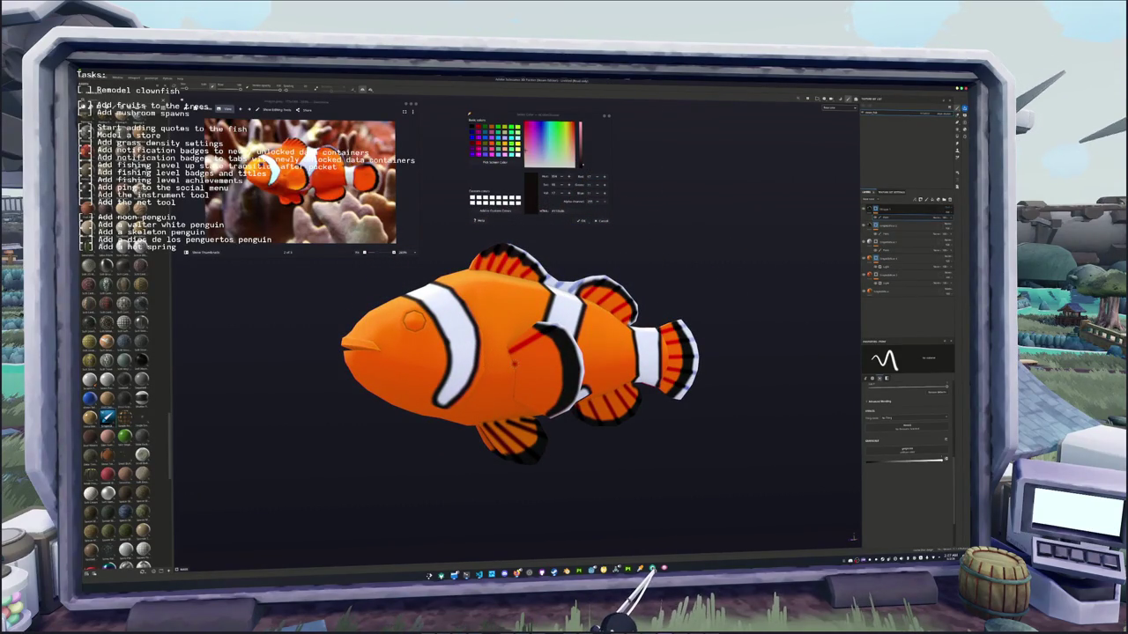
mouse_move(522, 357)
mouse_down()
mouse_move(573, 341)
mouse_move(571, 365)
mouse_up()
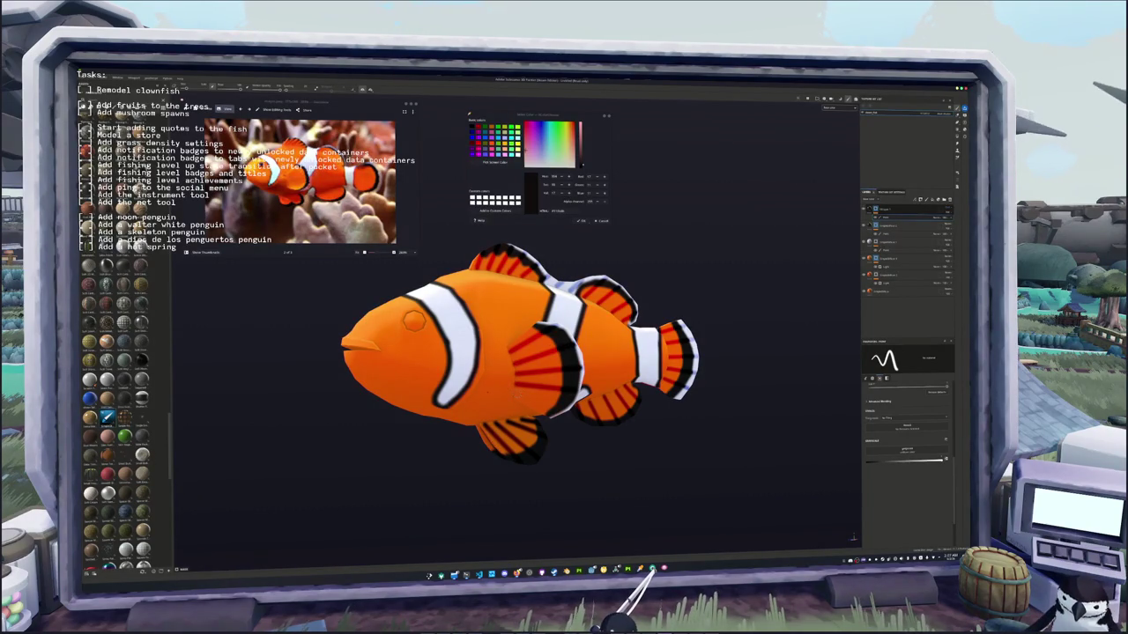
- Orbit around the clownfish and frame it to inspect the stripes on tail, side and dorsal fins
mouse_move(518, 396)
alt+mouse_down()
mouse_move(586, 336)
mouse_move(581, 410)
alt+mouse_up()
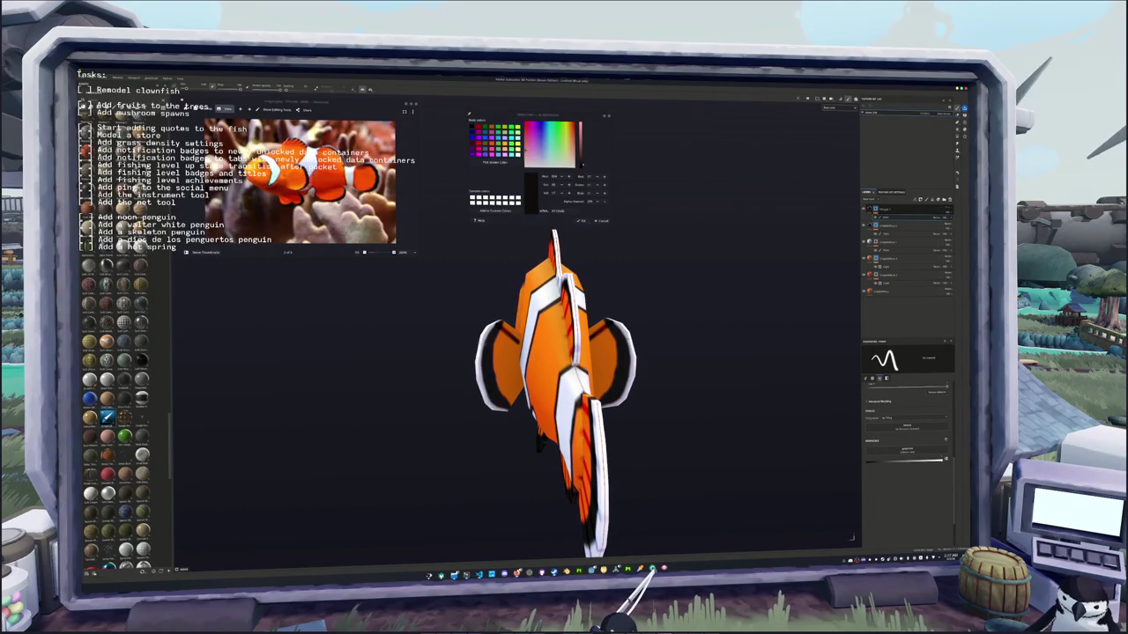
mouse_move(582, 410)
alt+mouse_down()
mouse_move(622, 365)
mouse_move(339, 352)
alt+mouse_up()
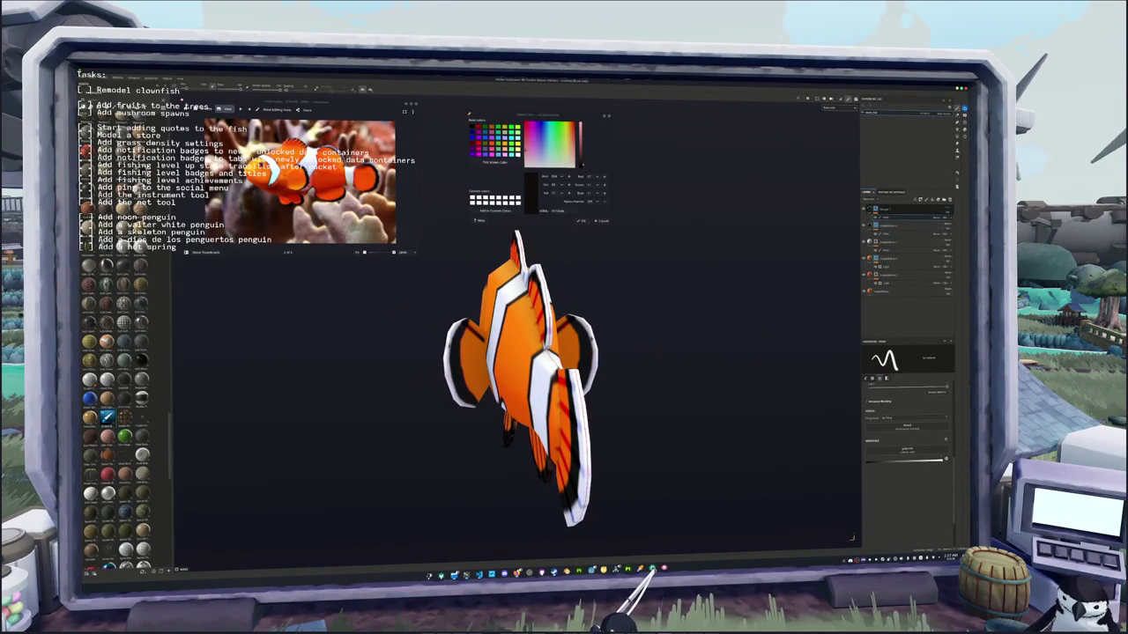
key(shift)
mouse_move(340, 352)
alt+mouse_down()
mouse_move(749, 354)
mouse_move(485, 353)
mouse_move(440, 335)
mouse_move(449, 380)
alt+mouse_up()
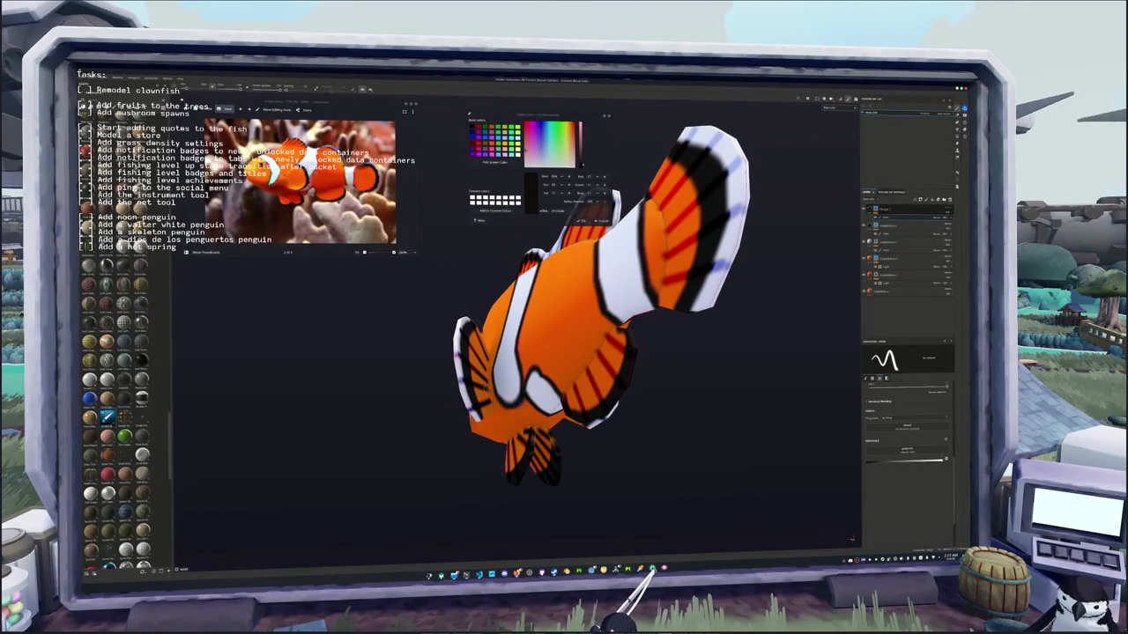
alt+drag(448, 380, 494, 380)
scroll(617, 352, up, 5)
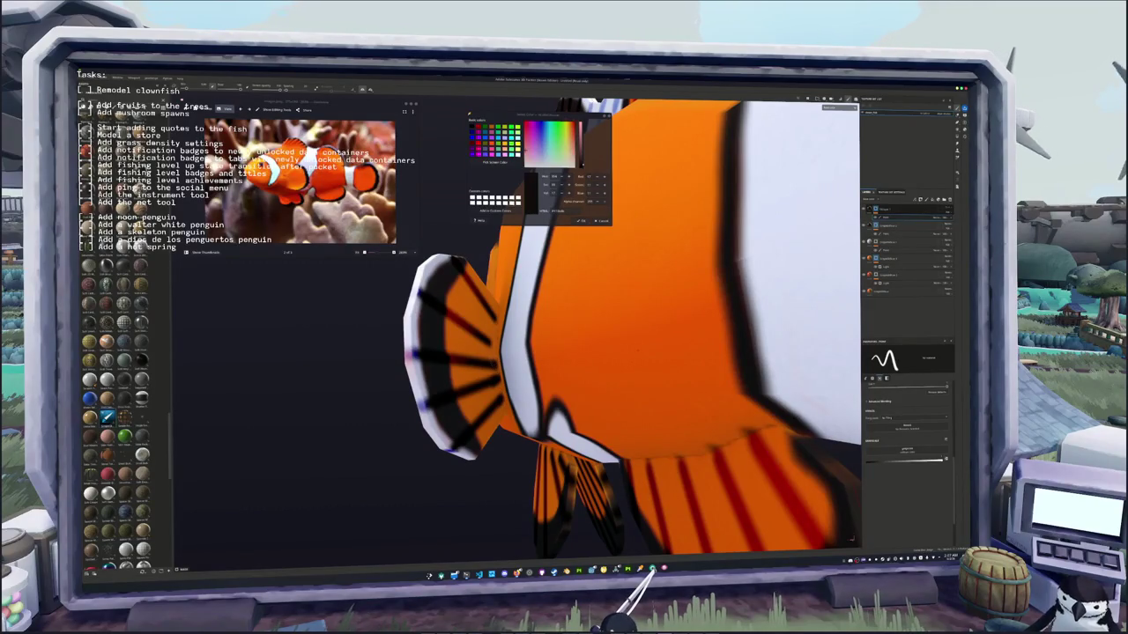
alt+drag(632, 340, 640, 333)
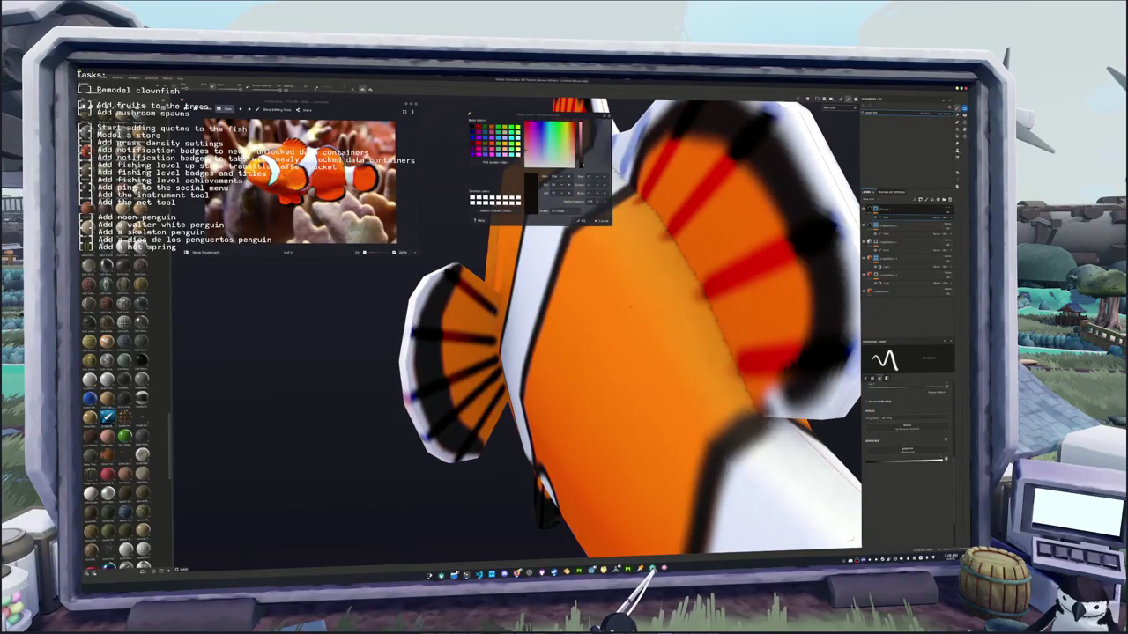
key(f)
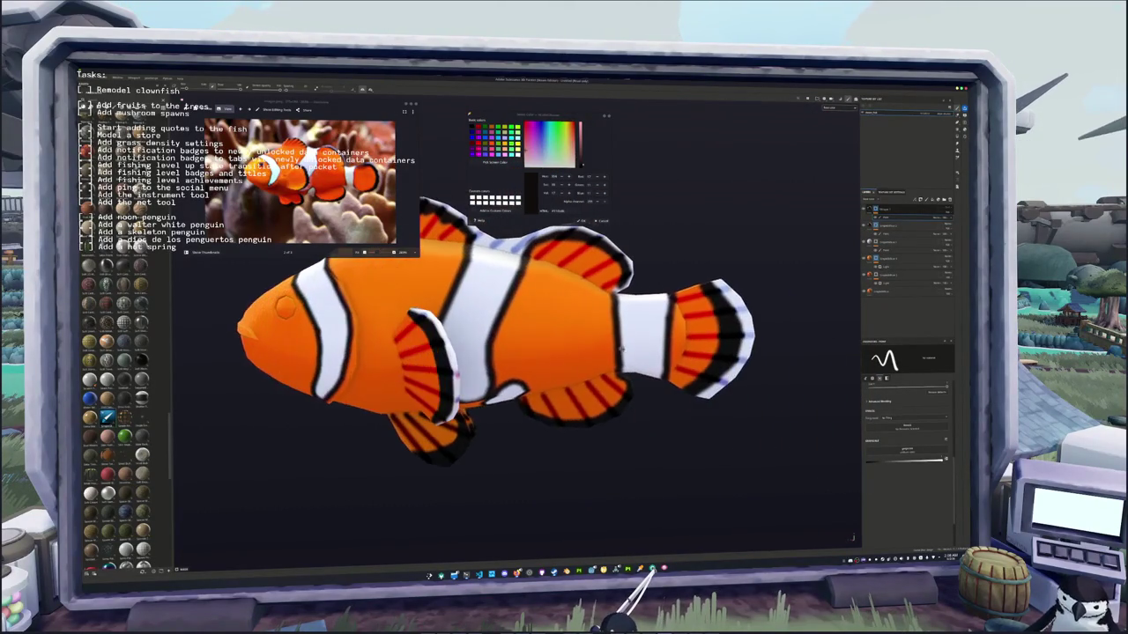
mouse_move(616, 344)
alt+mouse_down()
mouse_move(434, 350)
mouse_move(476, 352)
alt+mouse_up()
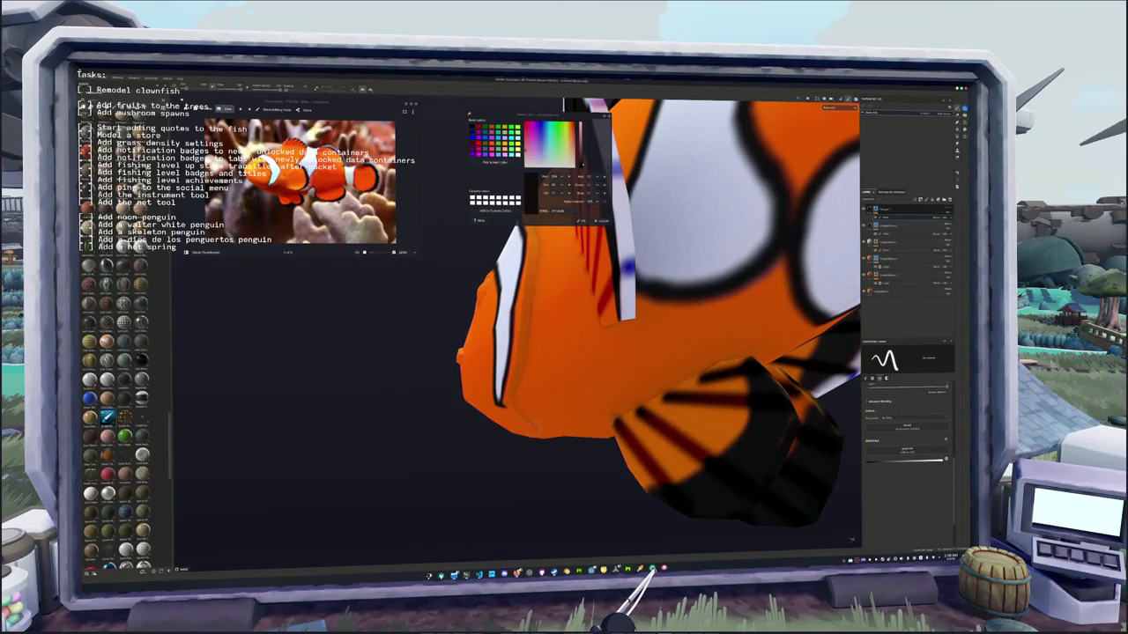
key(ctrl)
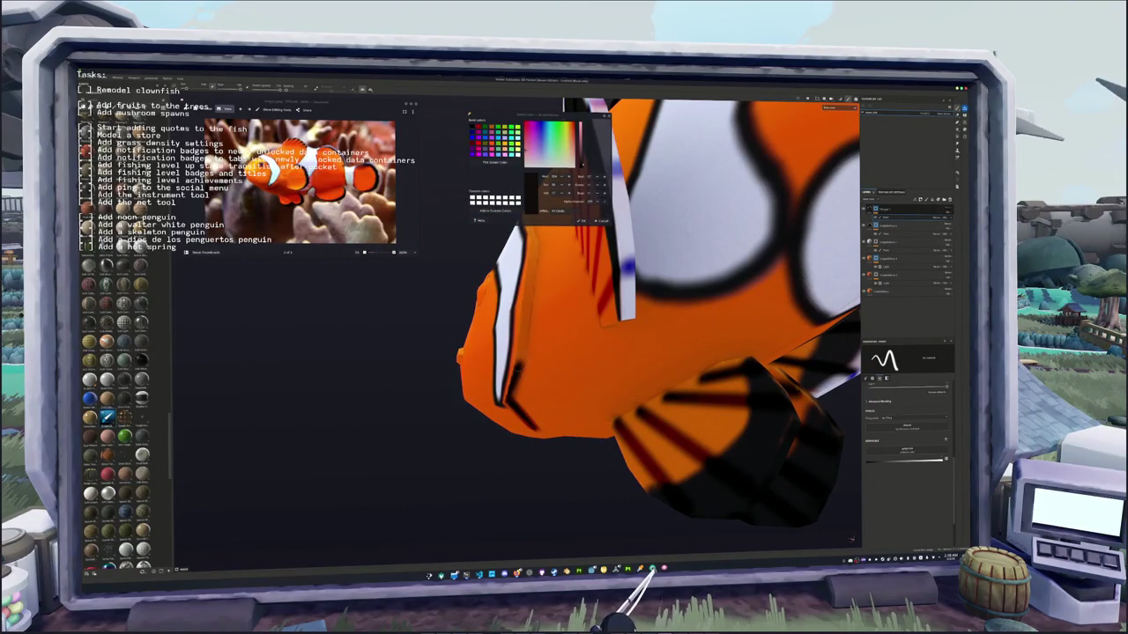
alt+drag(564, 441, 619, 462)
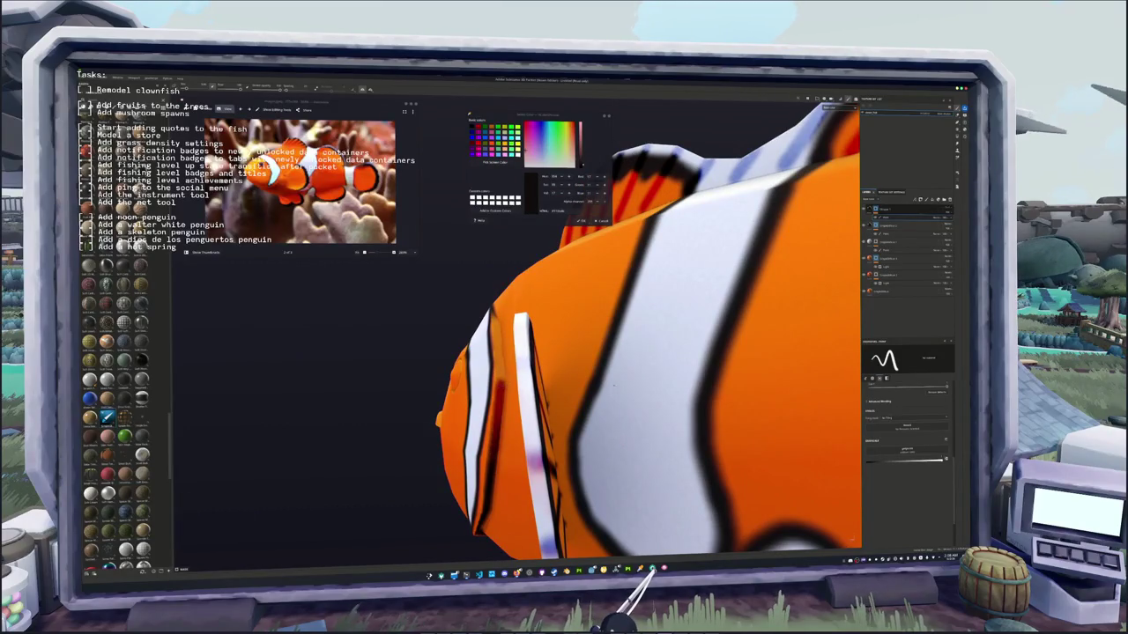
alt+drag(617, 397, 670, 378)
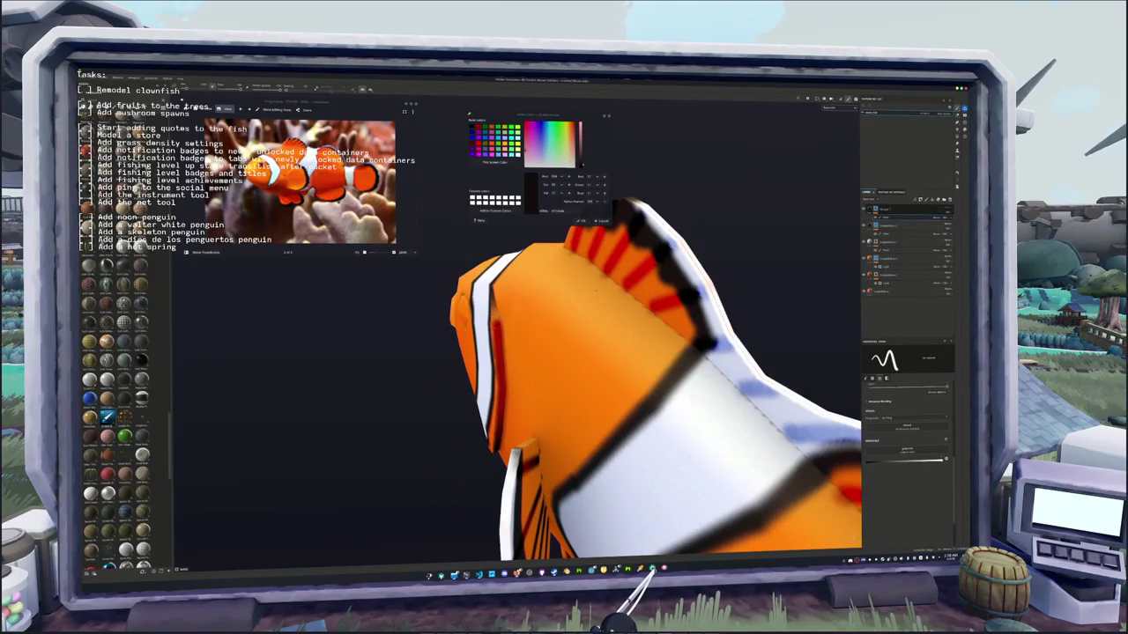
- Frame and zoom in on the head, painting a red arc and a dark red mark by the eye
key(f)
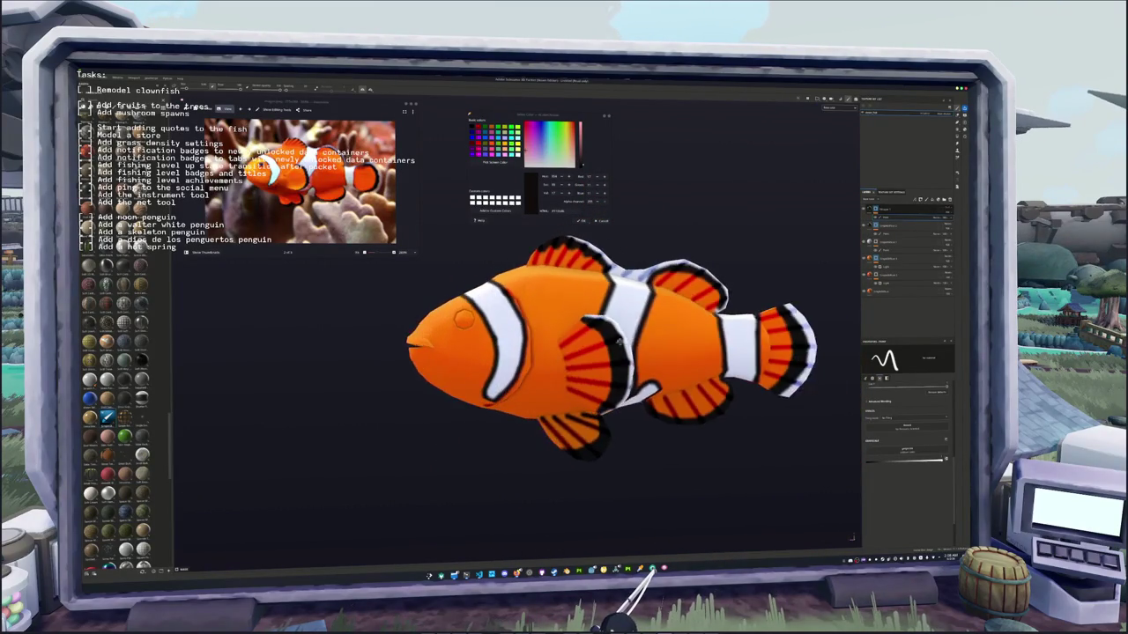
scroll(503, 369, up, 1)
scroll(503, 368, up, 2)
scroll(503, 368, up, 2)
scroll(503, 368, up, 3)
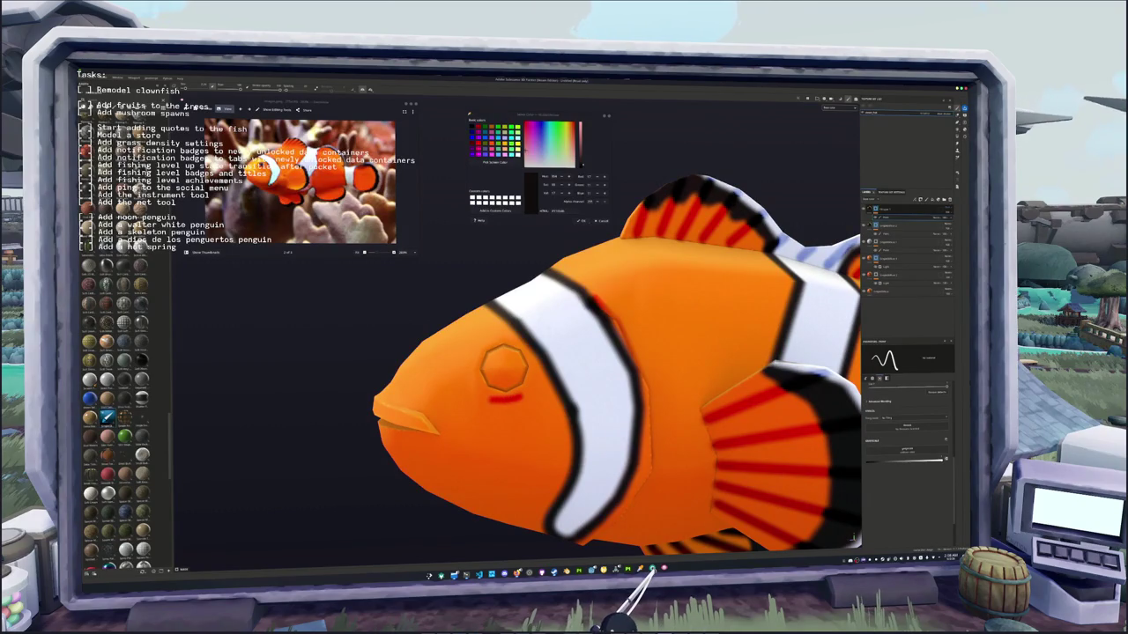
drag(503, 368, 503, 369)
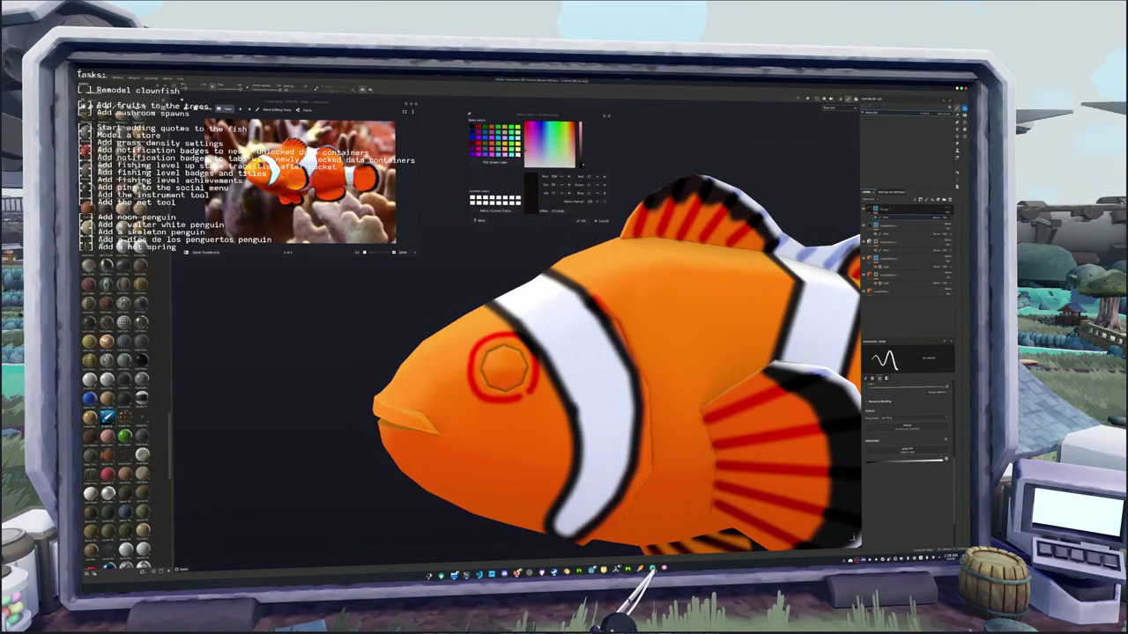
drag(503, 369, 504, 374)
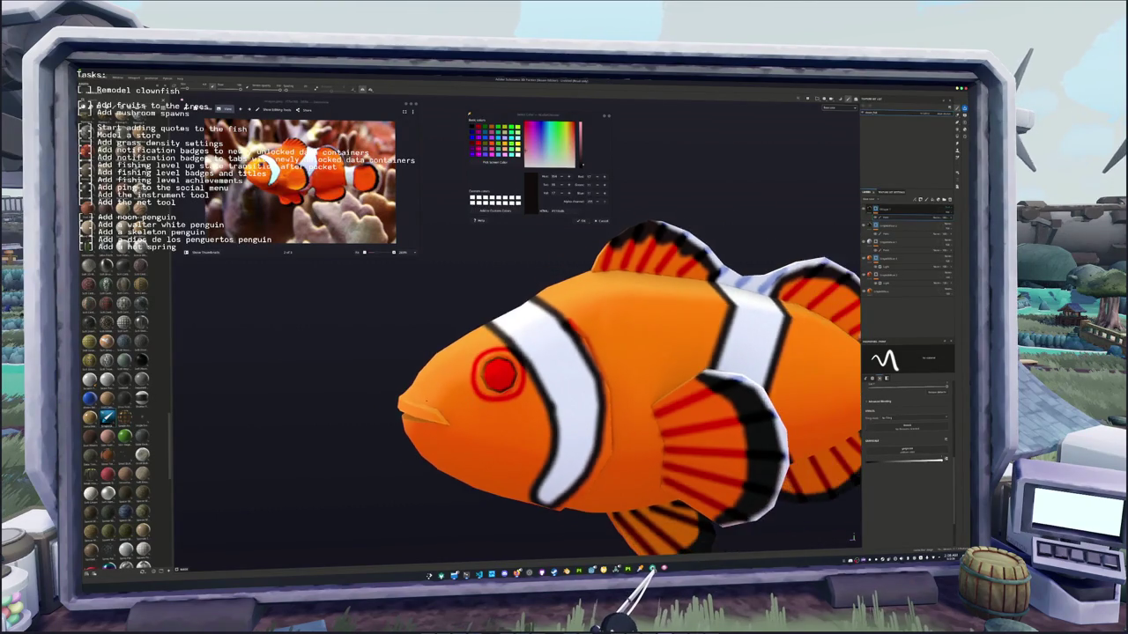
- Orbit and zoom around the fish to look over the head, lower fin and dorsal fin
alt+drag(503, 368, 563, 353)
alt+drag(520, 384, 481, 395)
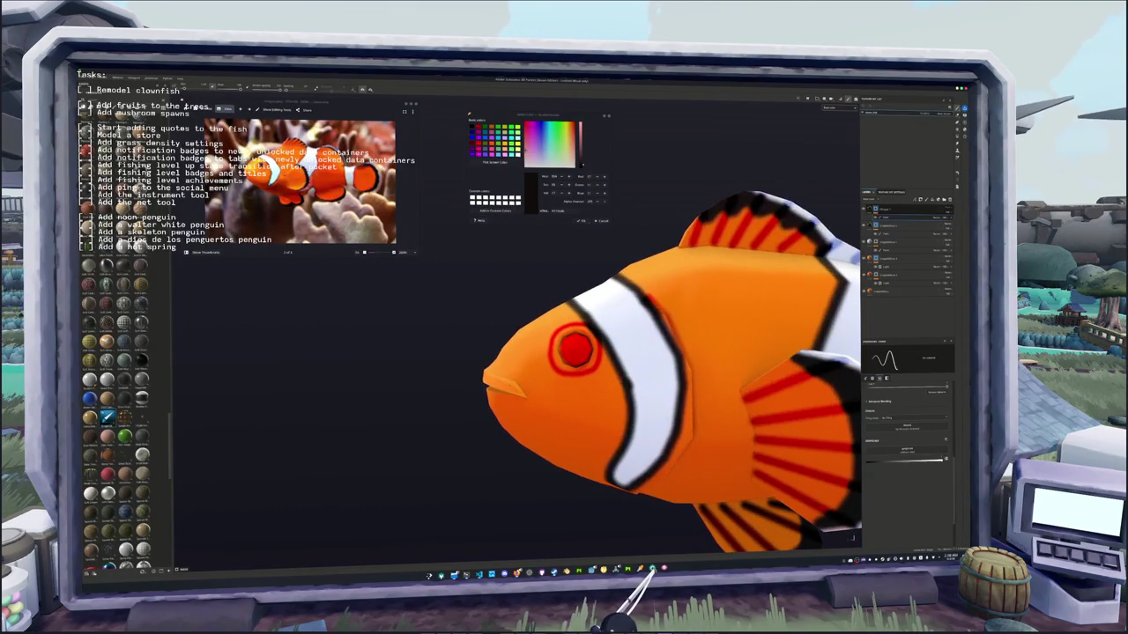
scroll(481, 397, up, 2)
scroll(481, 396, up, 2)
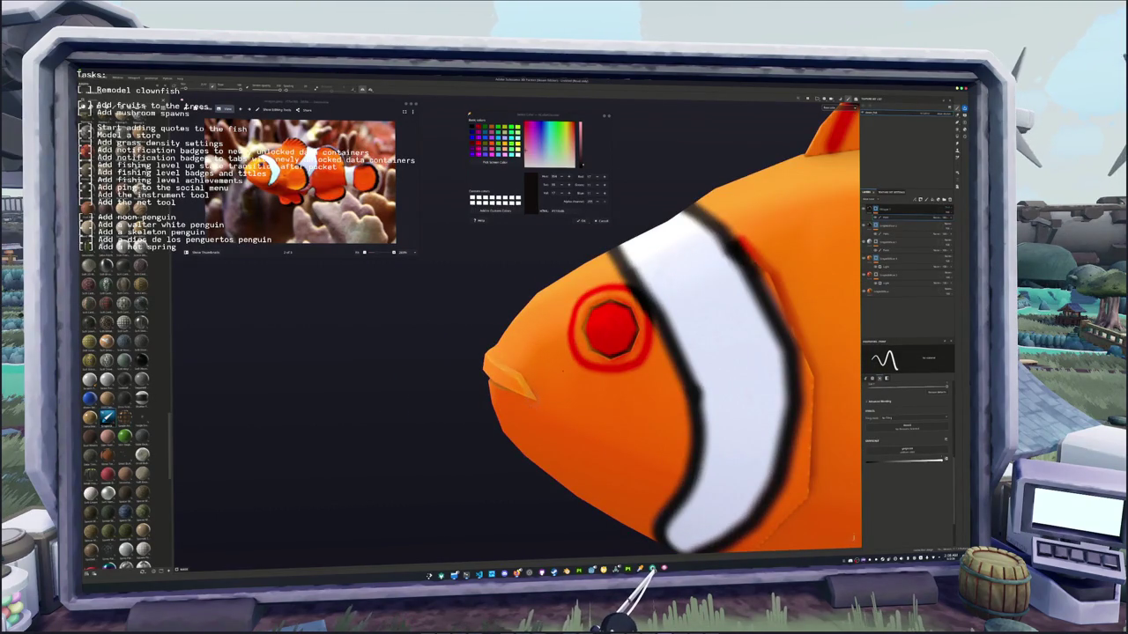
alt+drag(520, 373, 480, 315)
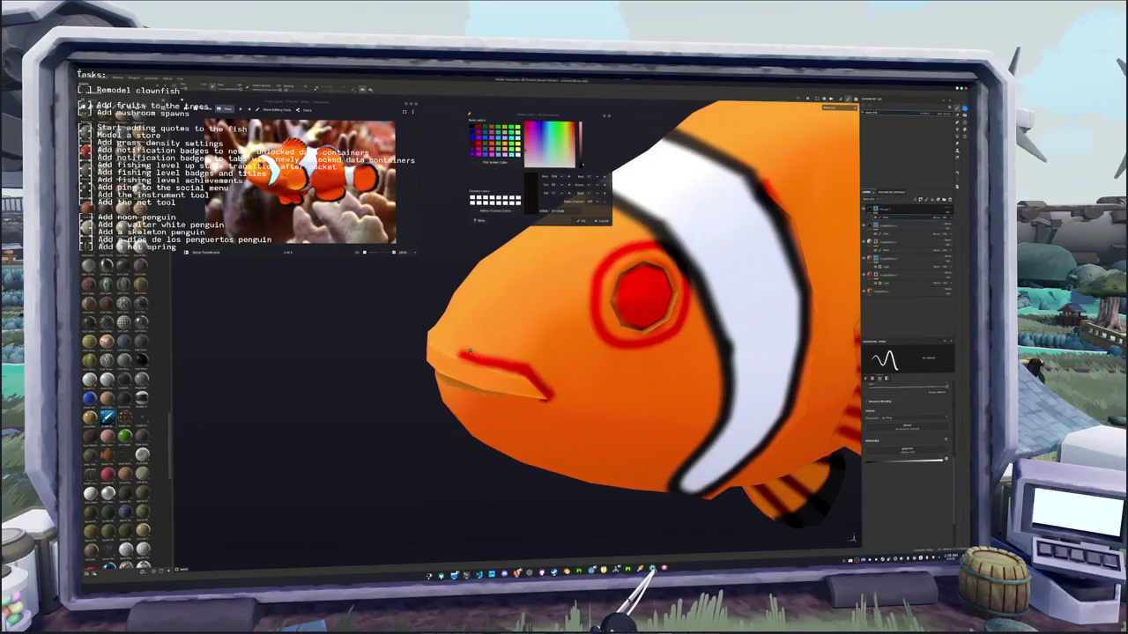
scroll(503, 377, down, 3)
alt+drag(489, 374, 533, 391)
scroll(502, 377, up, 3)
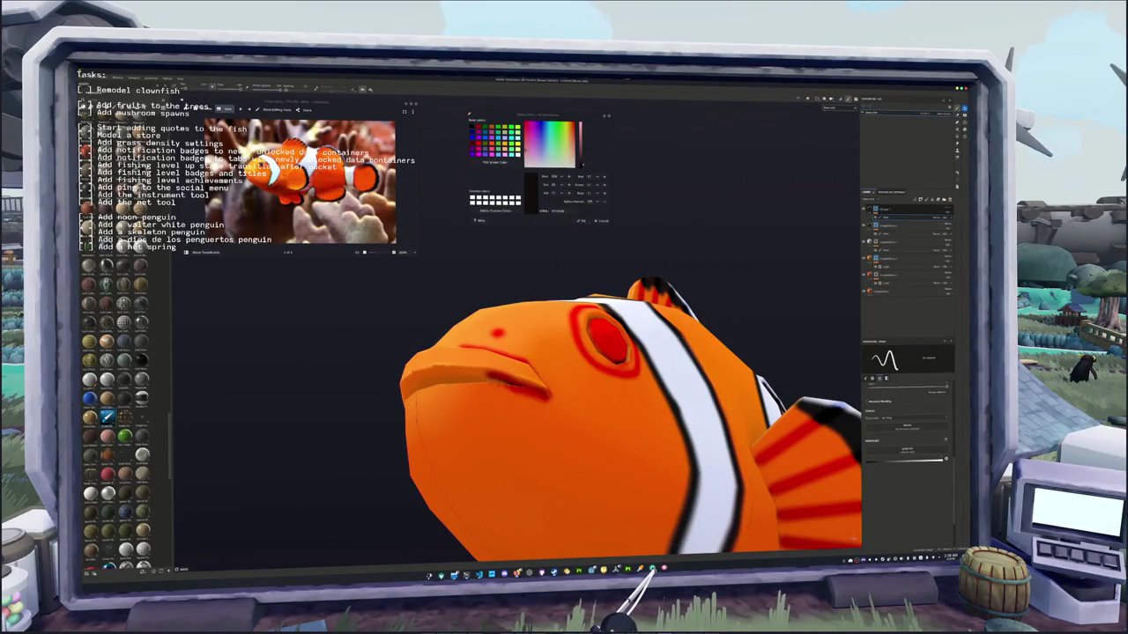
alt+drag(533, 391, 524, 440)
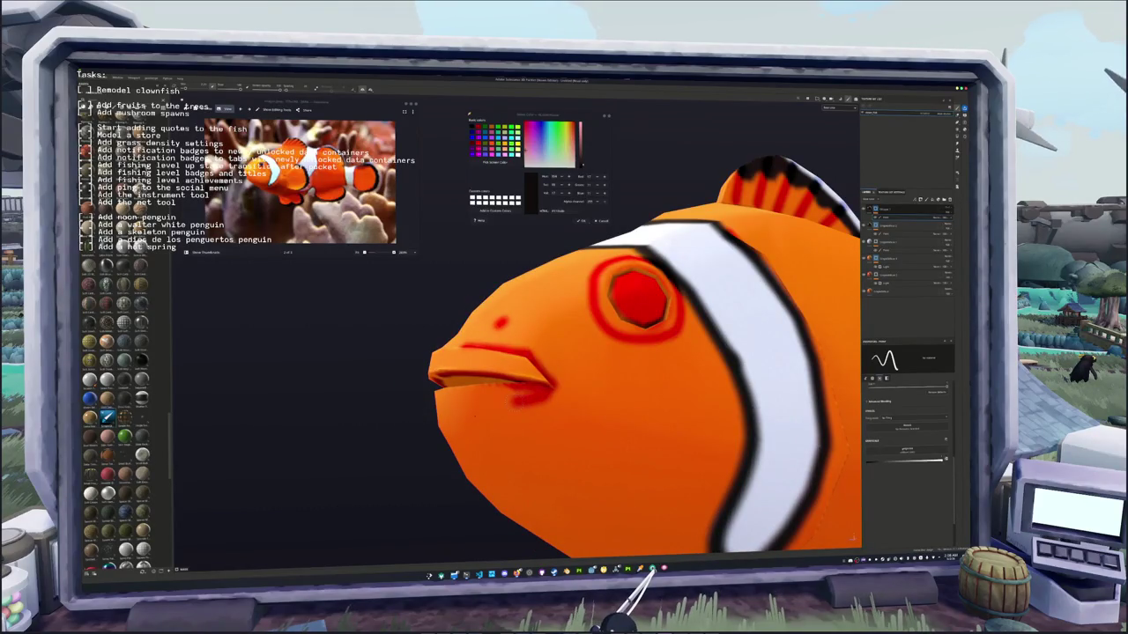
scroll(644, 357, down, 2)
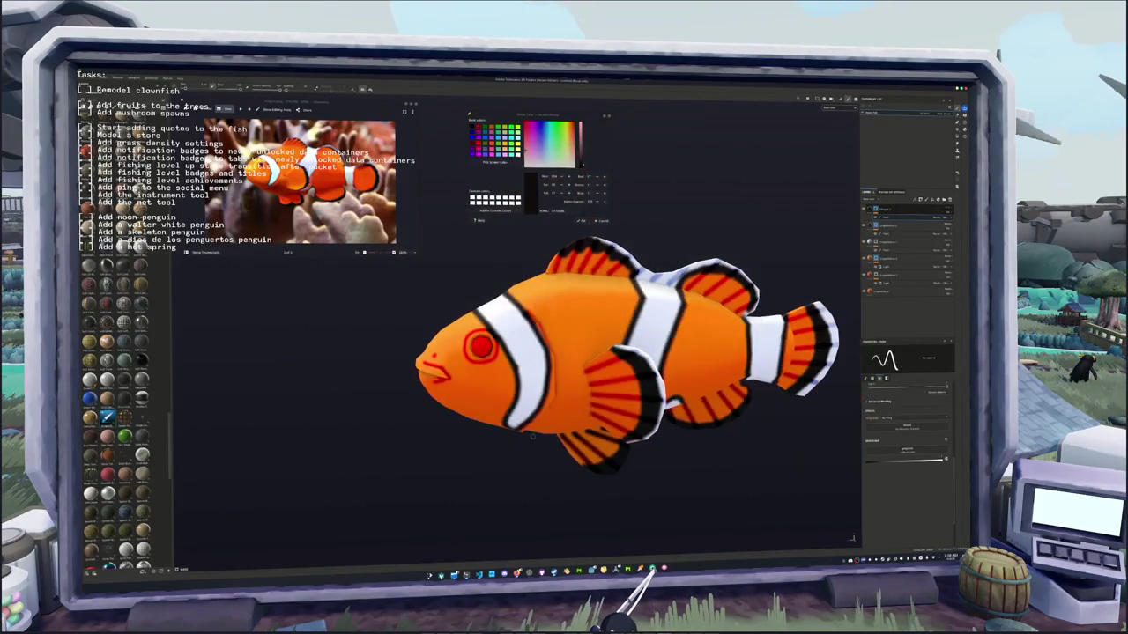
scroll(627, 355, down, 2)
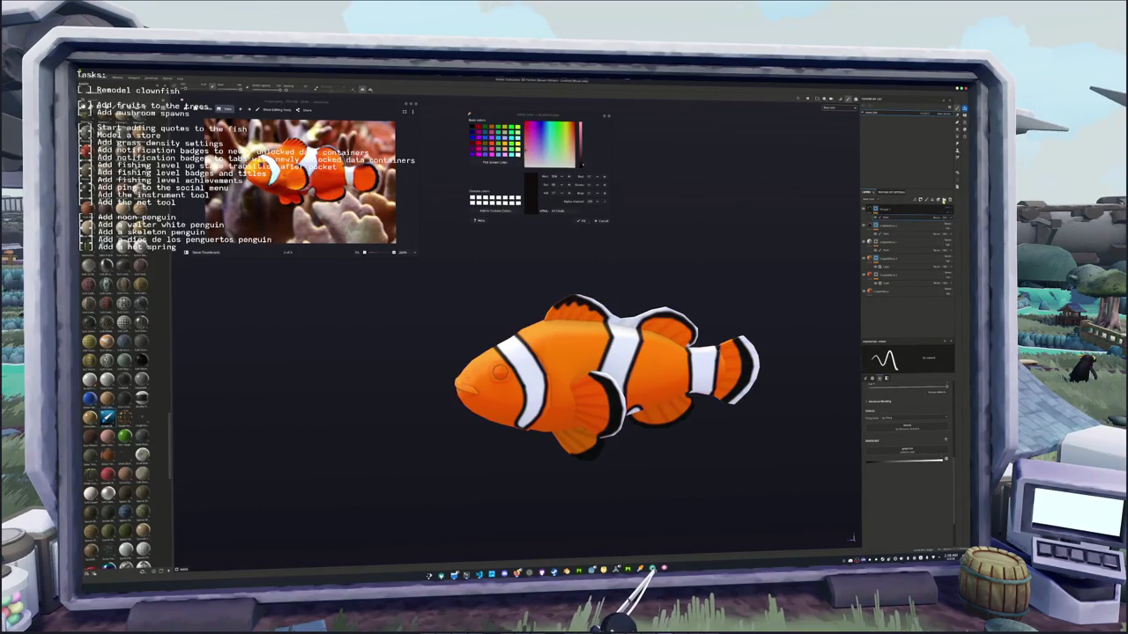
- Add a new layer, apply a filter to it, then undo the speckled filter effect
click(941, 201)
right_click(907, 210)
click(925, 399)
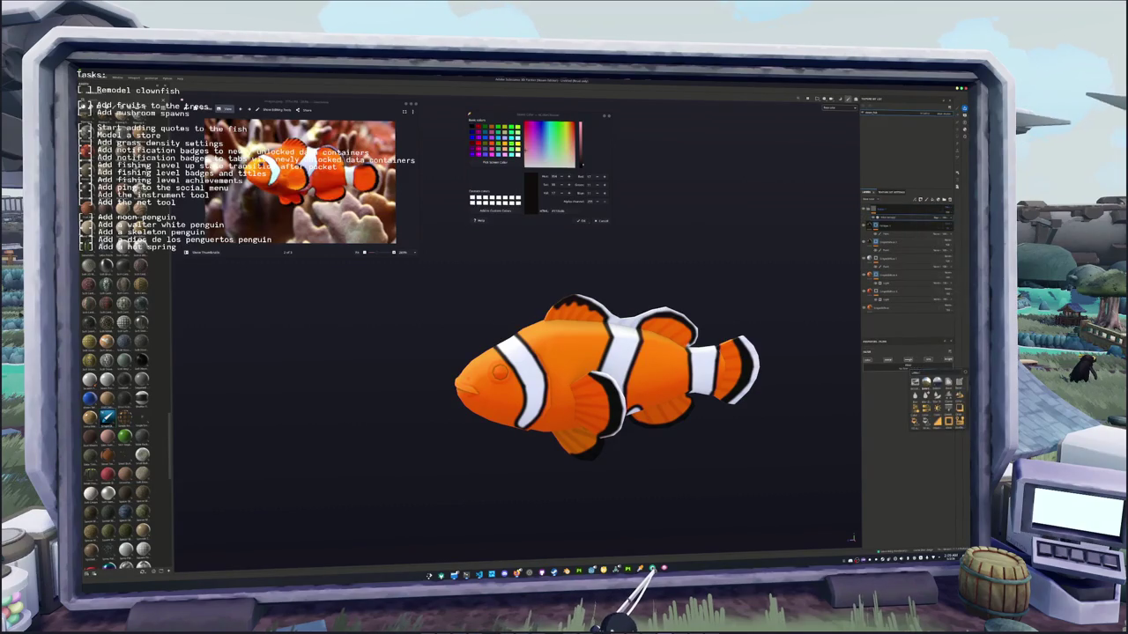
click(936, 400)
alt+drag(608, 379, 573, 387)
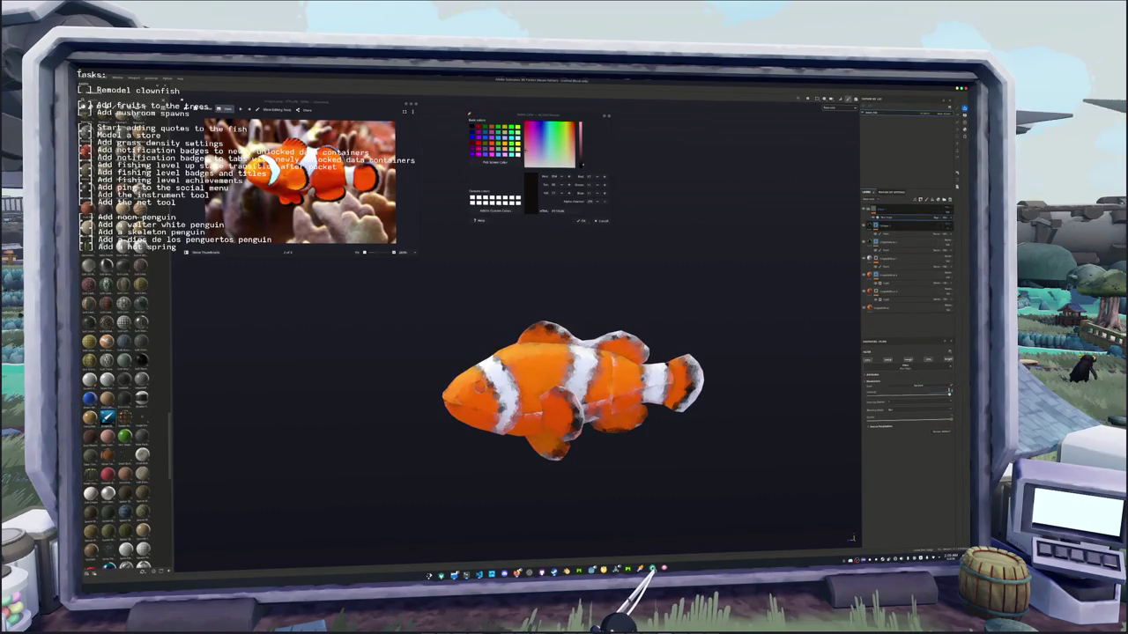
key(ctrl+z)
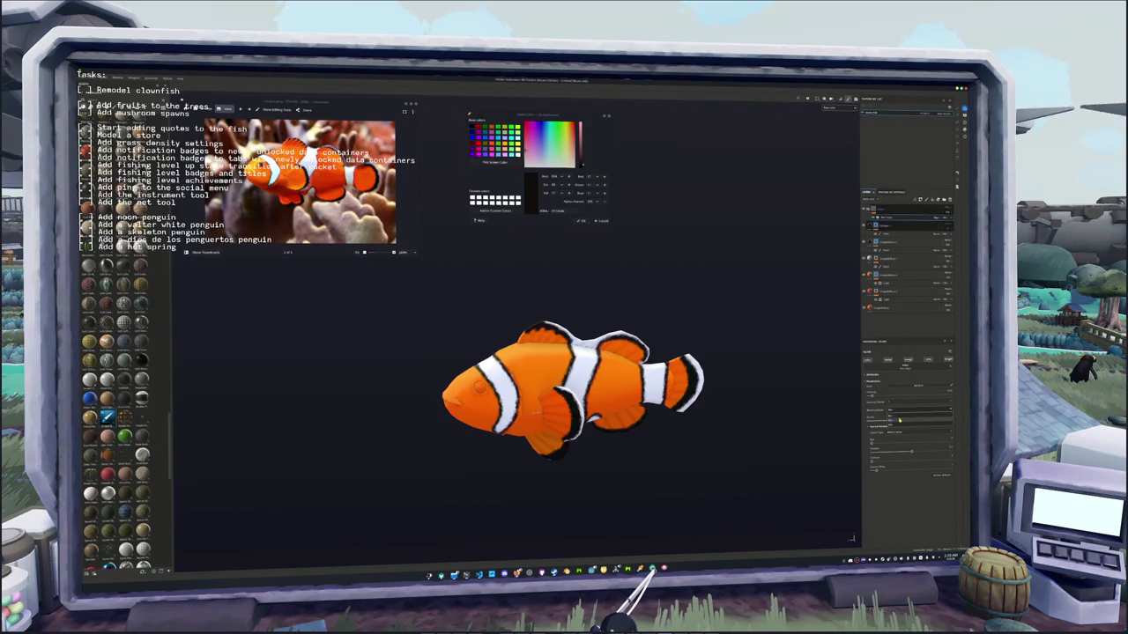
- Orbit the fish to view it from above and change options in the layer context menu
alt+drag(819, 334, 797, 325)
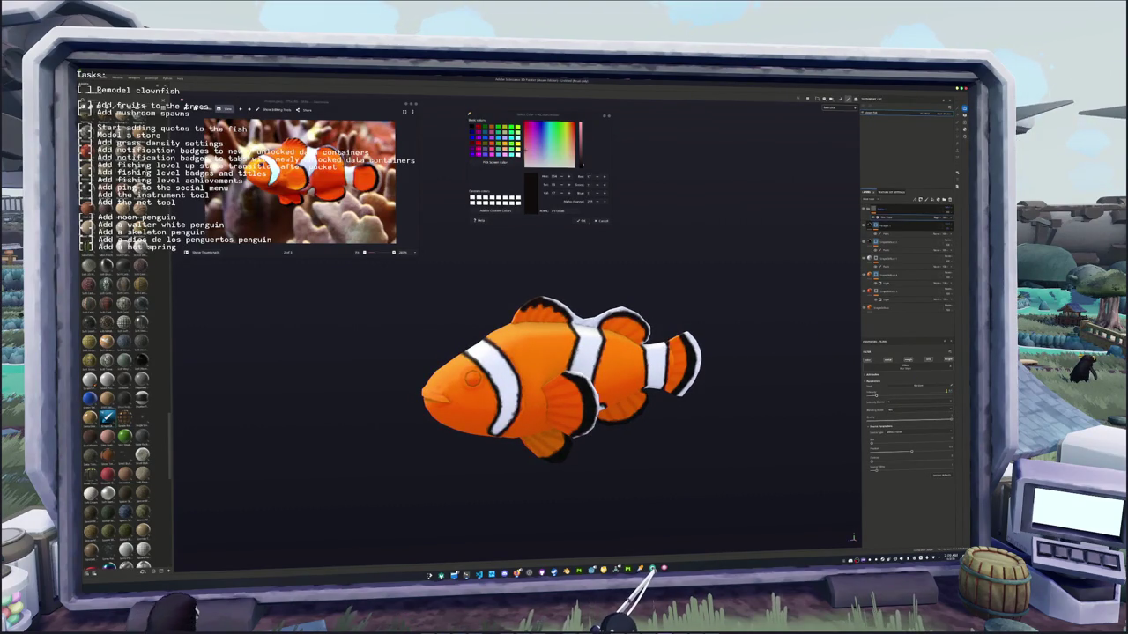
mouse_move(713, 317)
alt+mouse_down()
mouse_move(727, 432)
mouse_move(730, 305)
alt+mouse_up()
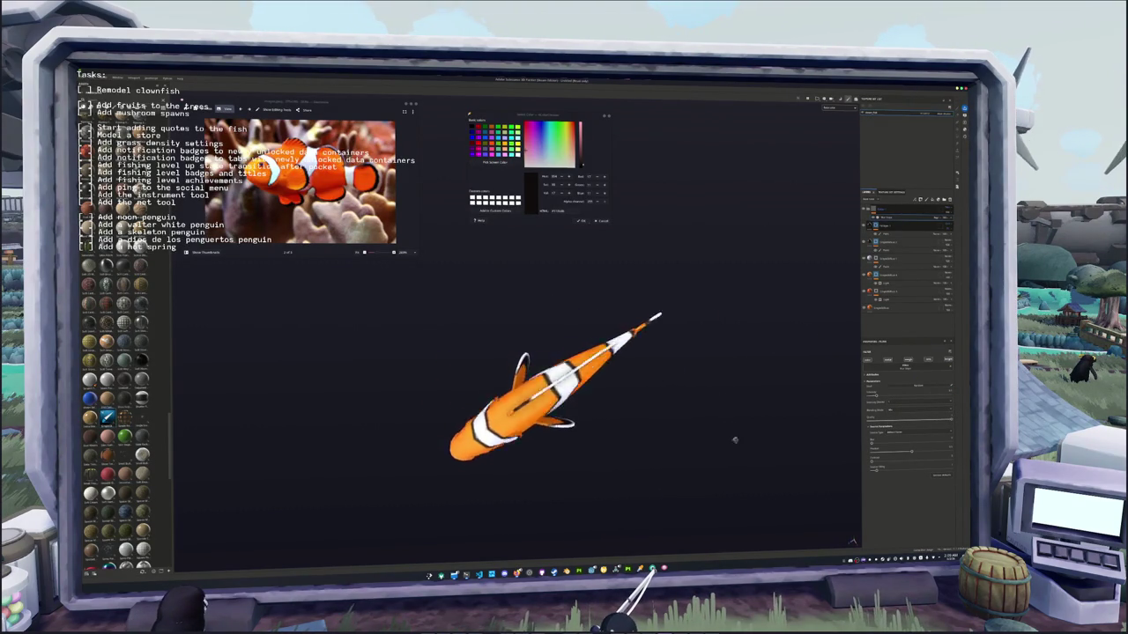
right_click(890, 209)
click(905, 211)
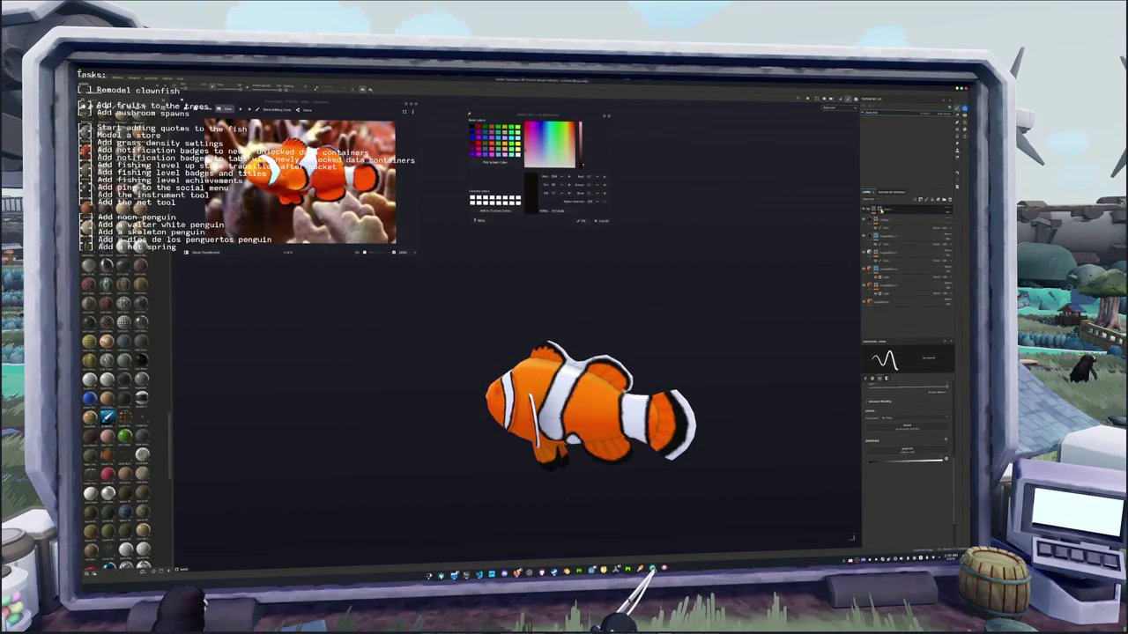
right_click(880, 210)
click(895, 360)
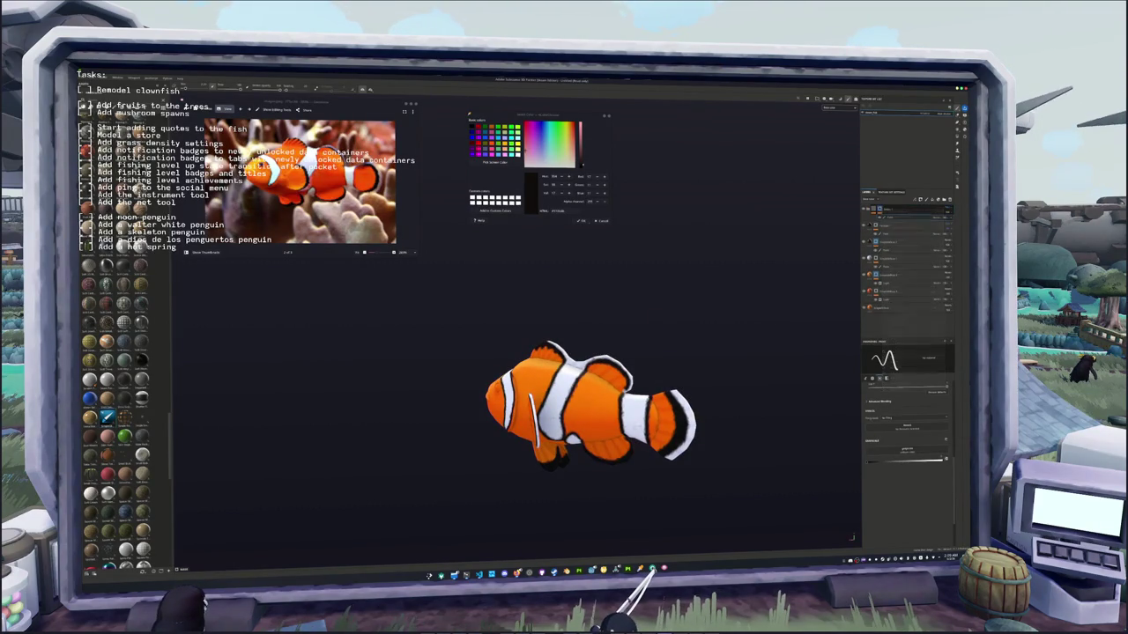
scroll(617, 396, up, 5)
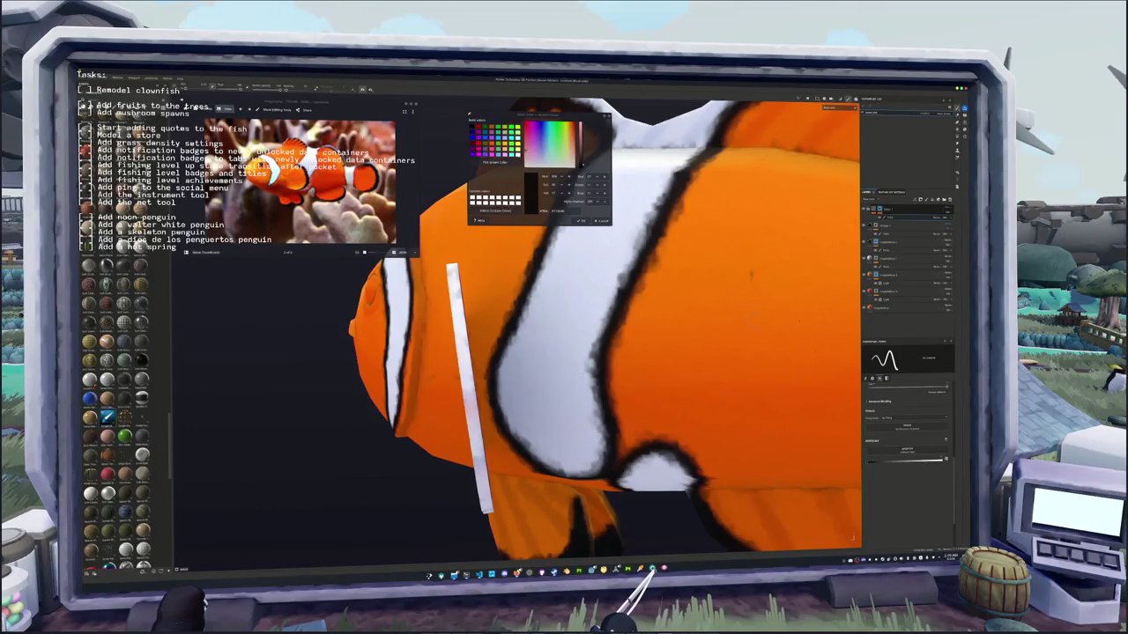
scroll(599, 352, down, 3)
scroll(599, 353, down, 2)
scroll(599, 388, down, 2)
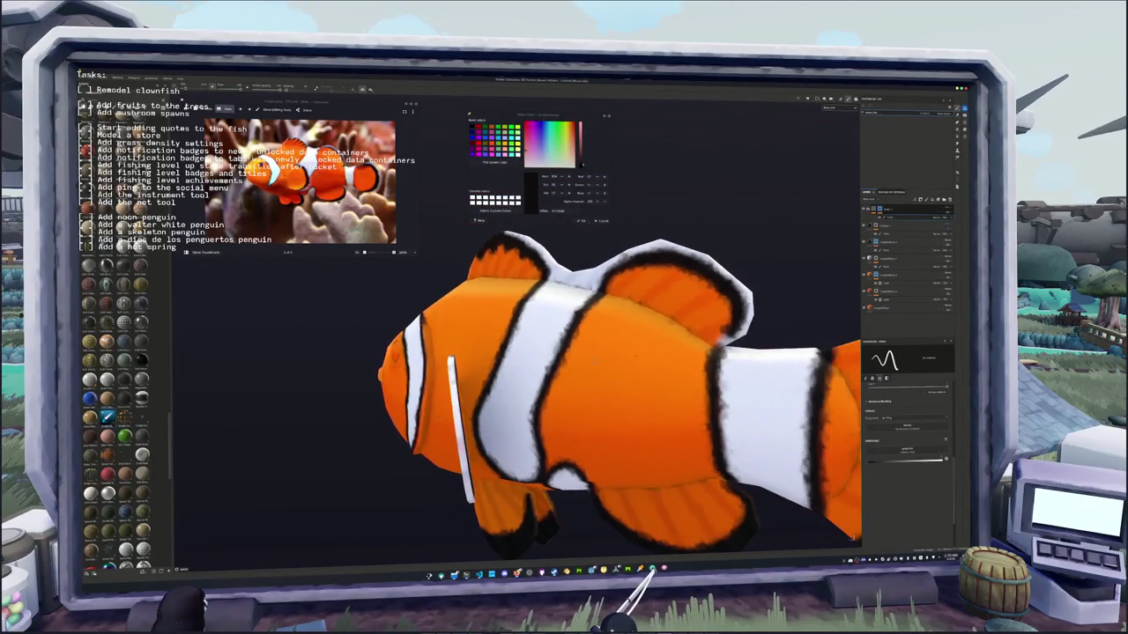
alt+drag(528, 396, 625, 396)
scroll(590, 370, up, 2)
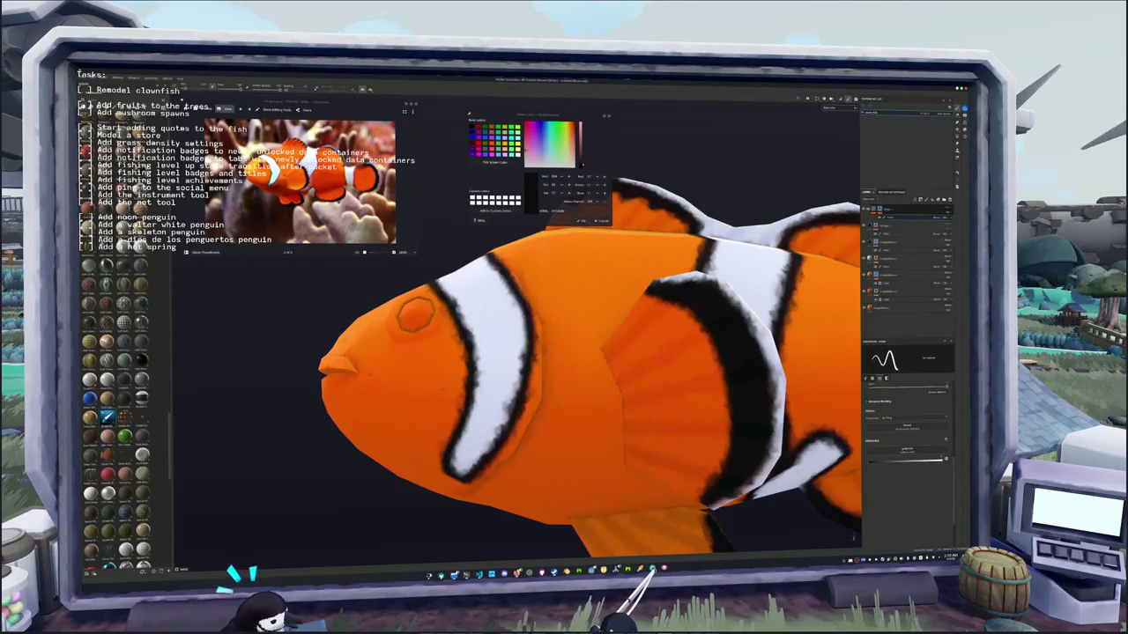
key(f)
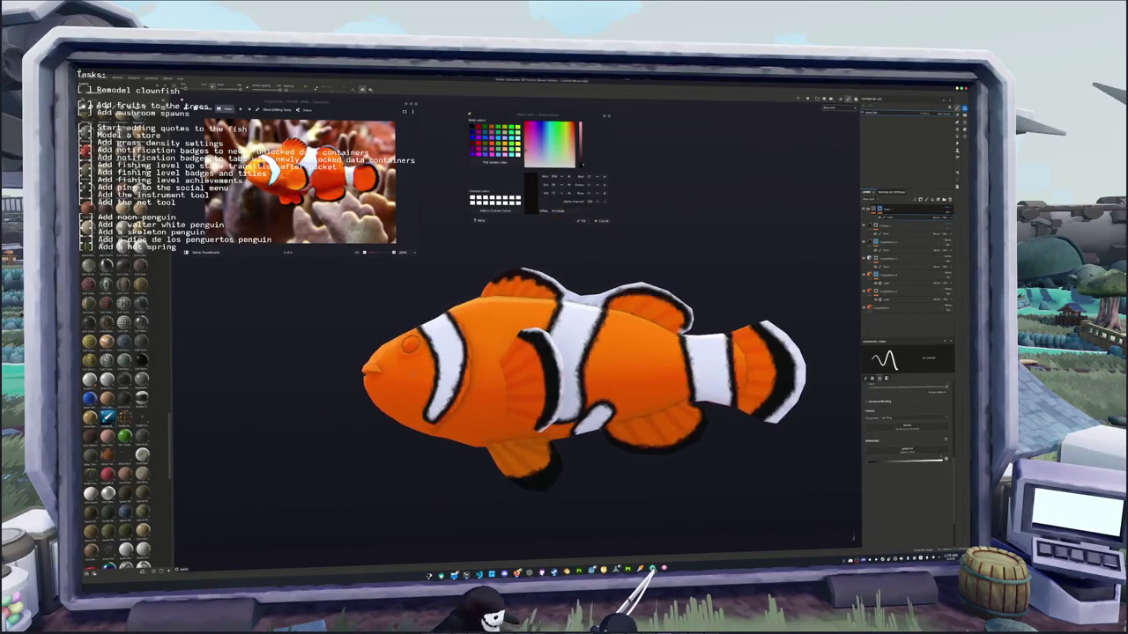
mouse_move(594, 385)
alt+mouse_down()
mouse_move(630, 393)
mouse_move(628, 364)
alt+mouse_up()
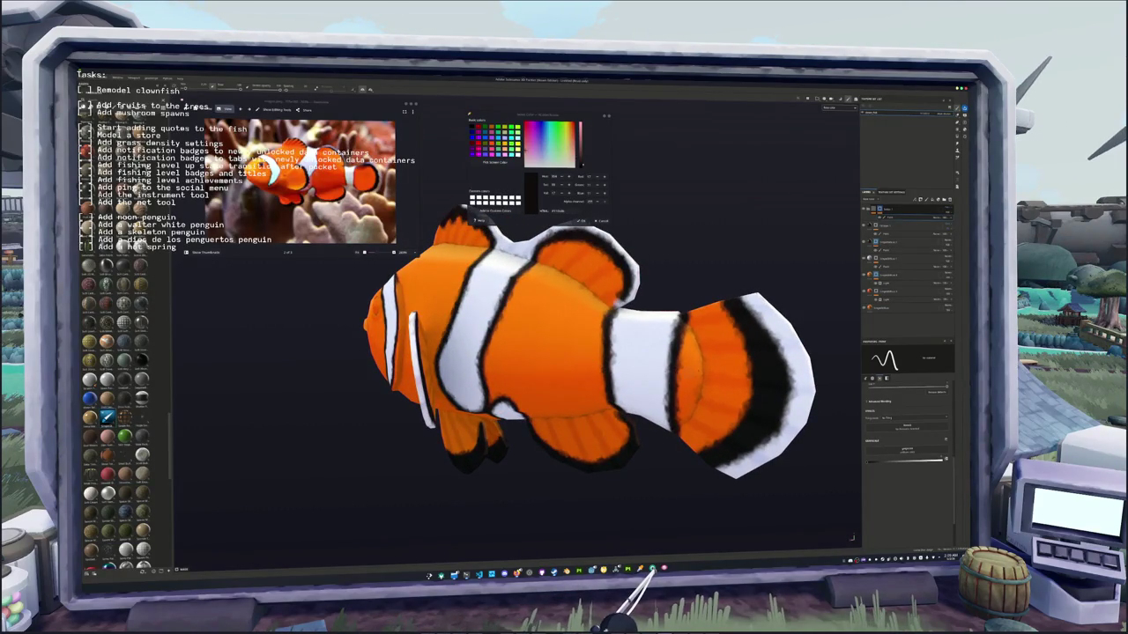
scroll(628, 365, down, 3)
mouse_move(628, 364)
alt+mouse_down()
mouse_move(800, 360)
mouse_move(775, 458)
mouse_move(767, 377)
mouse_move(704, 360)
alt+mouse_up()
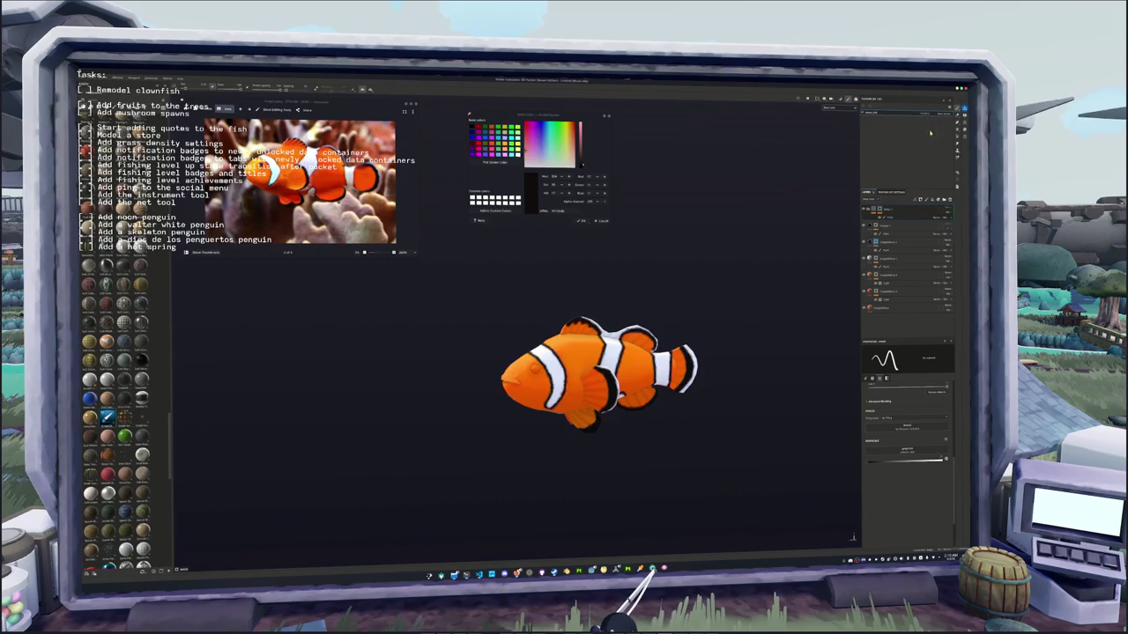
key(f)
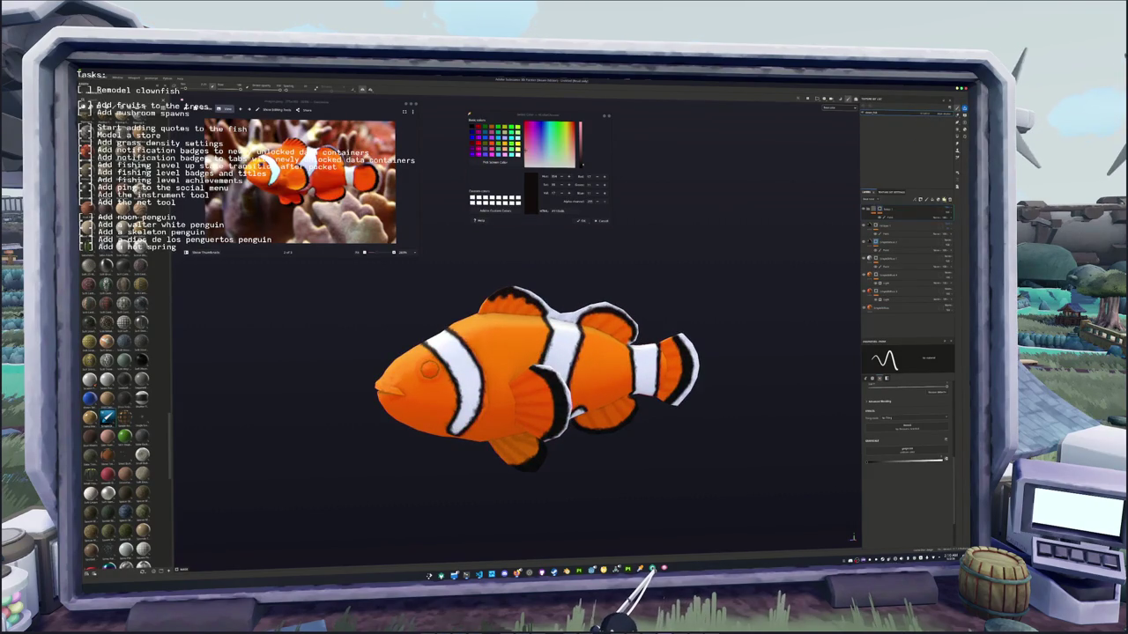
- Hide the red sketch strokes layer and bring back the fish's painted textures
click(867, 213)
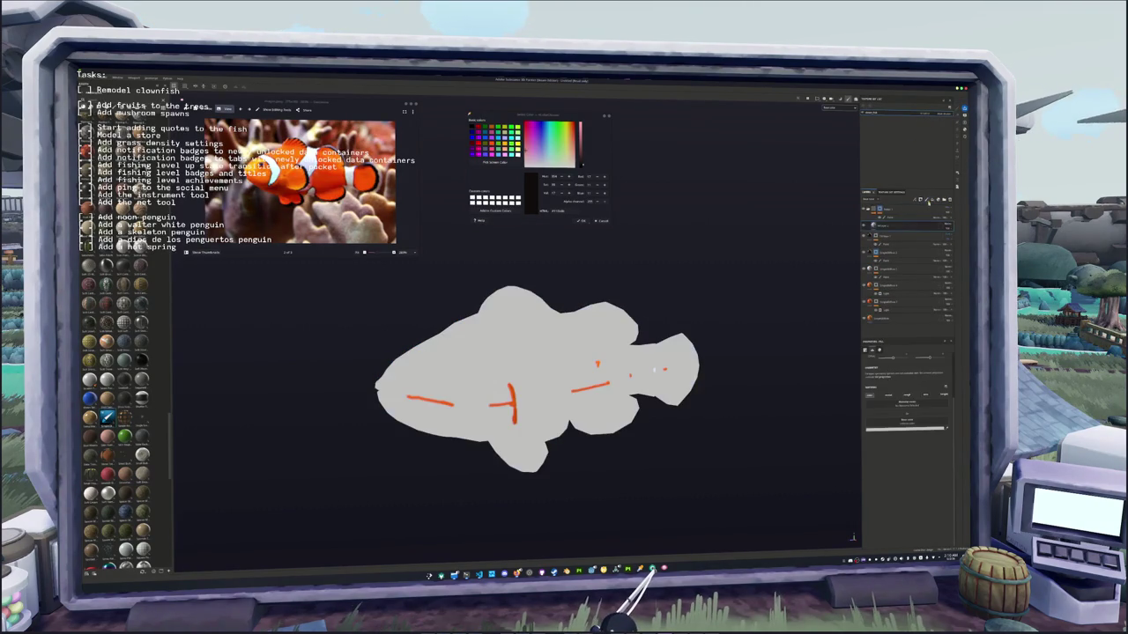
click(867, 225)
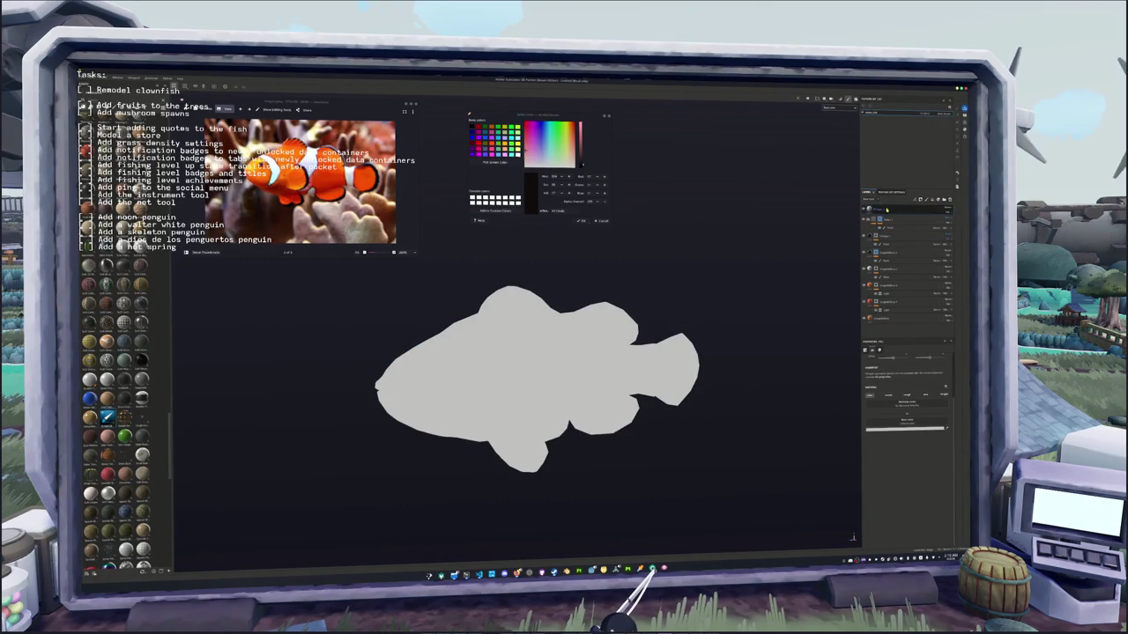
right_click(895, 209)
click(903, 216)
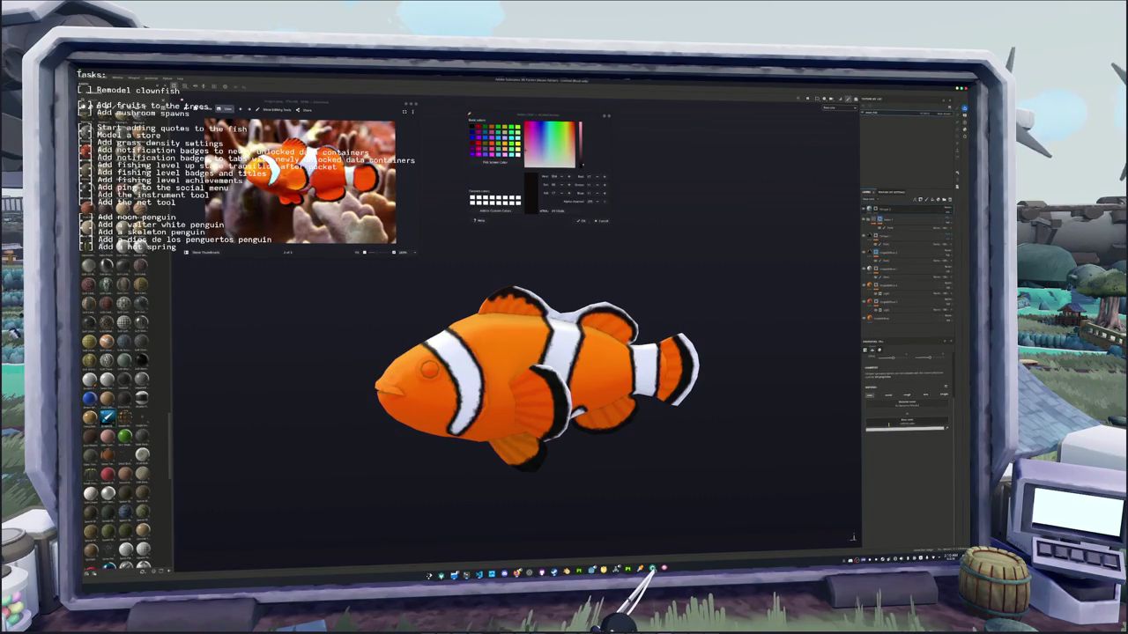
- Set the paint colour to black, select the top layer and zoom in on the head
click(907, 427)
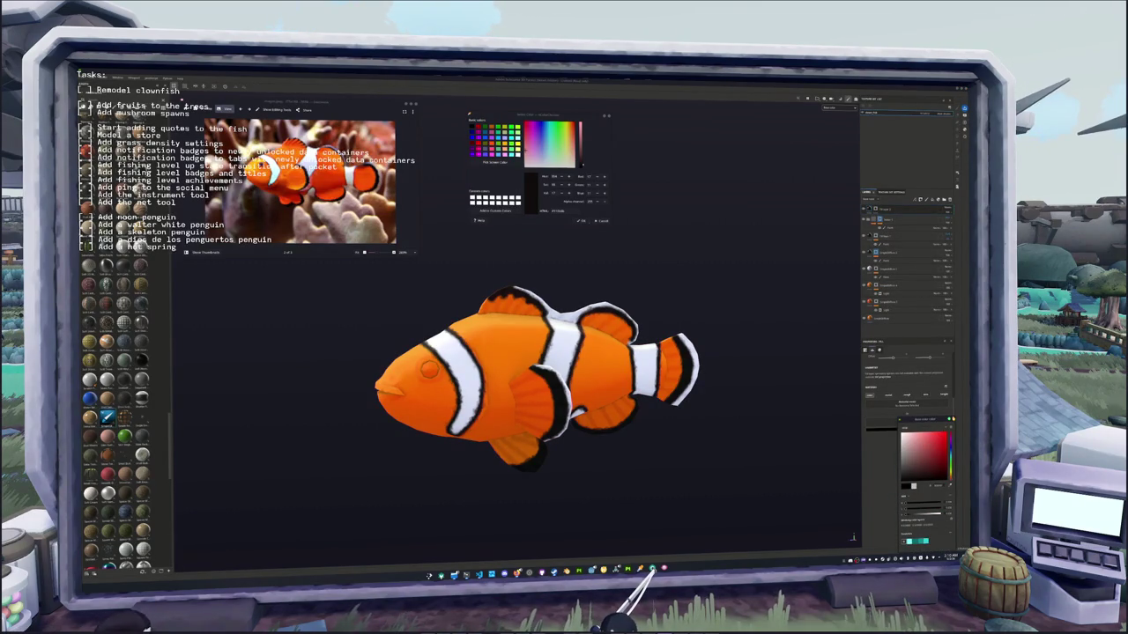
key(Escape)
click(908, 210)
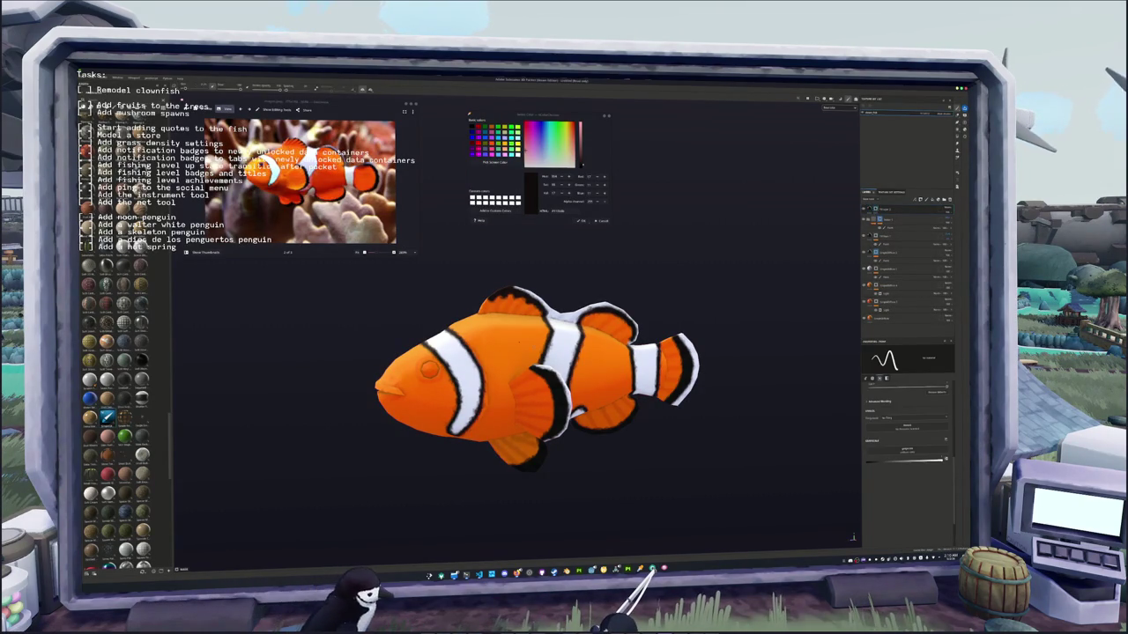
scroll(332, 364, up, 2)
scroll(332, 364, up, 2)
scroll(332, 364, up, 2)
scroll(332, 364, up, 1)
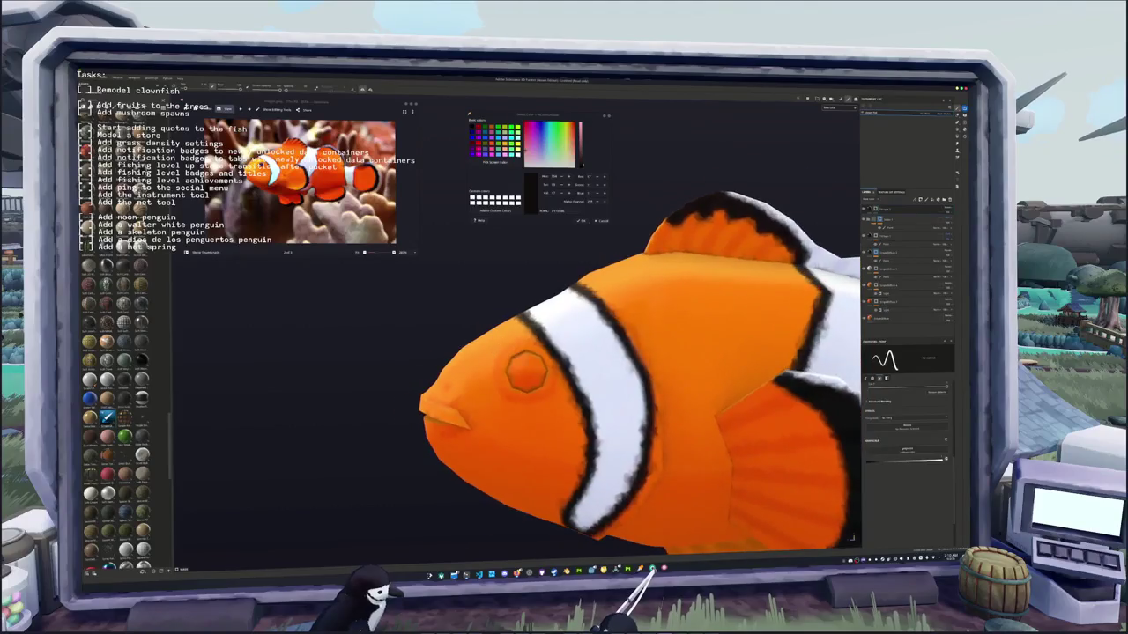
scroll(526, 370, up, 2)
scroll(522, 377, up, 1)
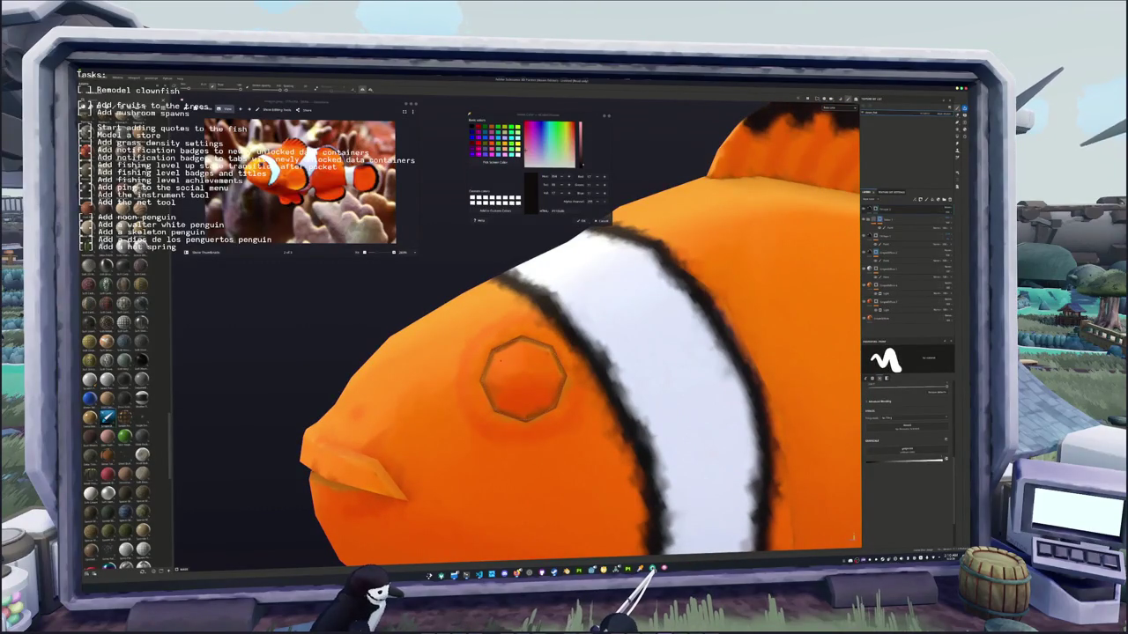
- Paint the eye solid black, switch to polygon fill mode and frame the whole fish
click(523, 379)
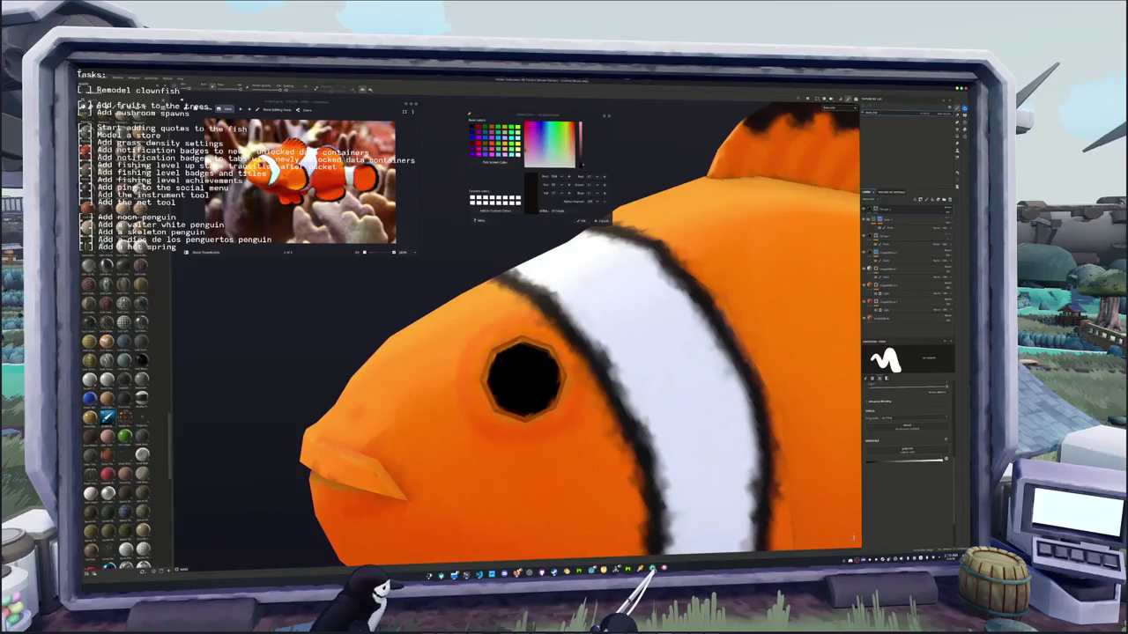
click(523, 379)
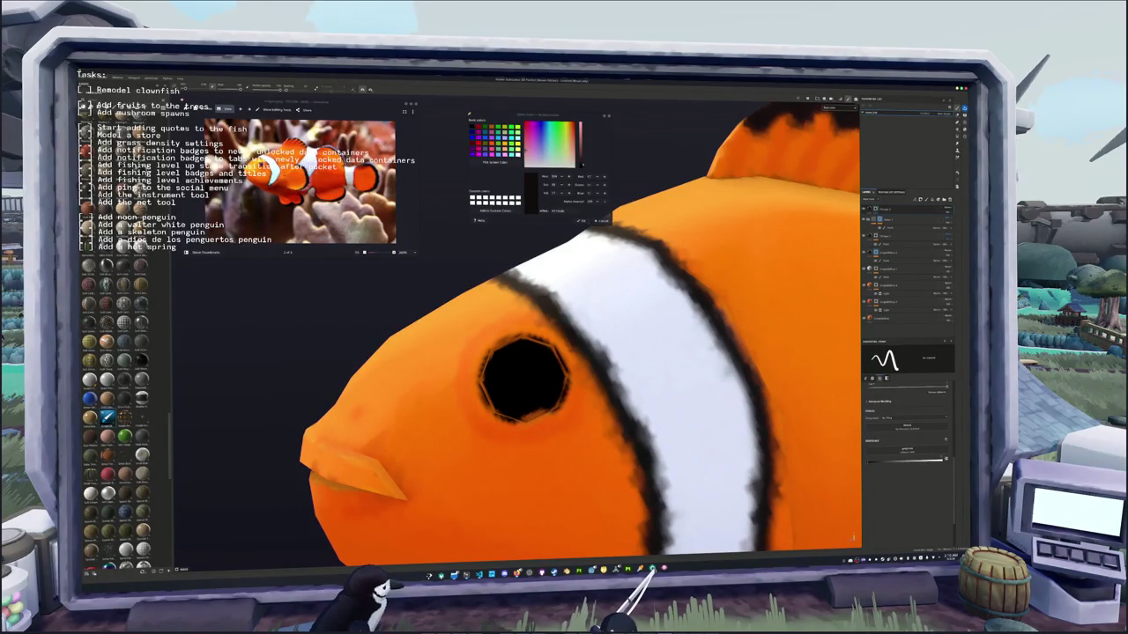
key(4)
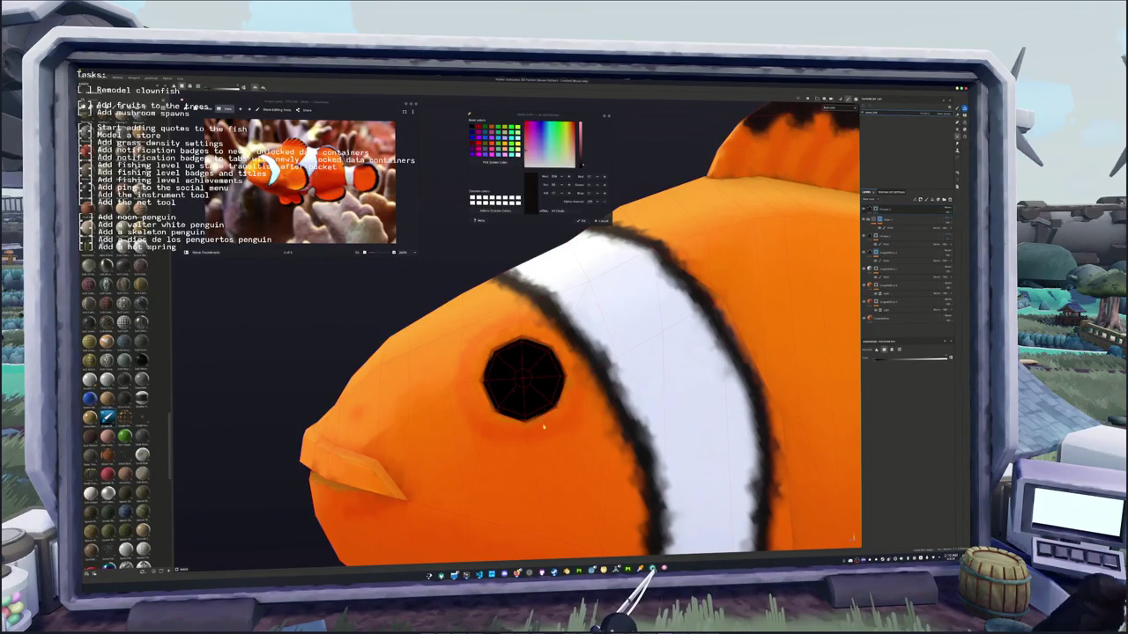
key(f)
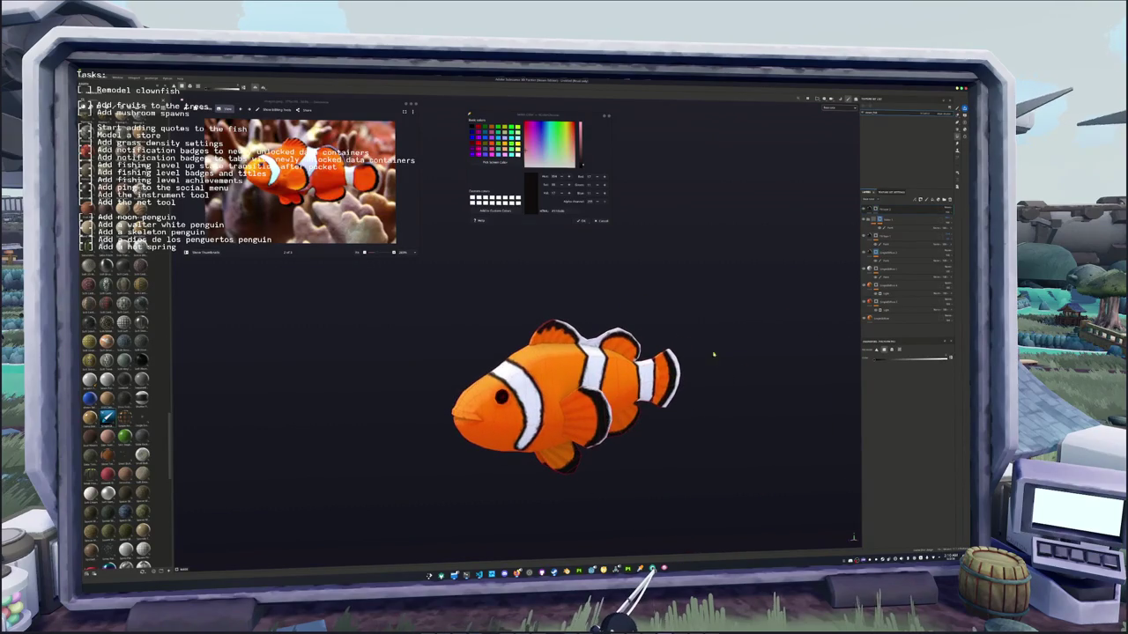
- Save the project as 'clownfish' in the chosen project folder
key(ctrl+s)
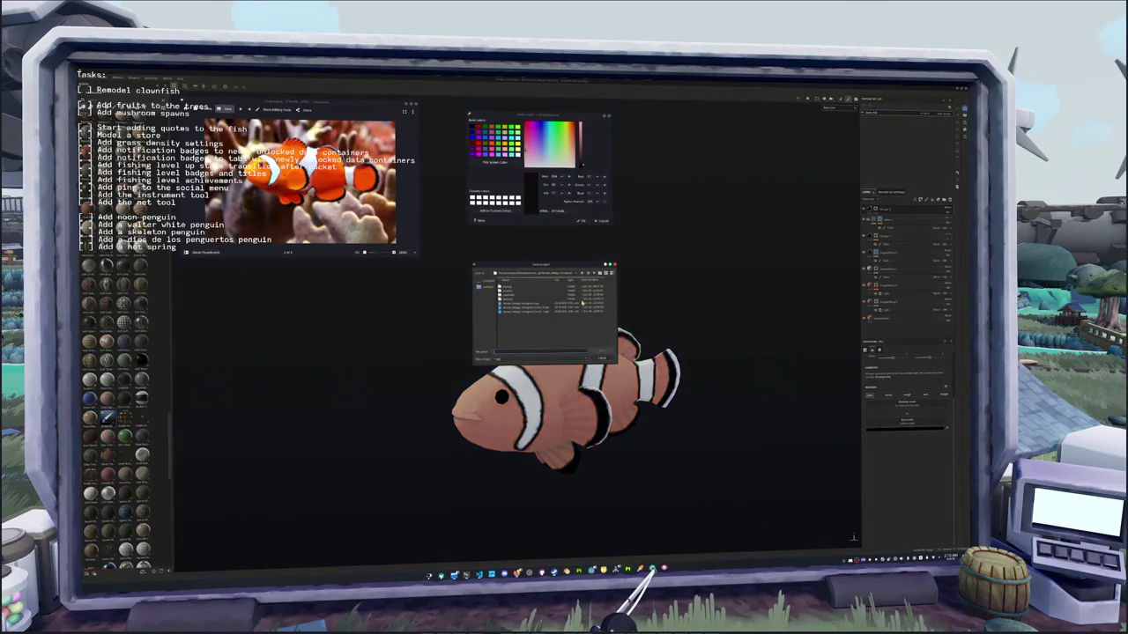
double_click(712, 328)
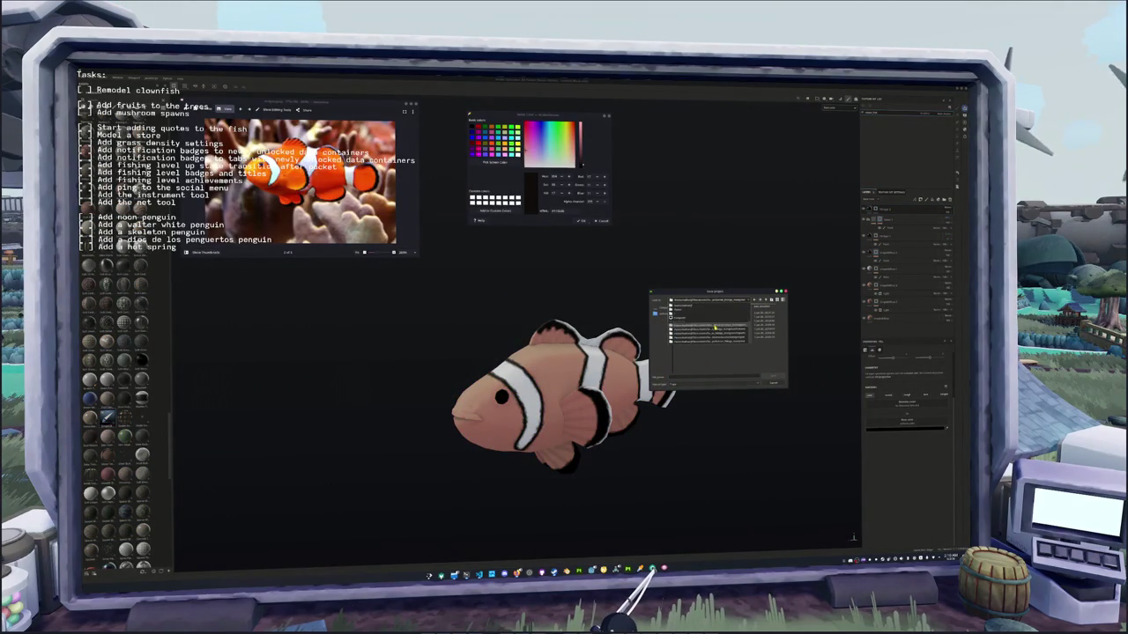
double_click(715, 328)
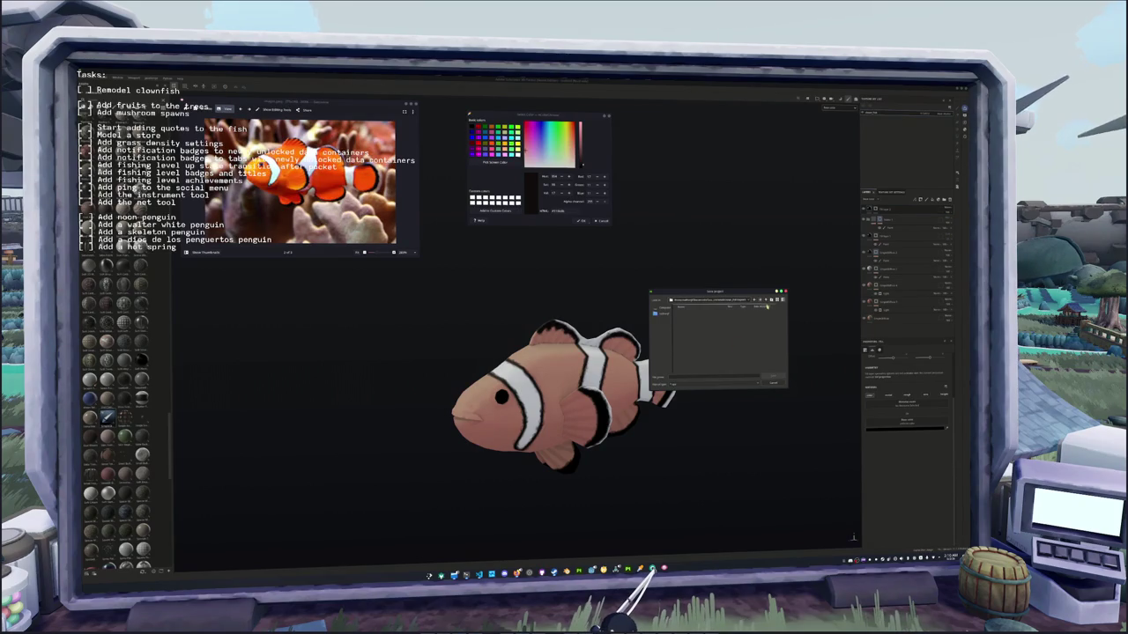
click(768, 301)
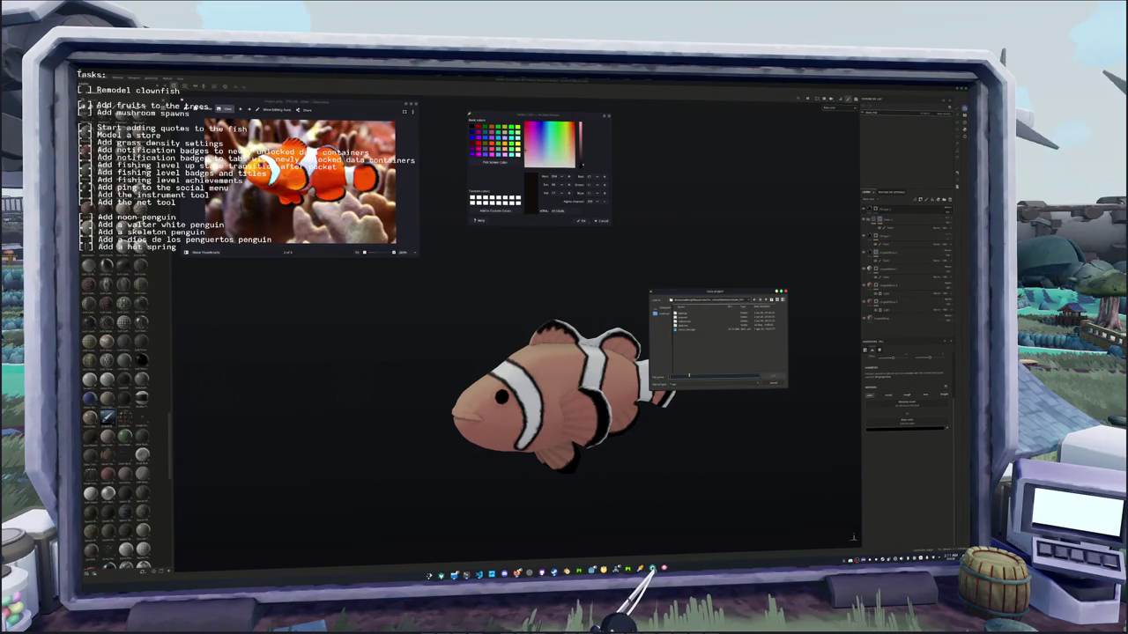
text(clownfish)
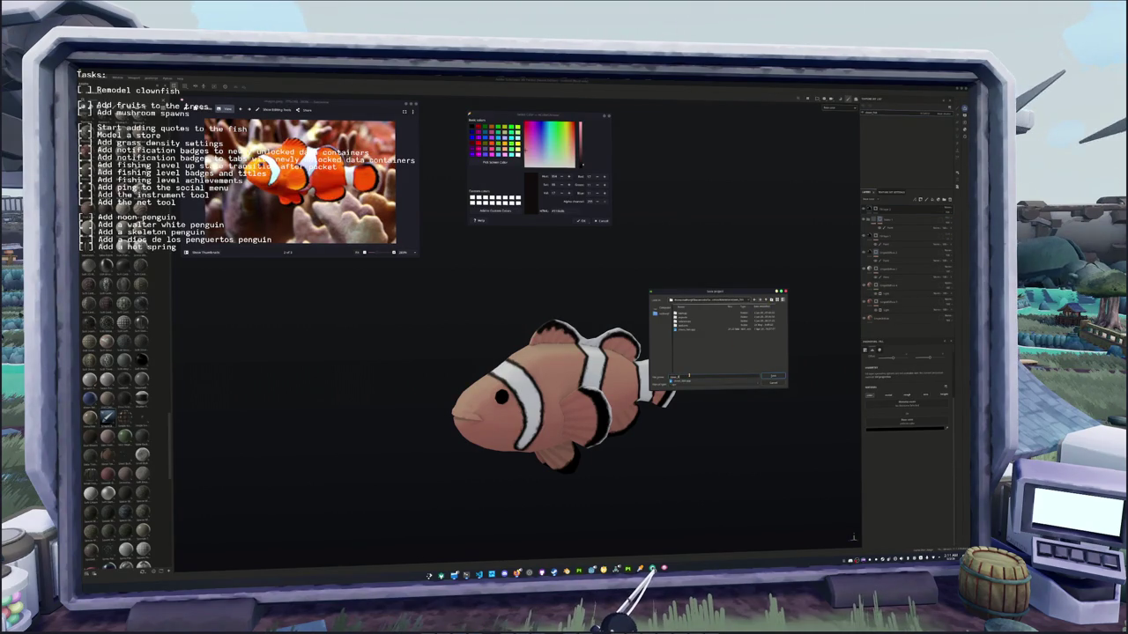
key(Return)
- Export the clownfish textures to the selected output folder after checking the output maps
key(ctrl+shift+e)
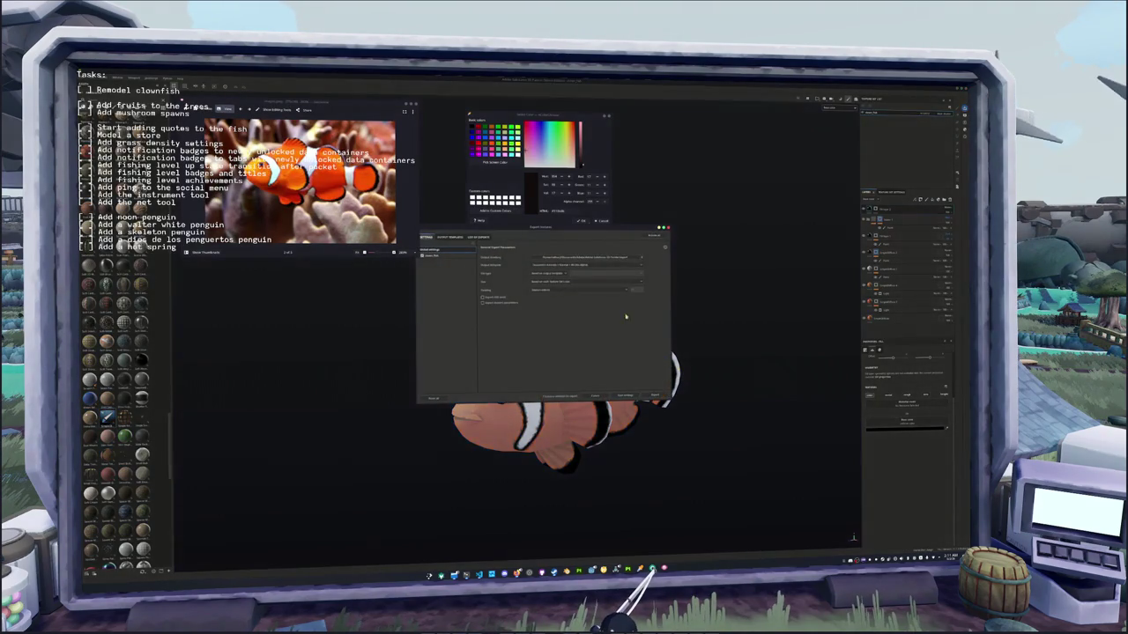
click(597, 258)
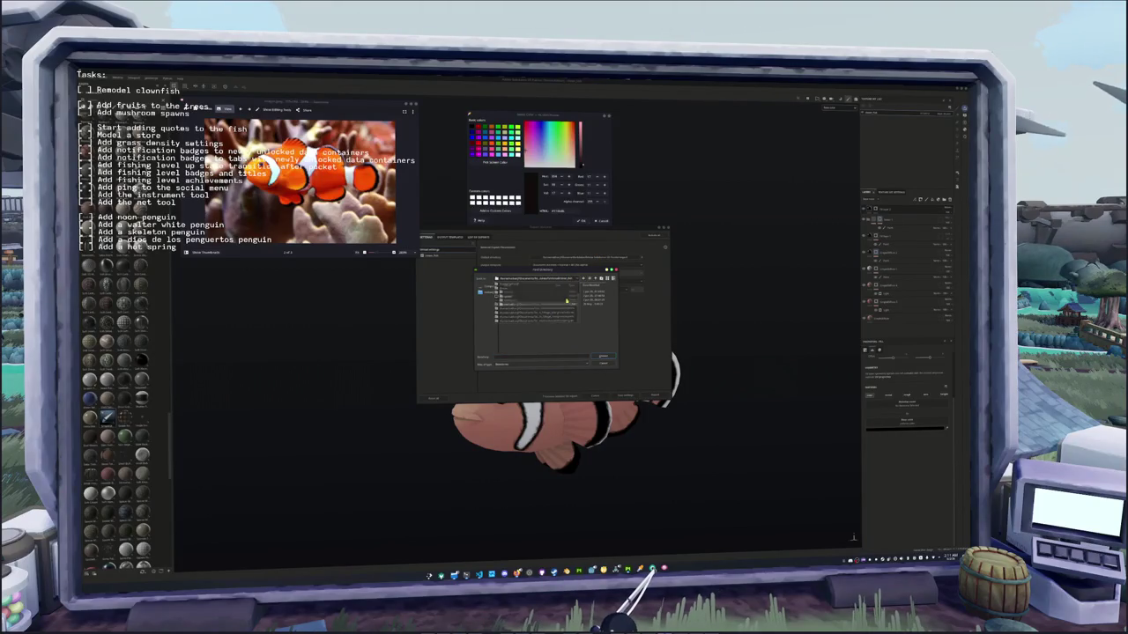
double_click(569, 294)
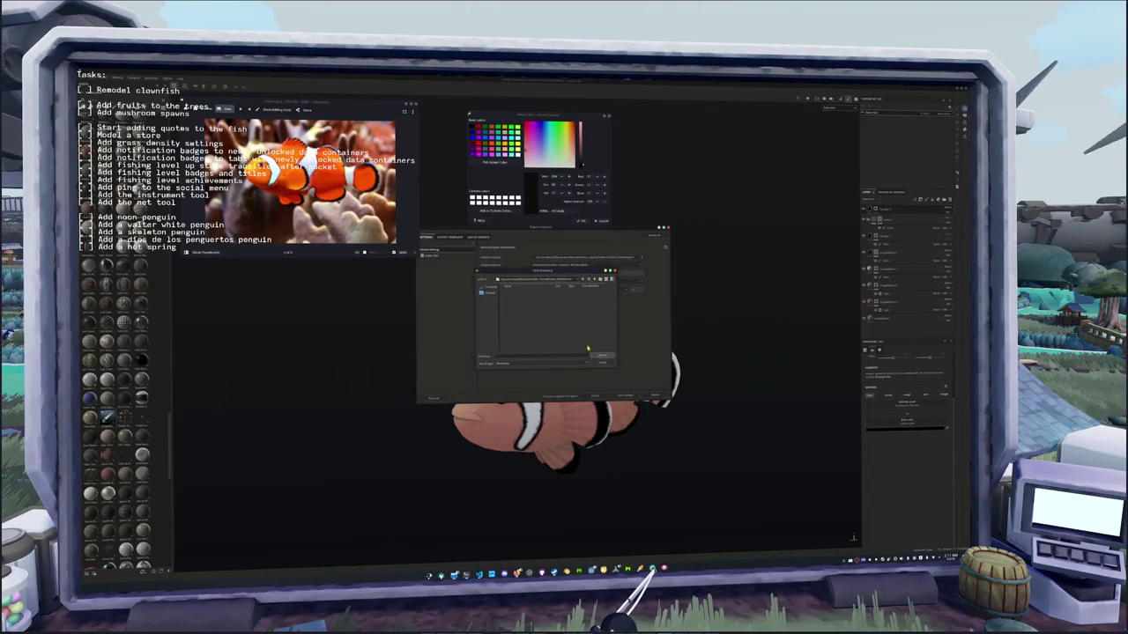
key(Return)
click(453, 258)
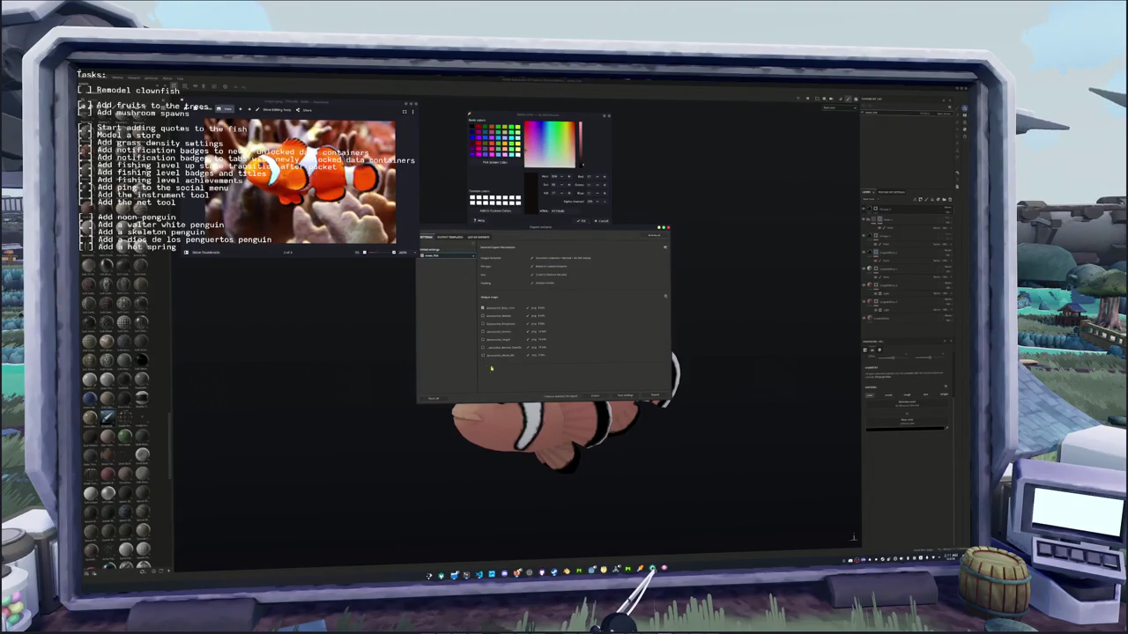
click(655, 395)
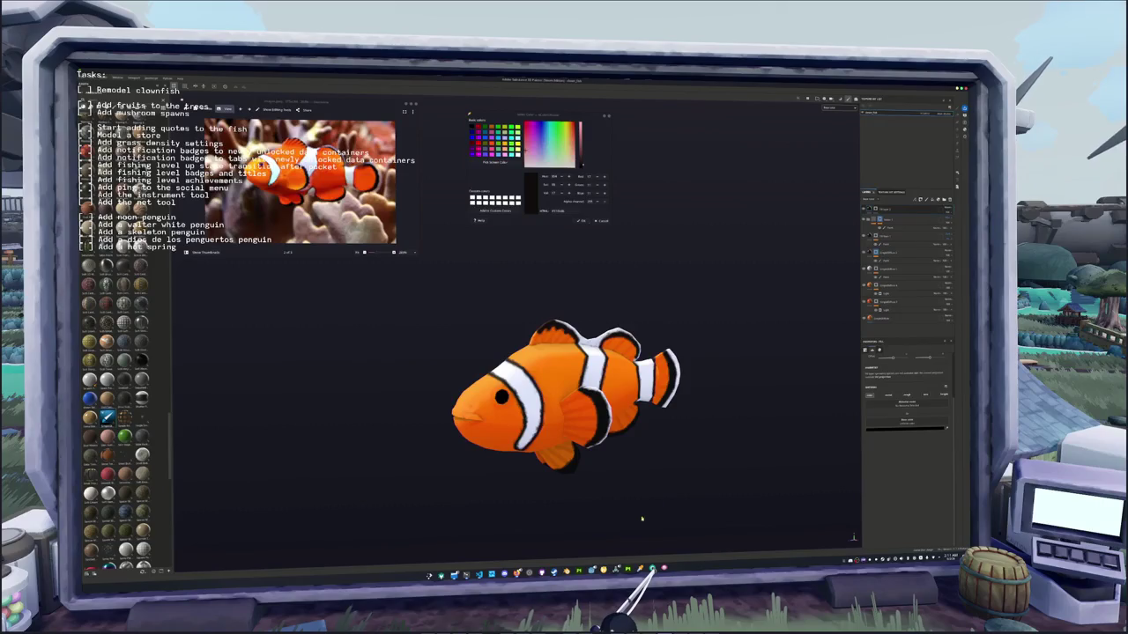
key(alt+Tab)
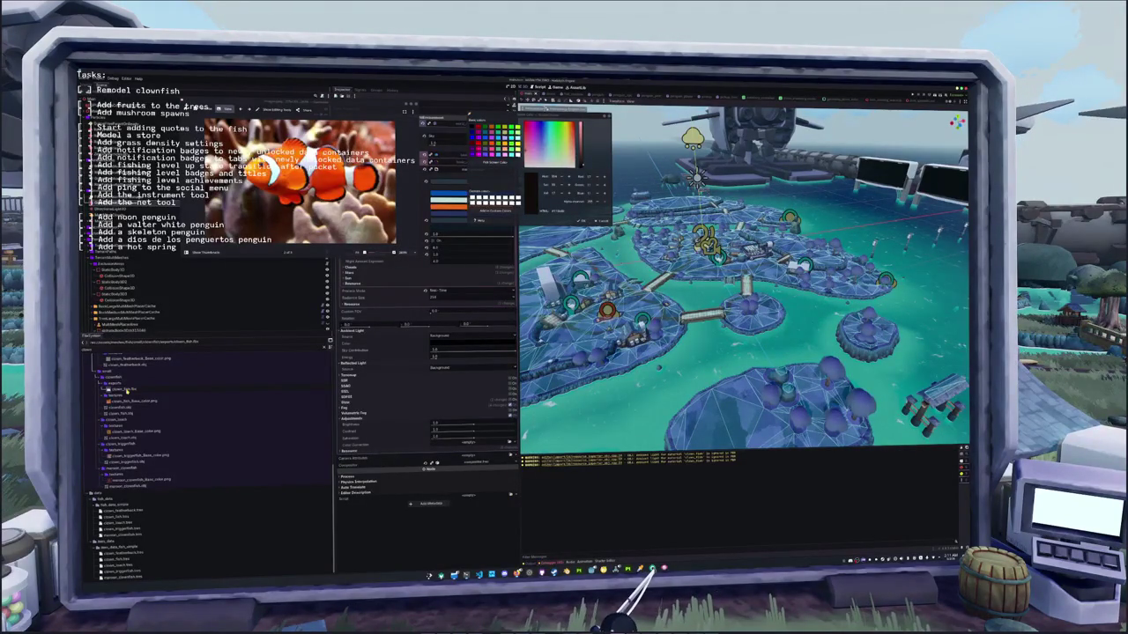
- Select the old clown_fish.obj in the FileSystem dock and request its deletion
click(127, 390)
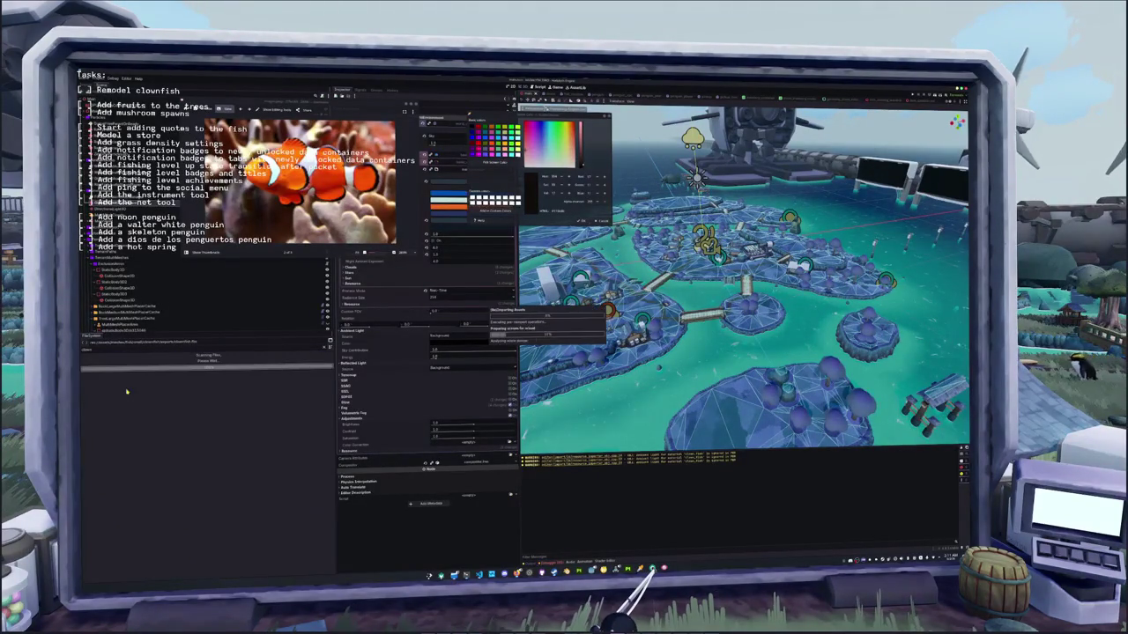
click(188, 401)
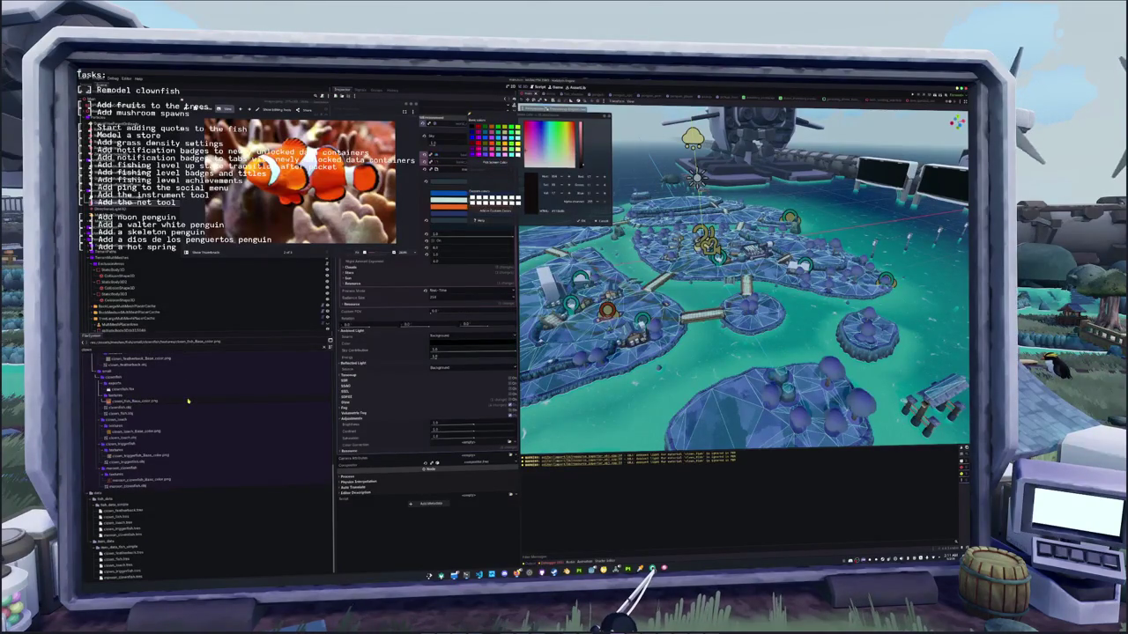
click(144, 413)
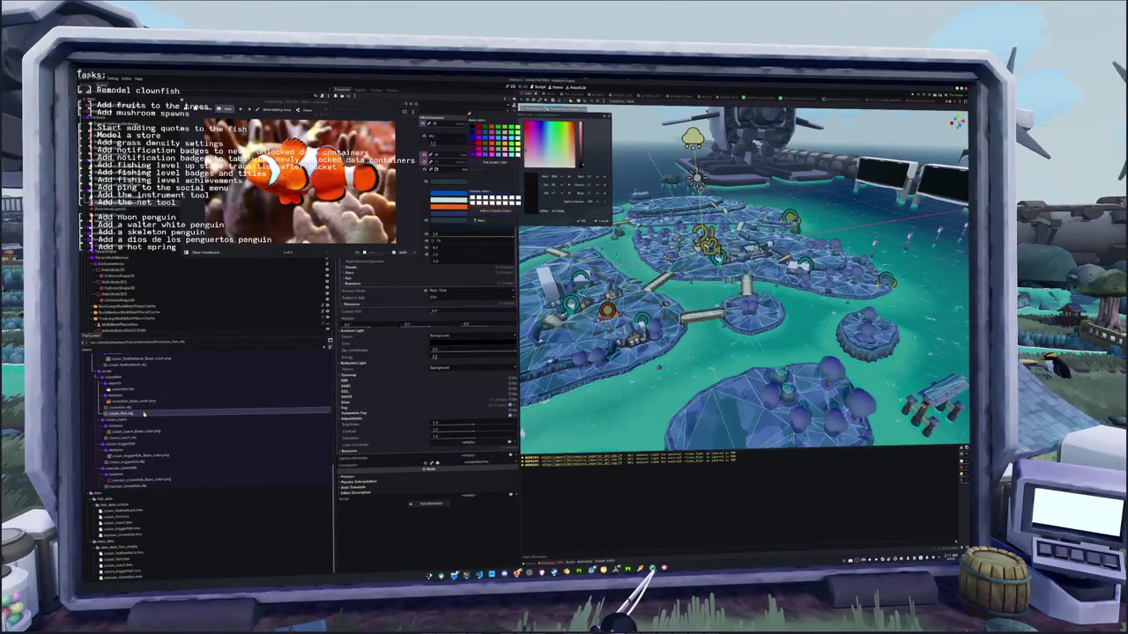
key(Delete)
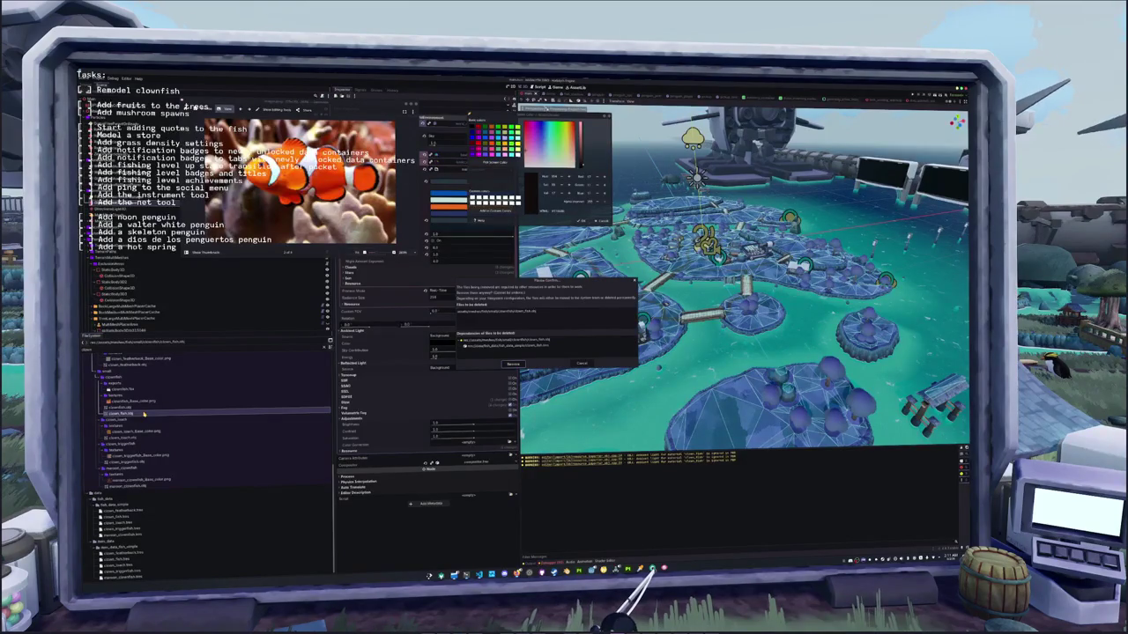
- Confirm removing clown_fish.obj, delete the old clown_fish images, and open the camera-only scene
key(Return)
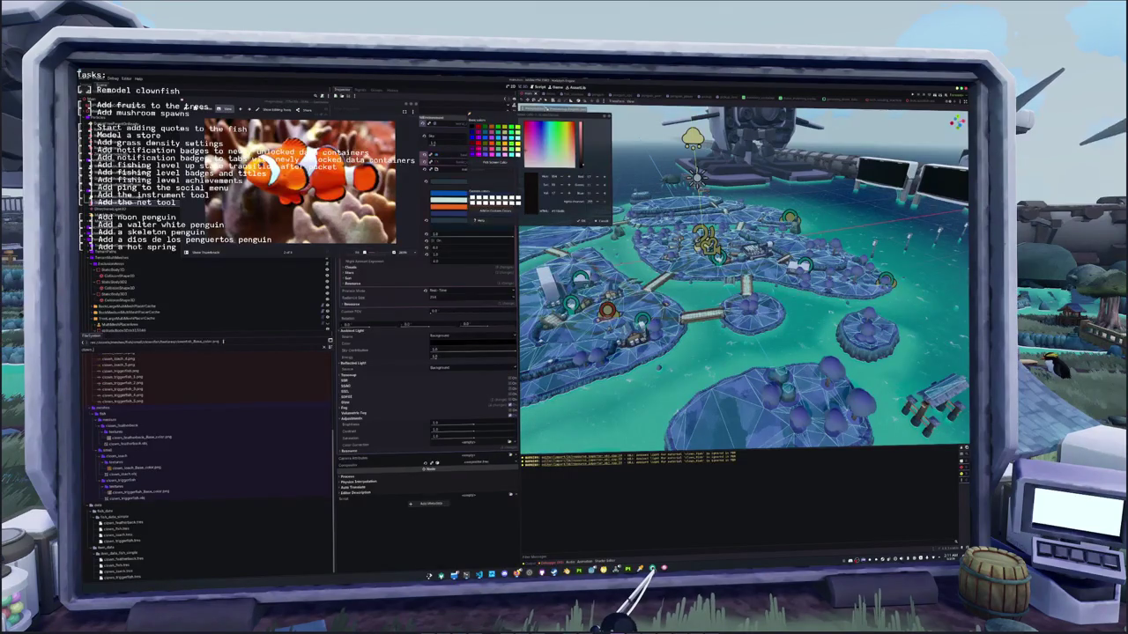
click(115, 444)
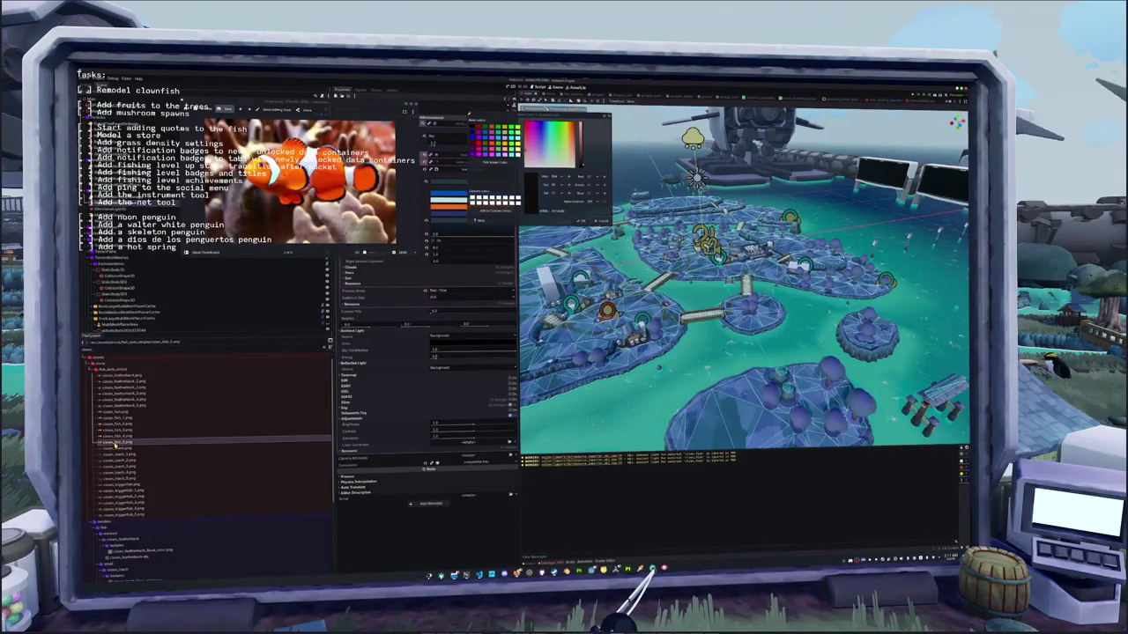
mouse_move(119, 412)
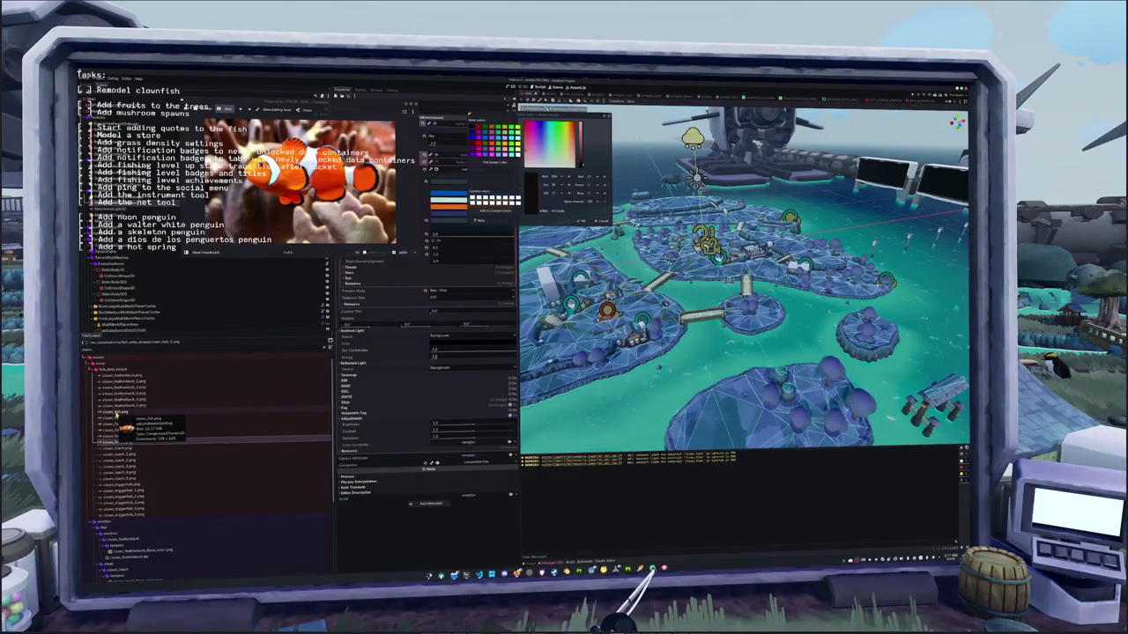
key(Delete)
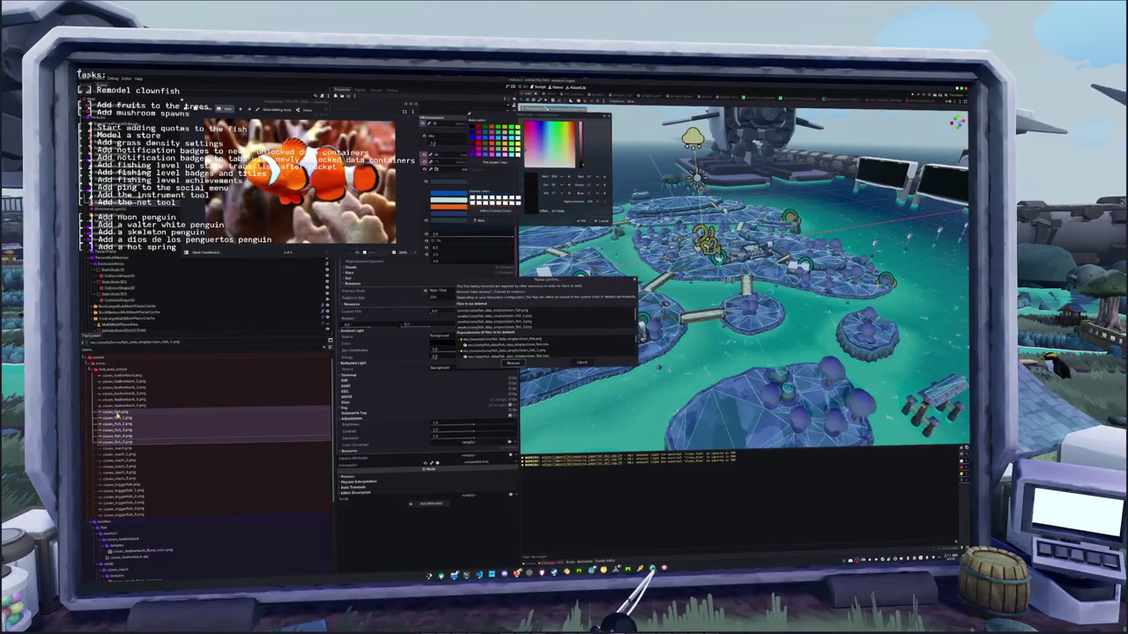
key(Return)
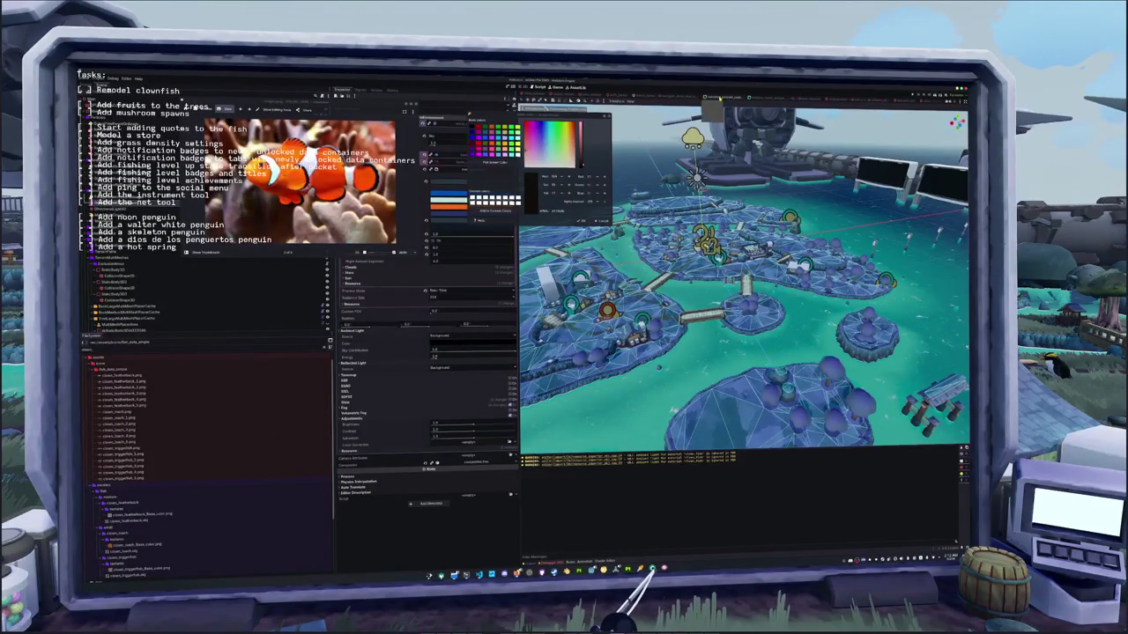
click(643, 94)
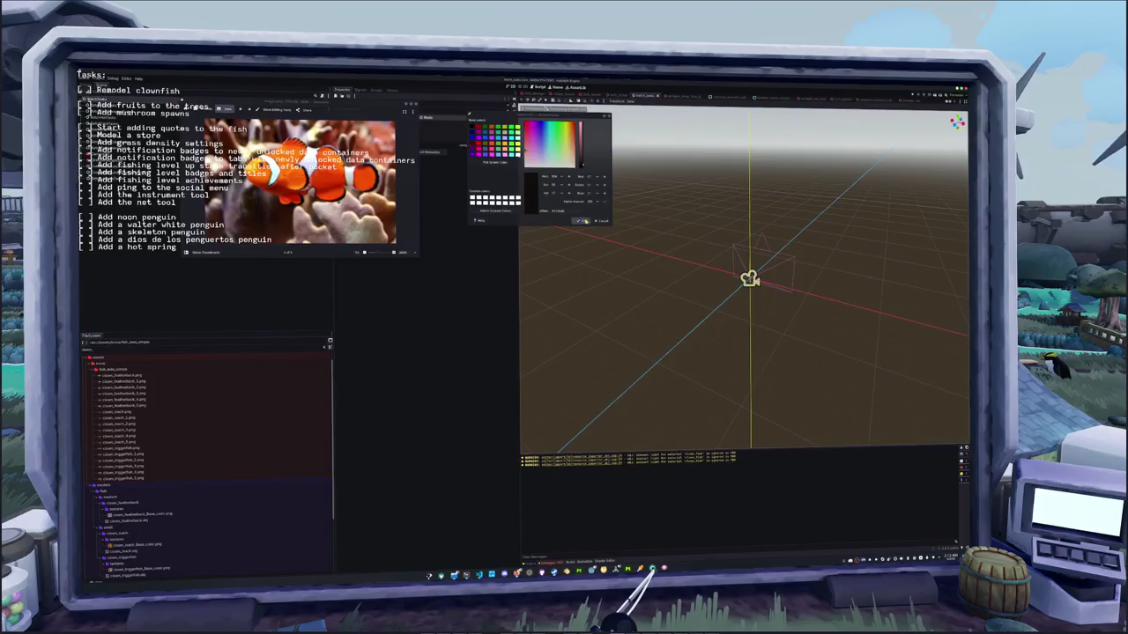
- Close the colour picker and reference image, then run Generate on the fish tools node
click(599, 220)
click(423, 256)
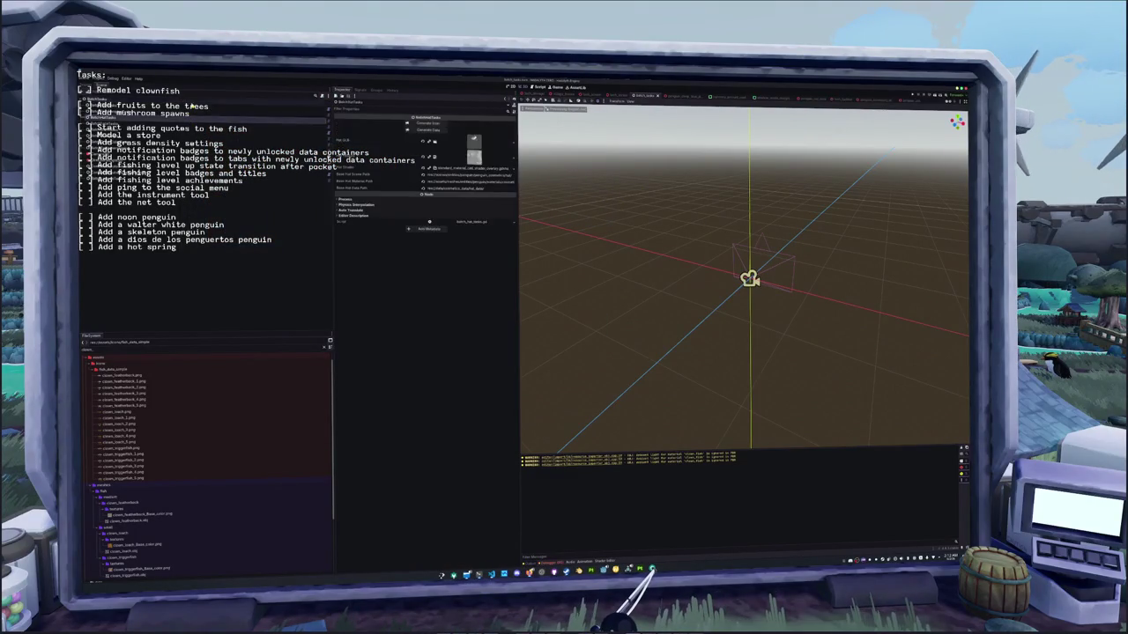
click(203, 107)
click(420, 124)
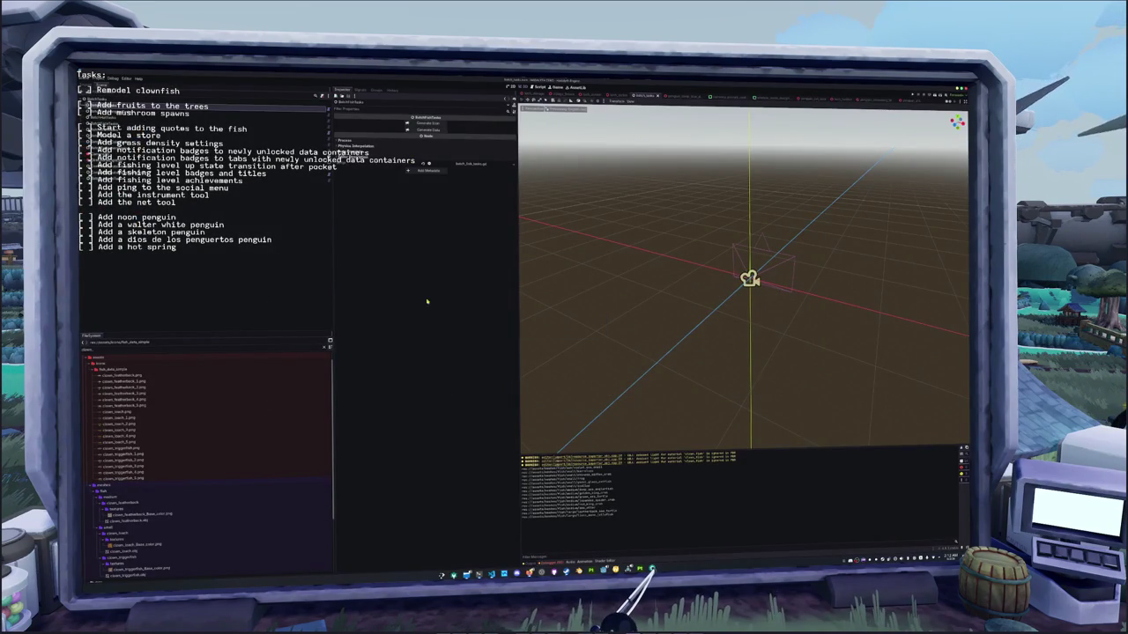
- Preview the clownfish_3.png icon and the exported clownfish base colour texture in FileSystem
click(191, 410)
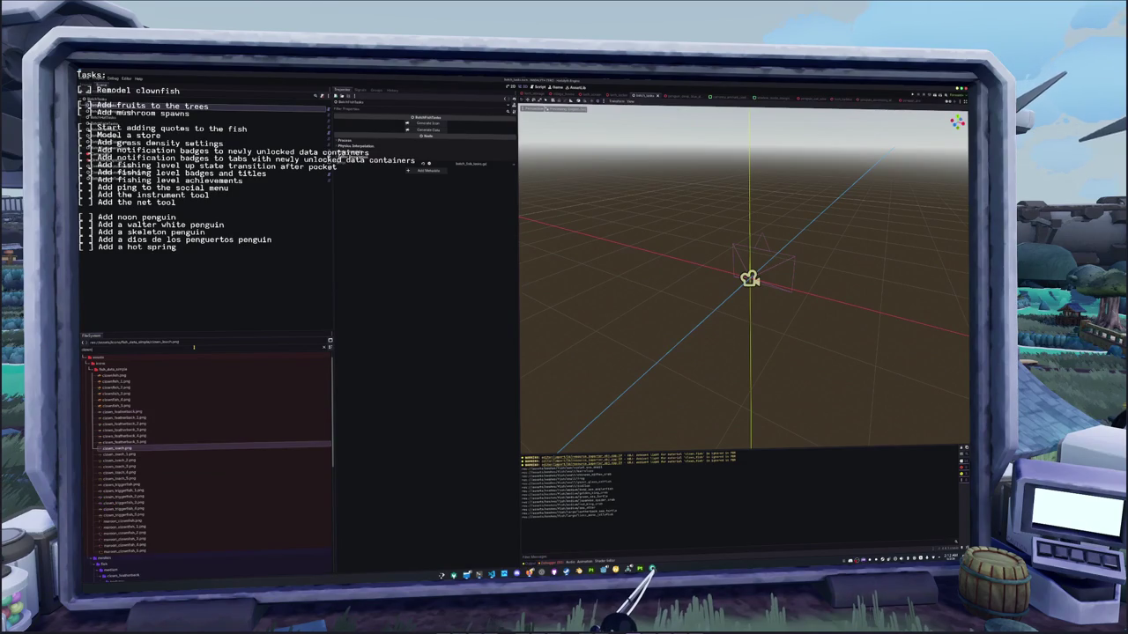
click(134, 393)
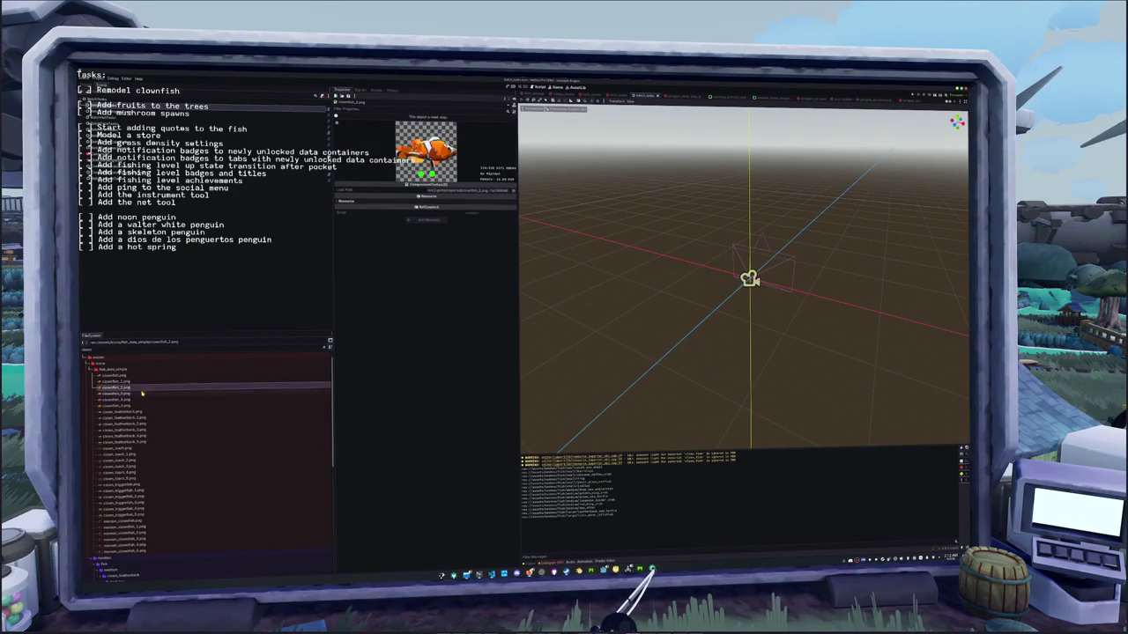
scroll(139, 396, down, 3)
scroll(146, 474, down, 2)
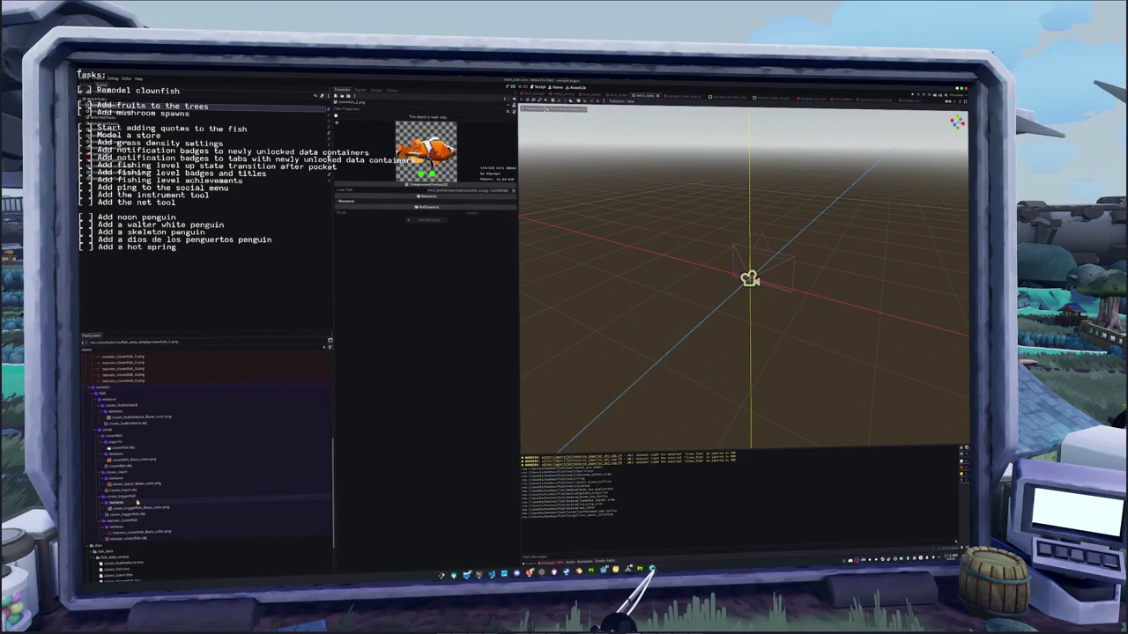
click(132, 453)
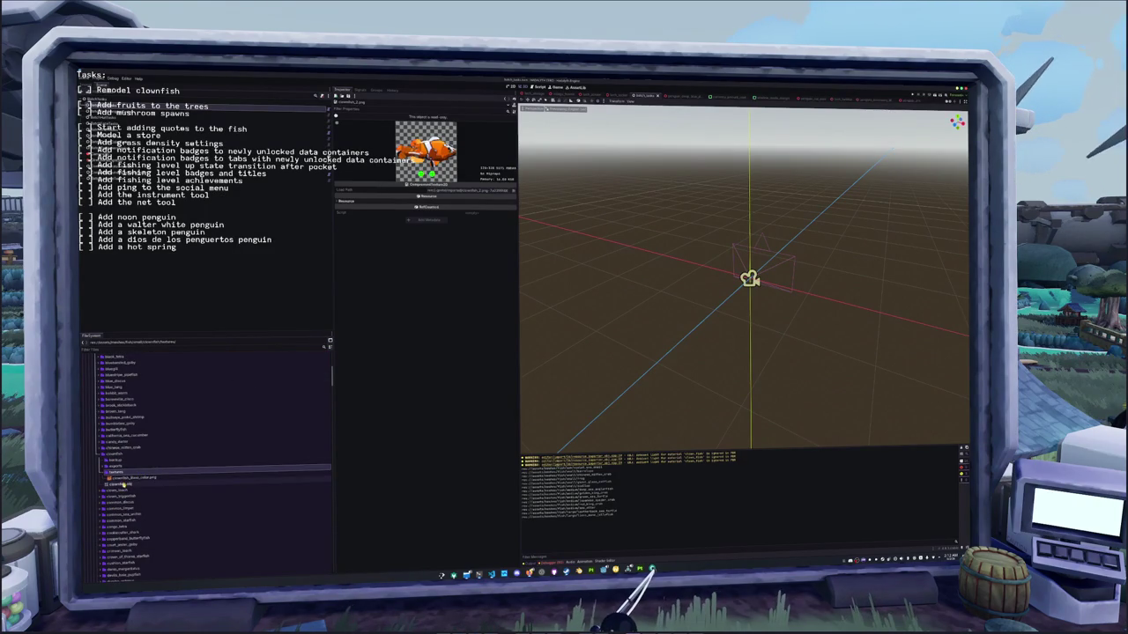
click(128, 478)
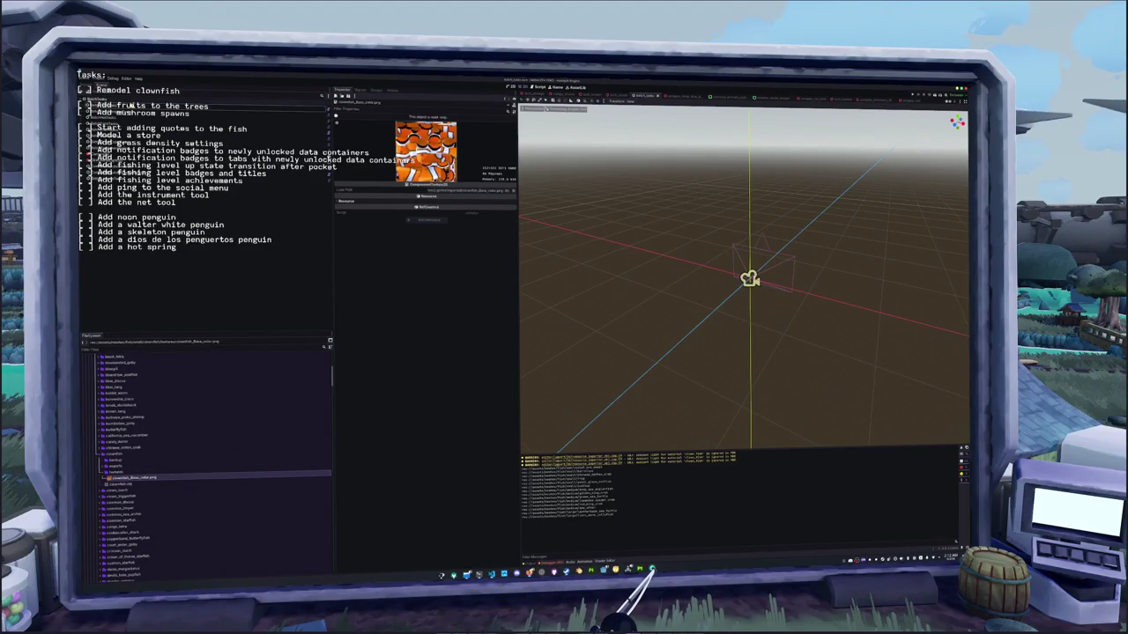
click(202, 105)
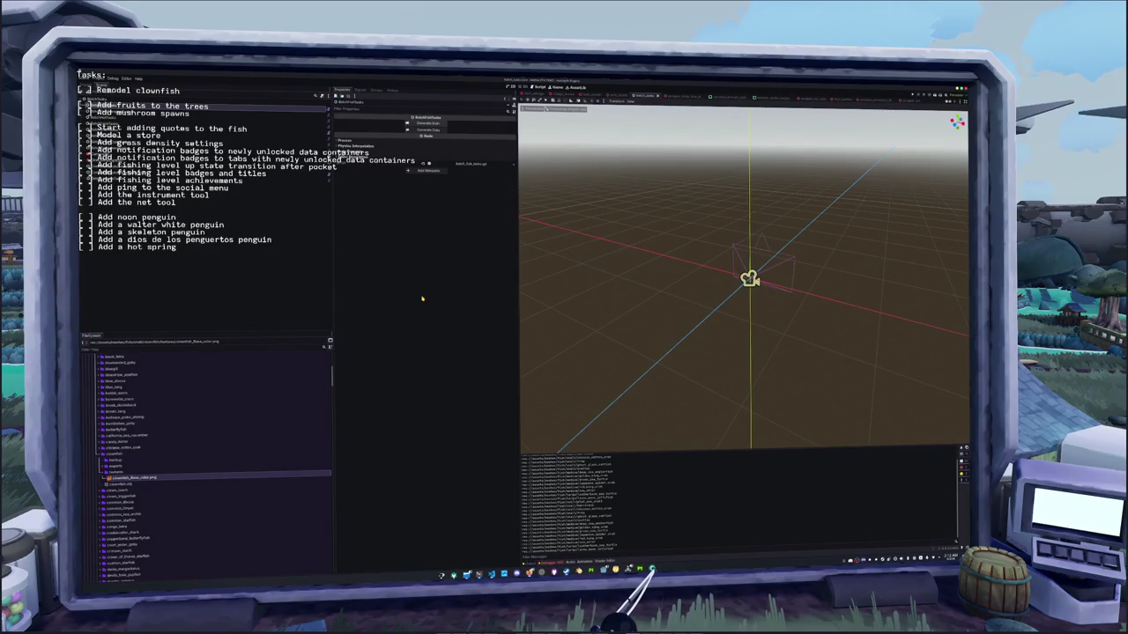
- Filter FileSystem for 'clownf' and preview the clownfish.png icon
key(alt+Tab)
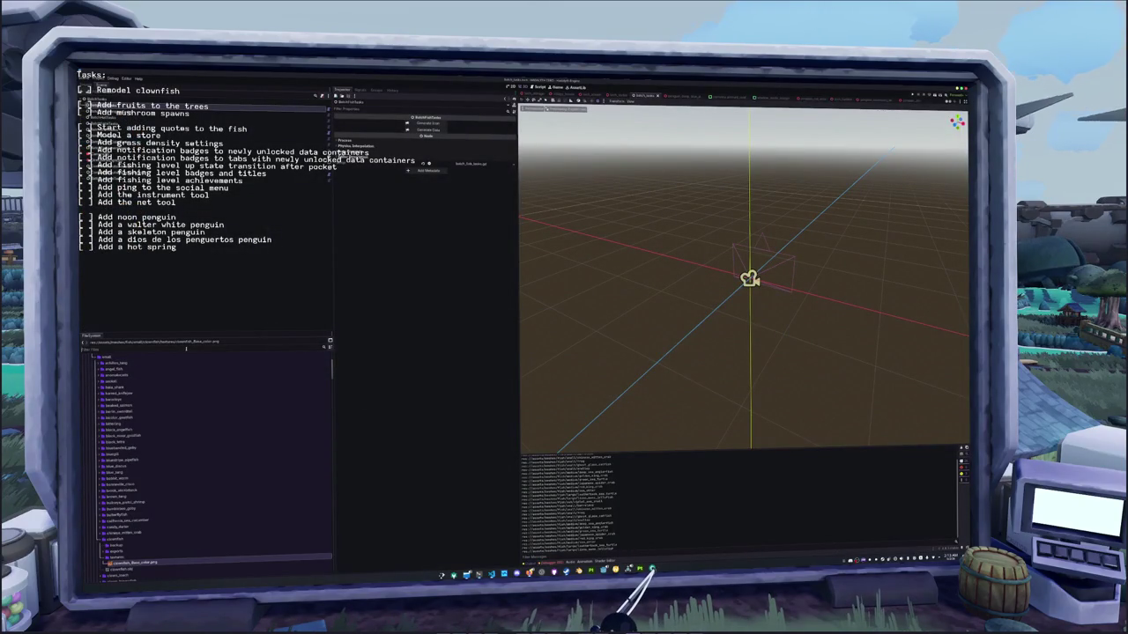
text(clownf)
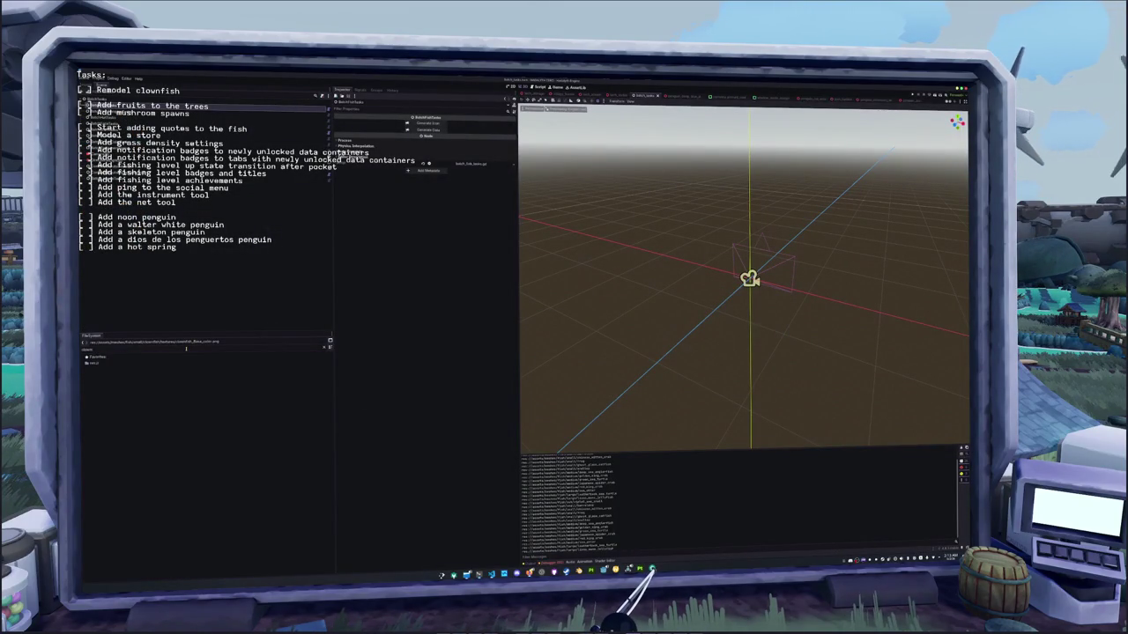
click(112, 387)
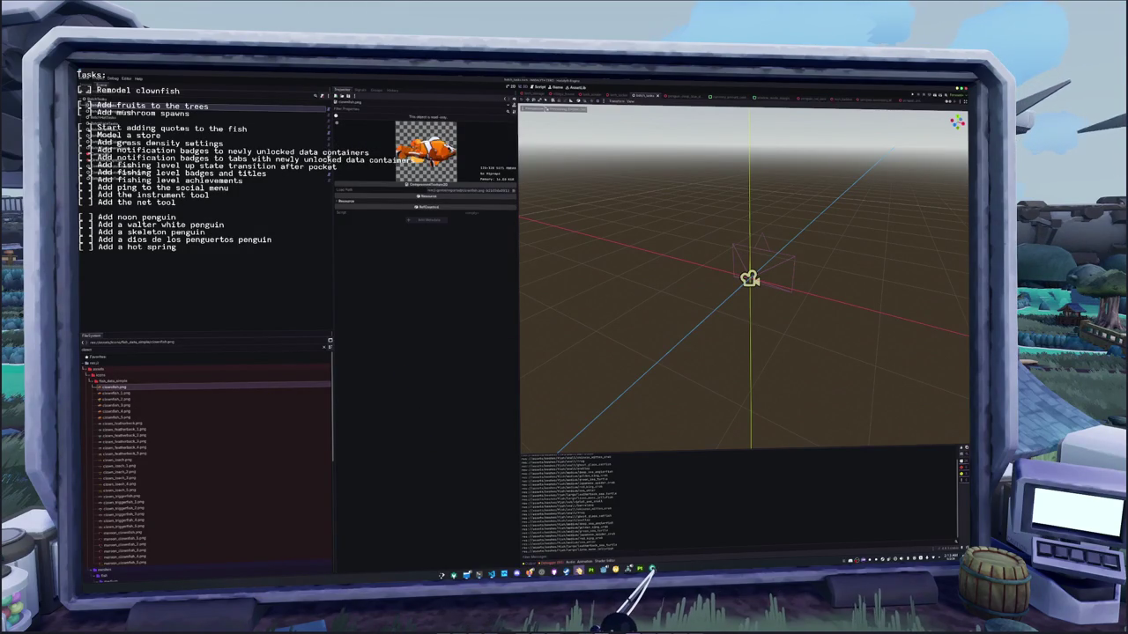
click(579, 571)
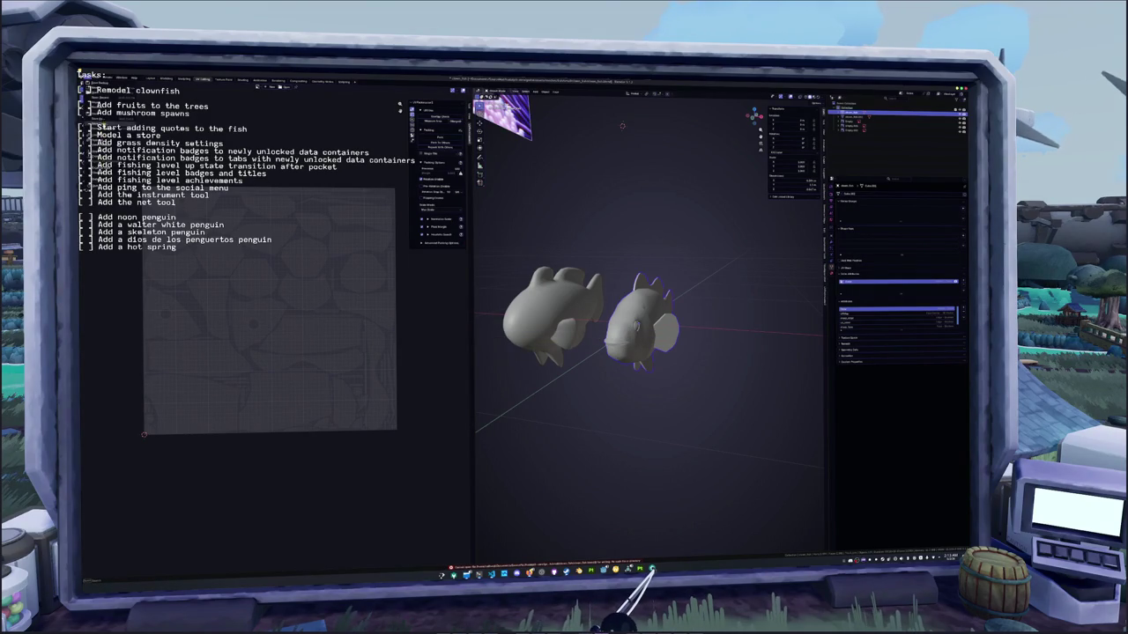
- Import the fish model from a .blend file in the model folder
click(101, 113)
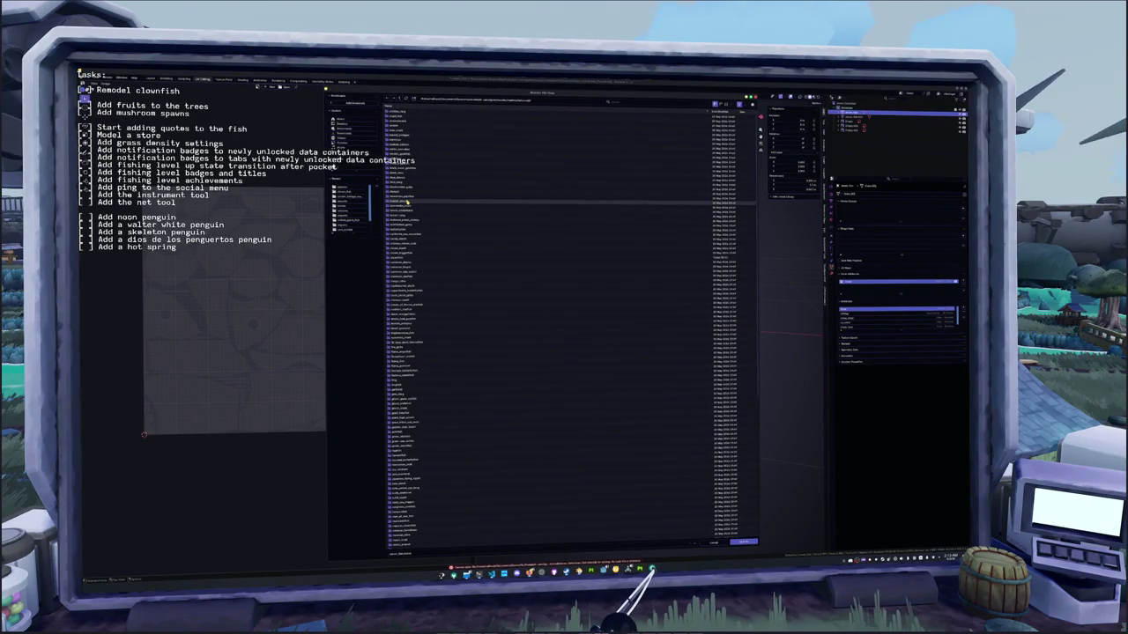
double_click(398, 262)
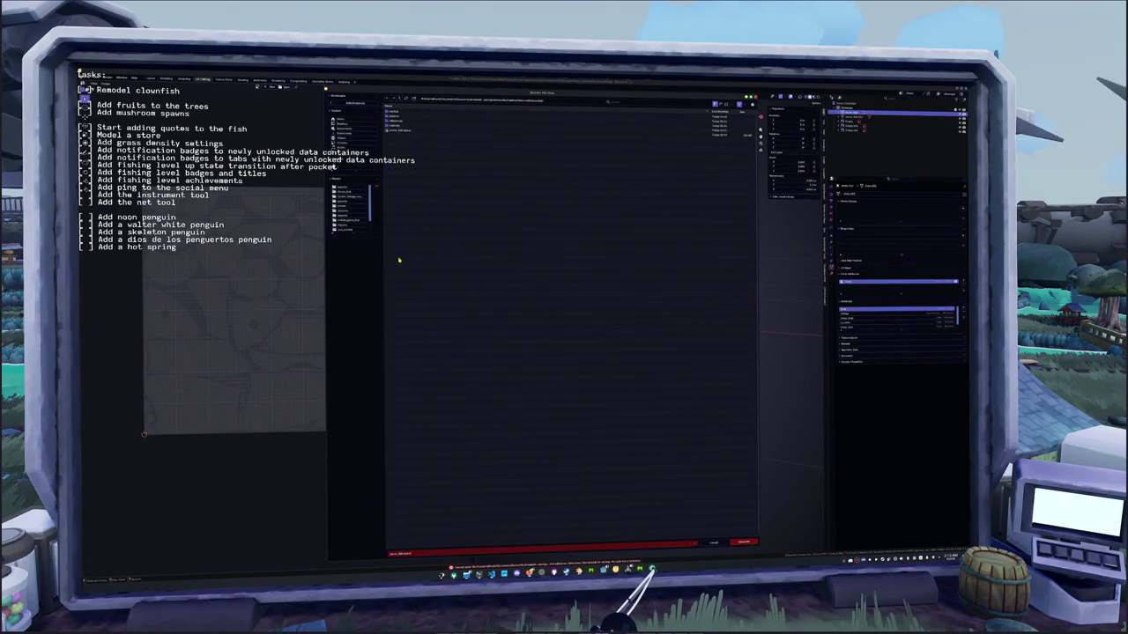
click(400, 131)
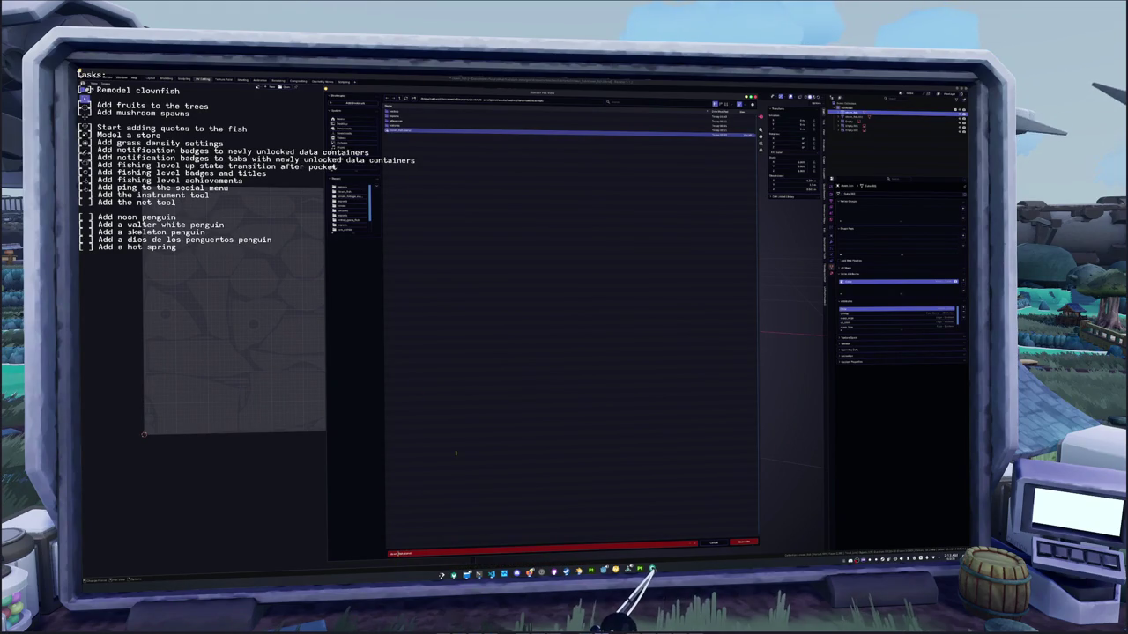
key(Return)
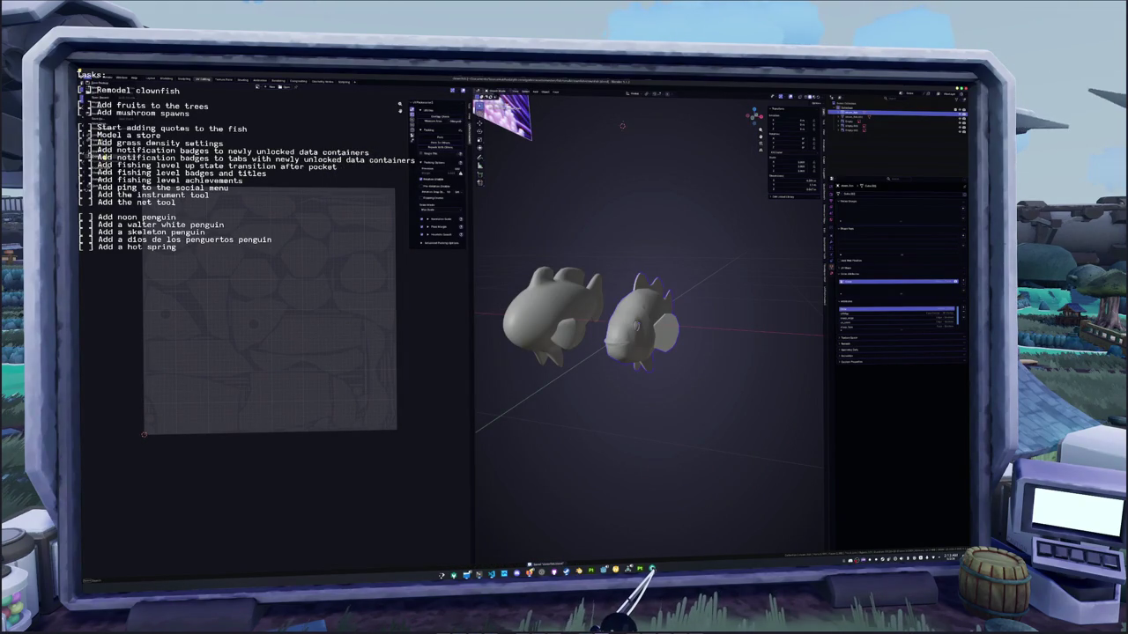
- Import the clownfish model file from the clownfish folder, then return to Godot
key(shift+r)
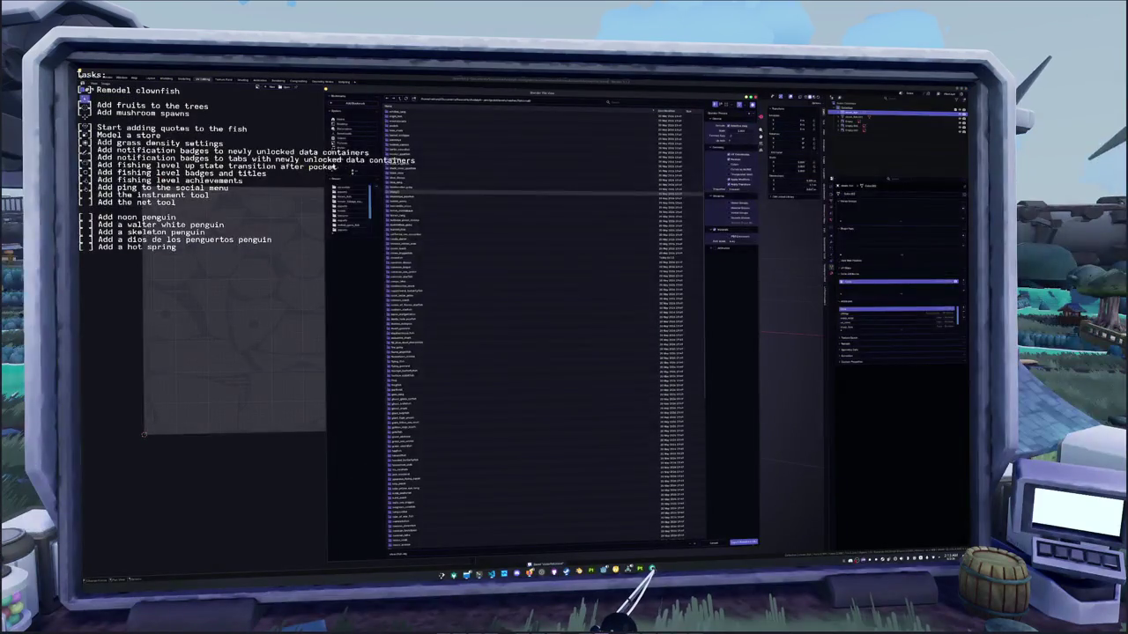
click(407, 250)
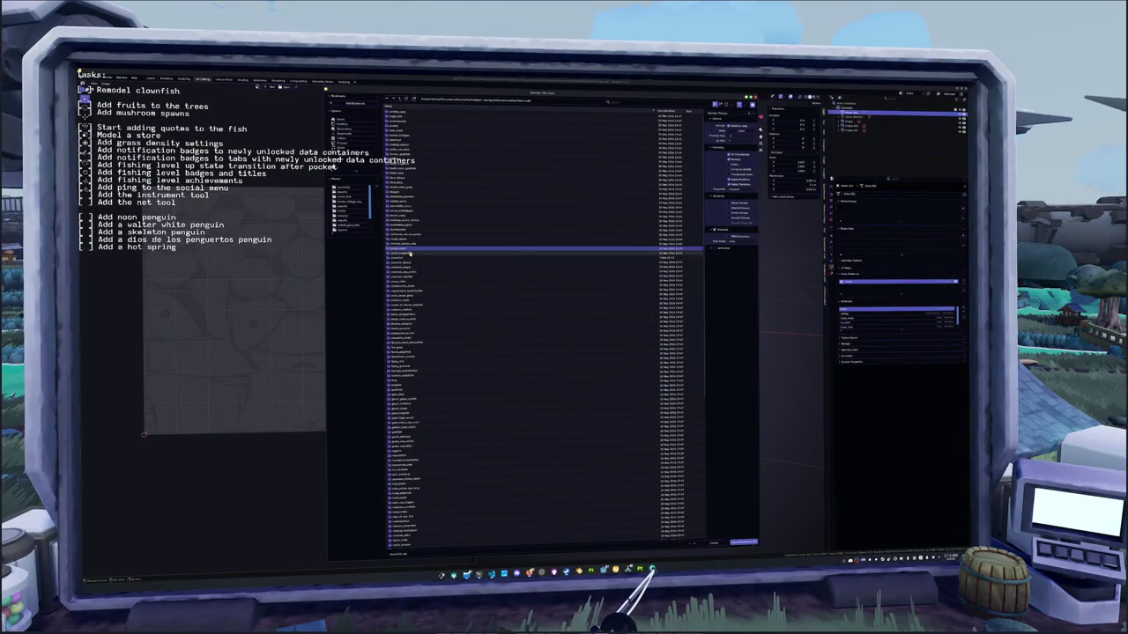
click(423, 393)
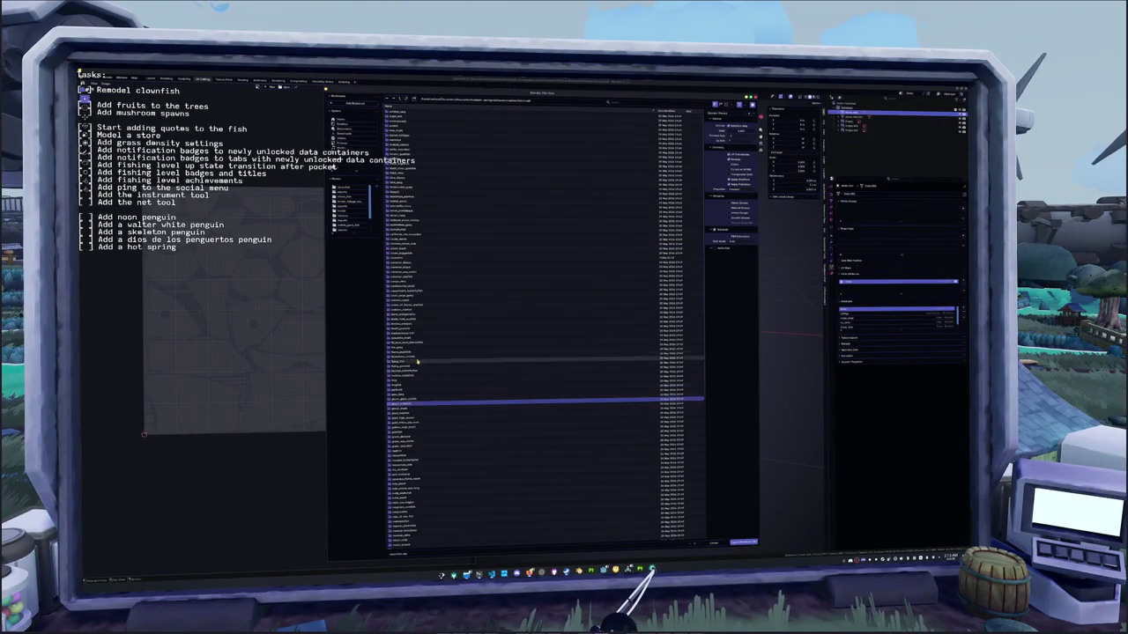
click(410, 300)
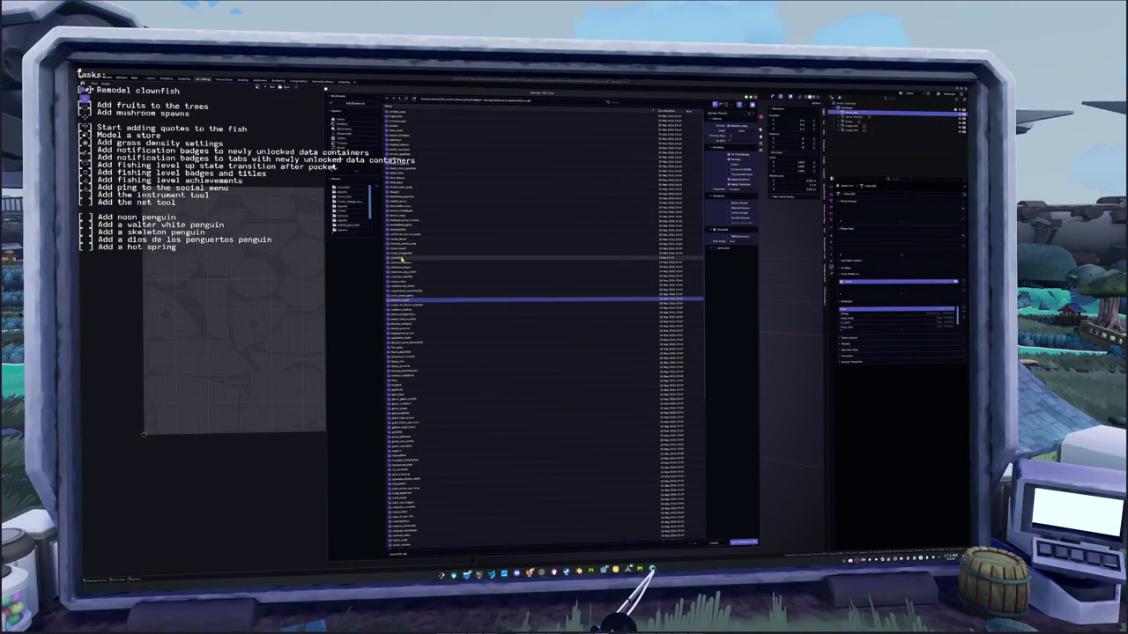
double_click(405, 257)
click(398, 140)
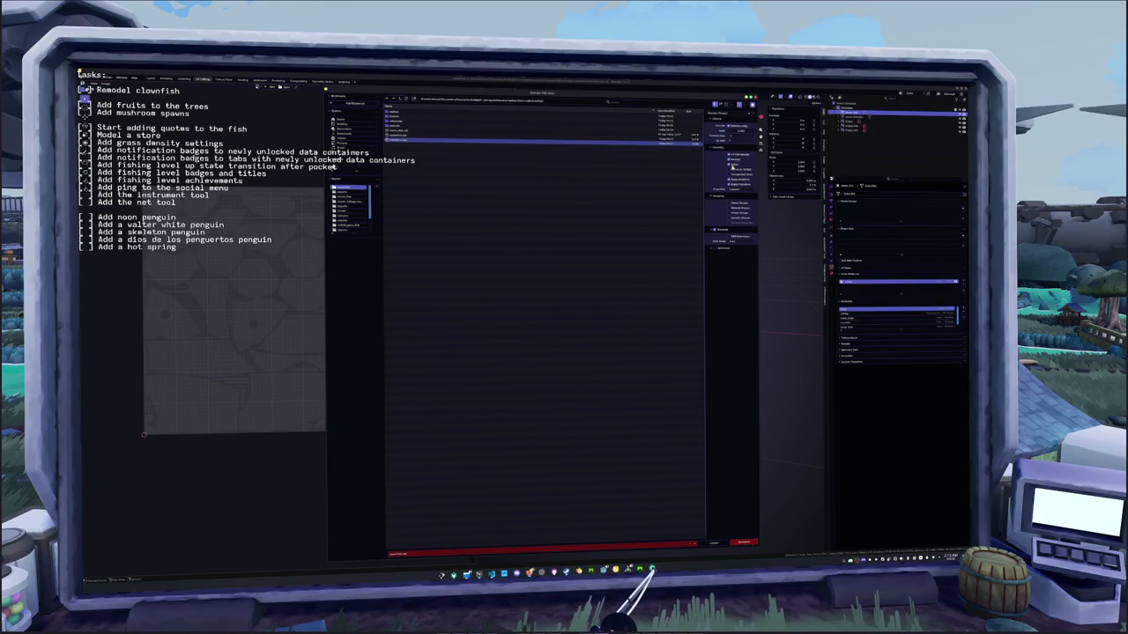
click(744, 542)
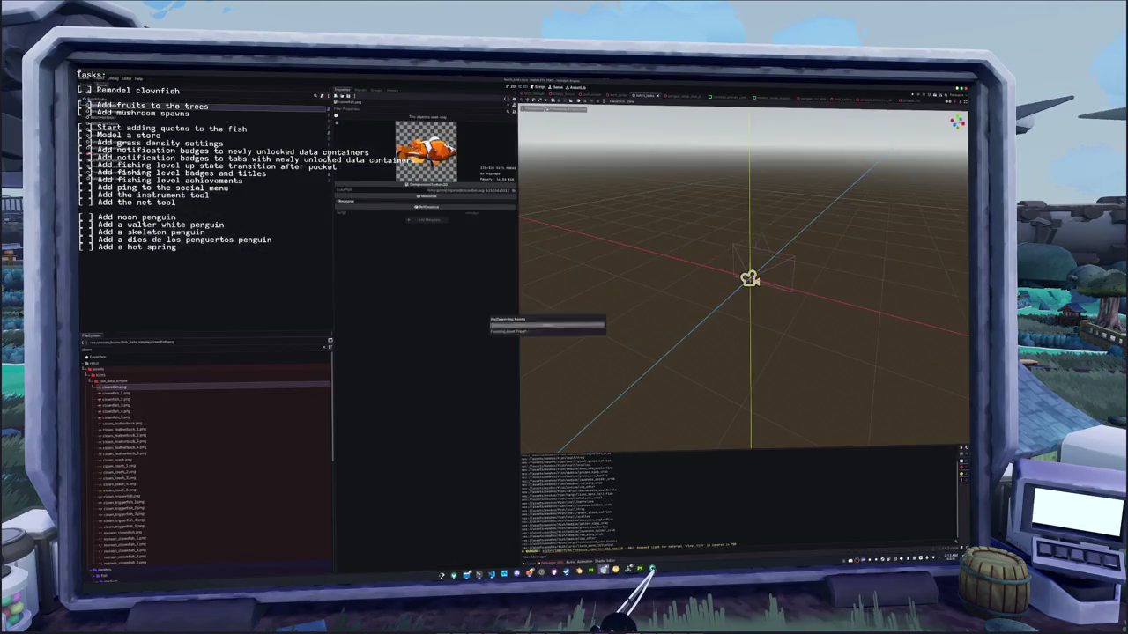
click(650, 569)
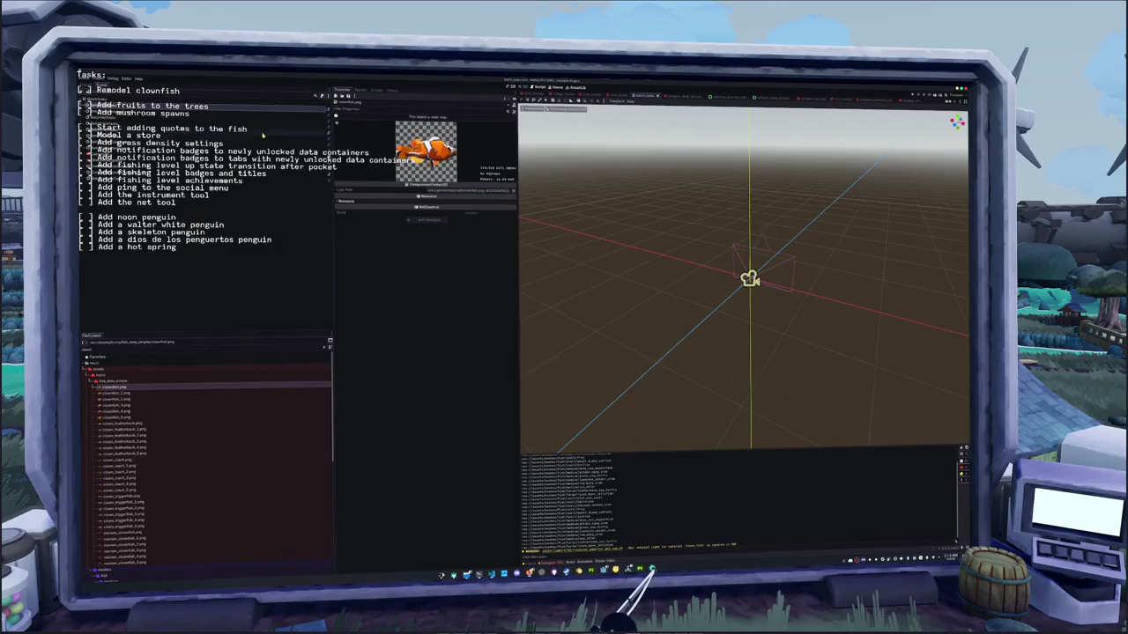
- Inspect two scene-tree nodes in Godot and glance back at the fish models in Blender
click(185, 129)
click(189, 105)
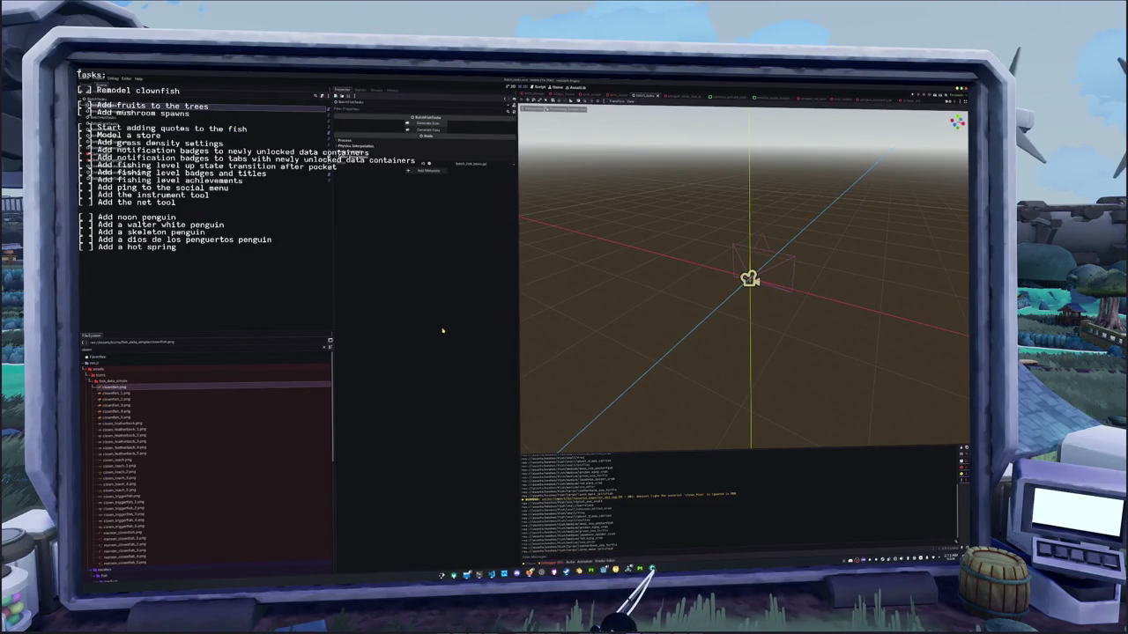
key(alt+Tab)
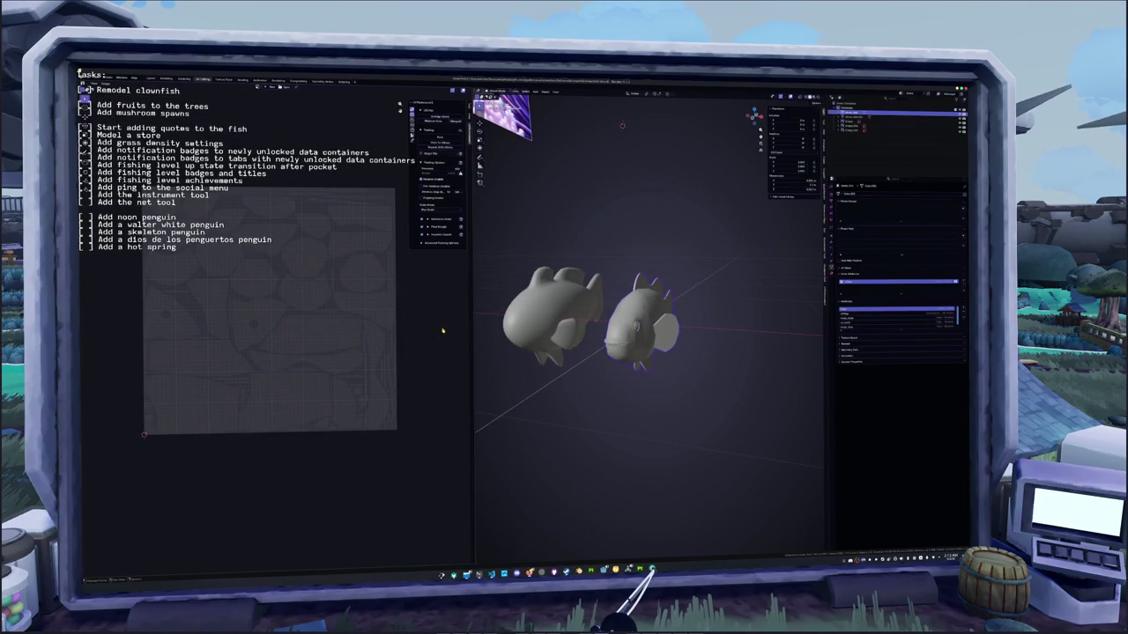
key(alt+Tab)
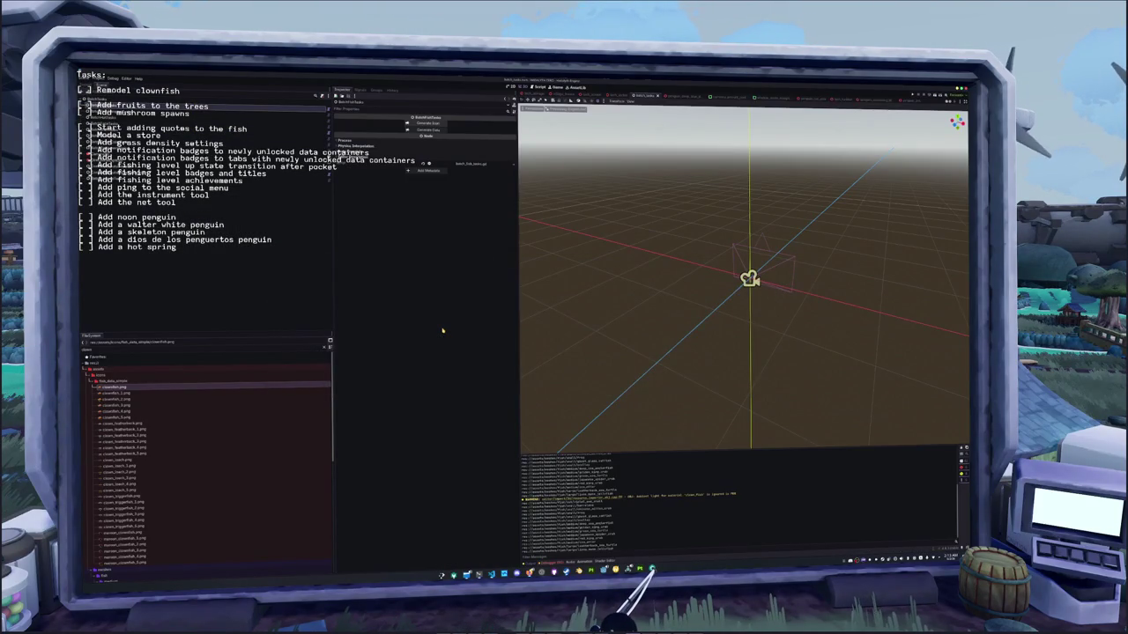
key(alt+Tab)
key(alt+Tab)
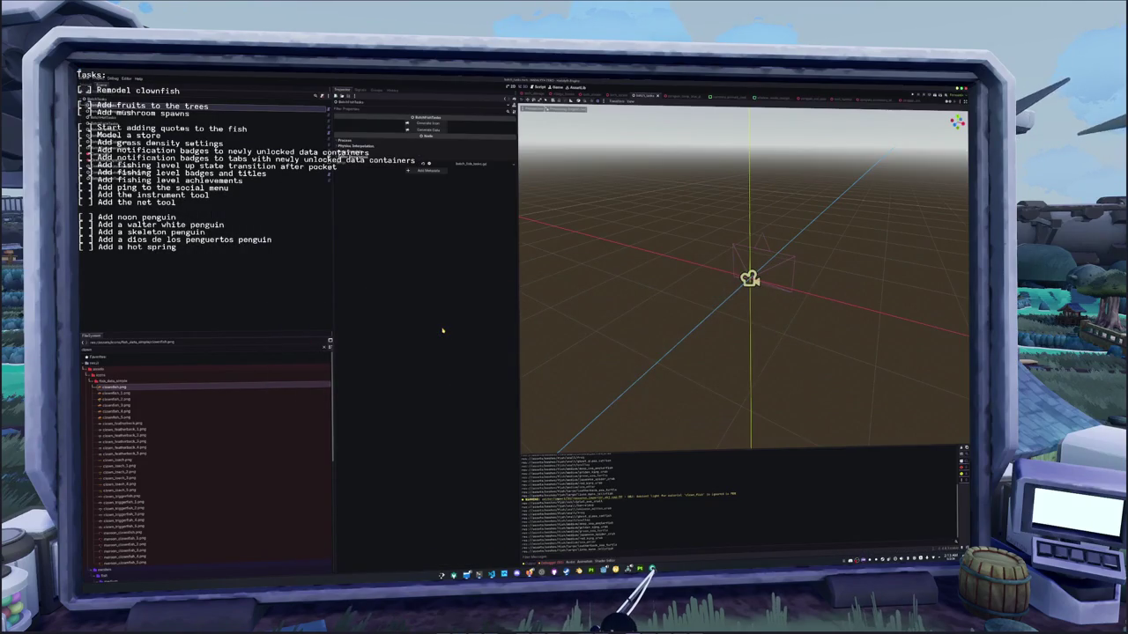
key(alt+Tab)
key(alt+Tab)
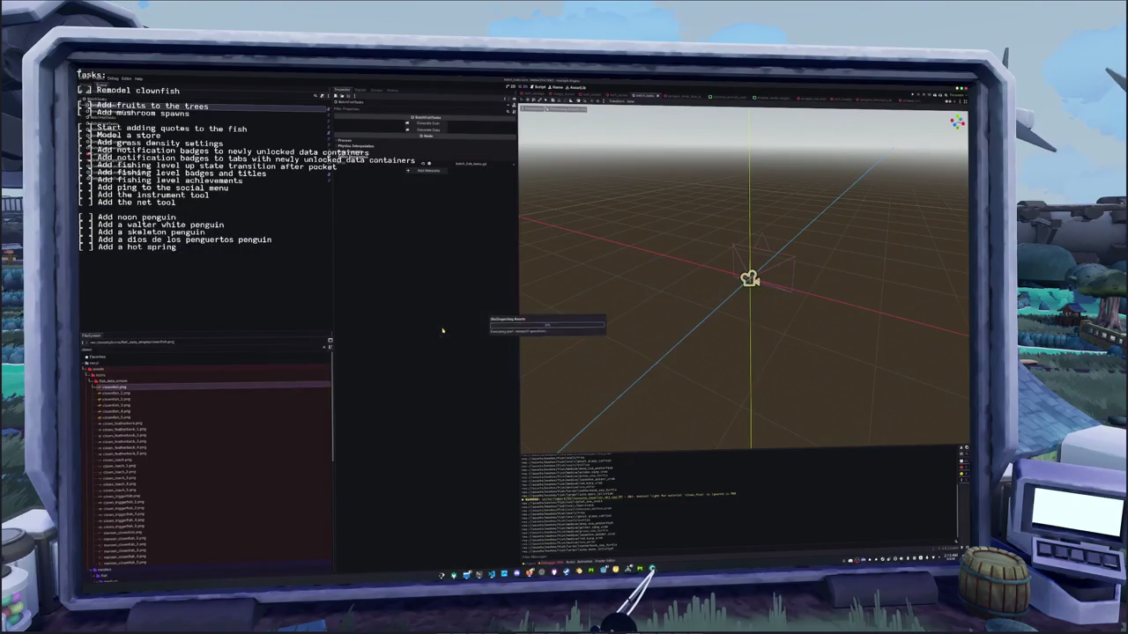
- Preview and reimport clownfish.png, then show the Debugger Errors list of unused-signal warnings
double_click(115, 386)
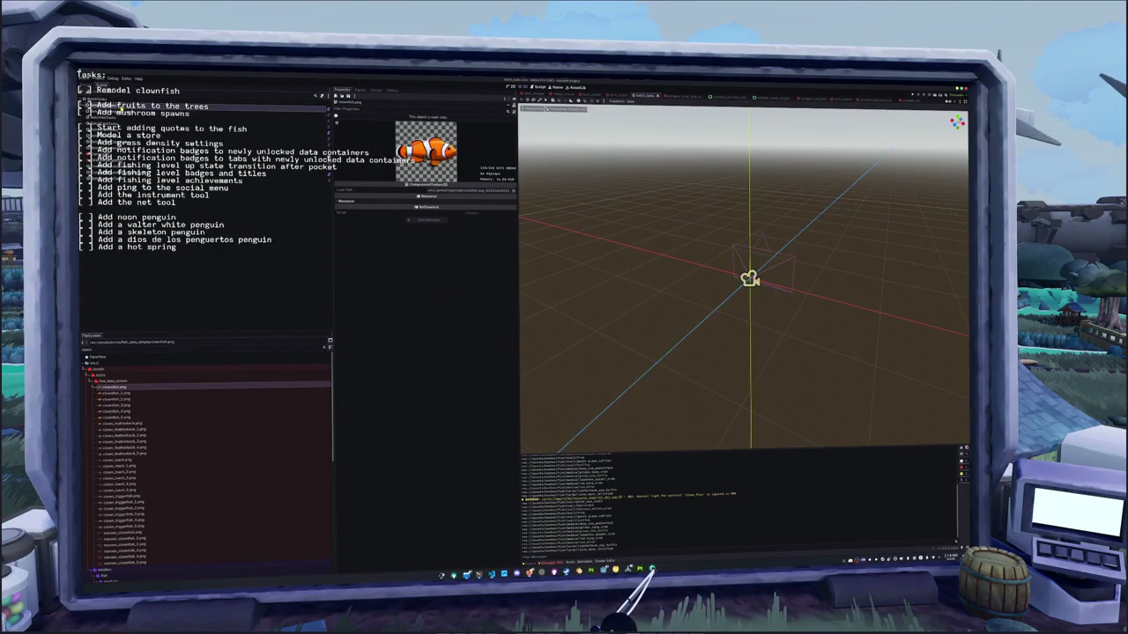
click(424, 125)
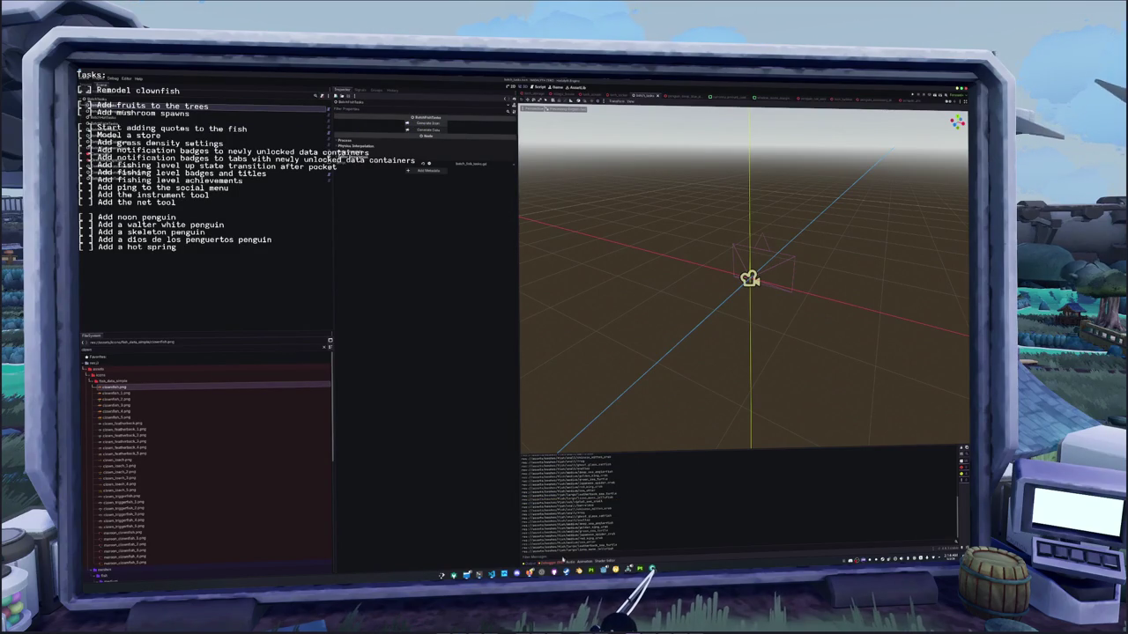
key(alt+Tab)
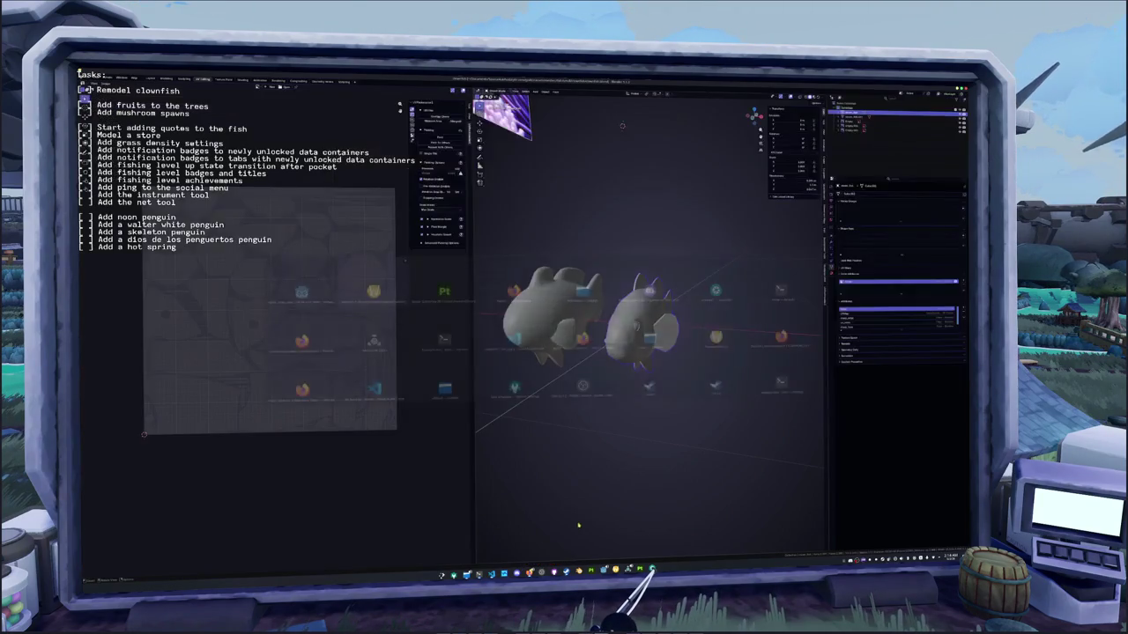
key(alt+Tab)
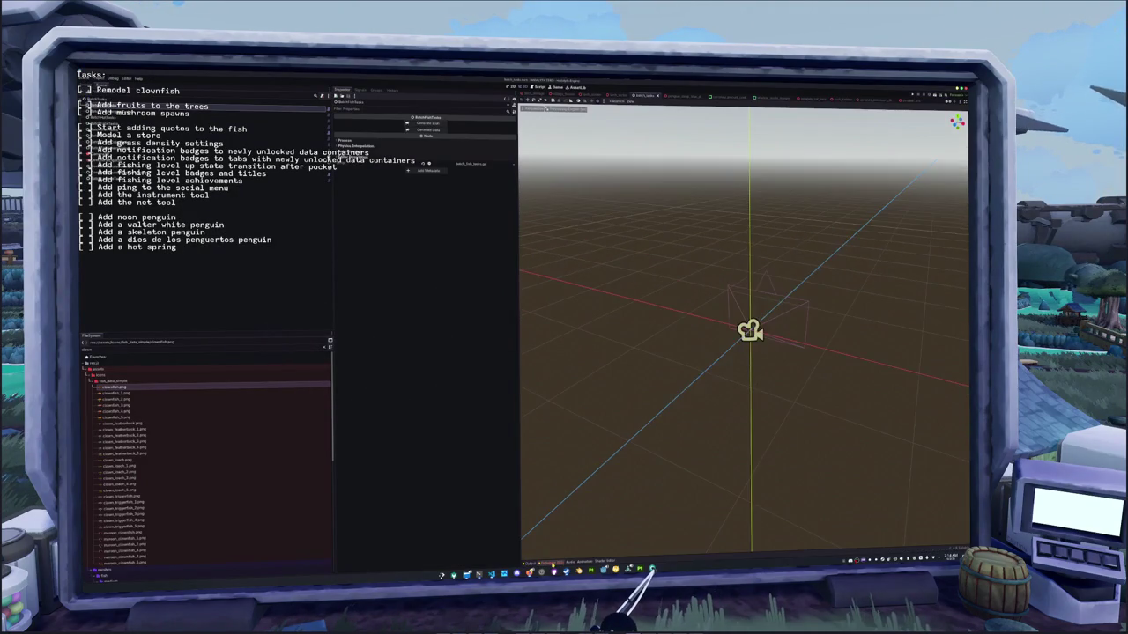
click(548, 562)
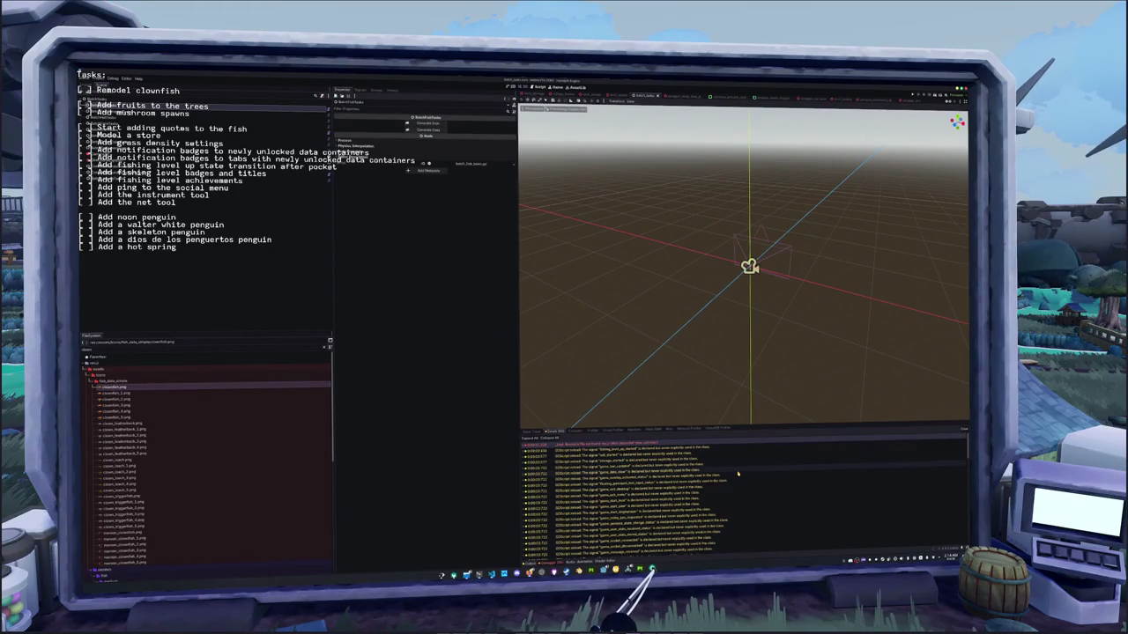
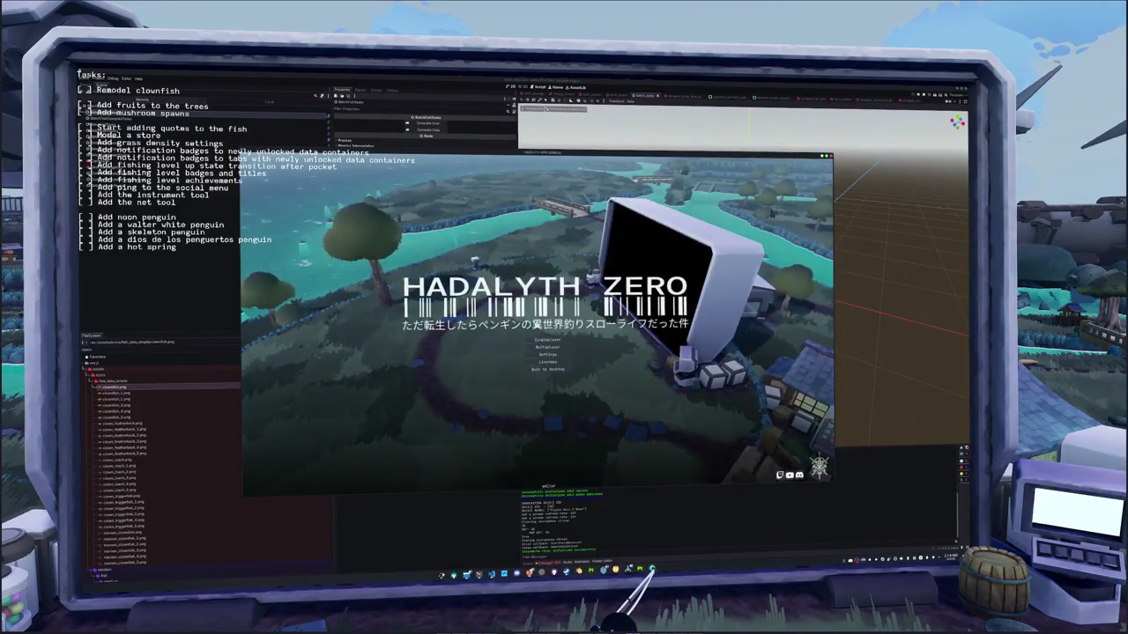
- Start the game from the main menu, then walk the penguin while checking the inventory and fish journal
click(554, 340)
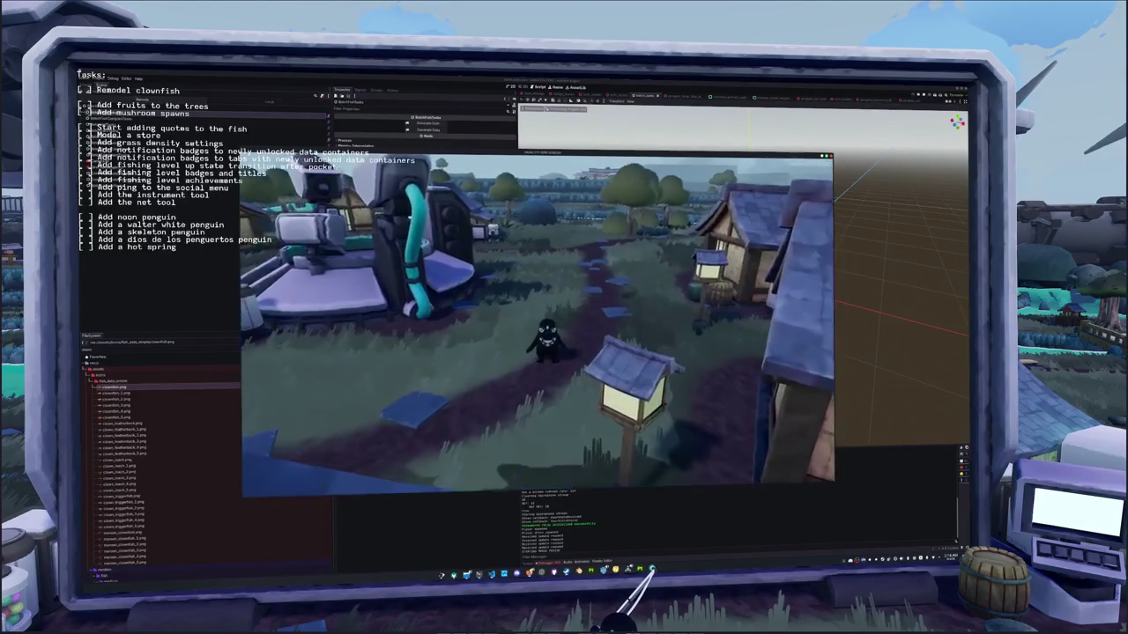
key(w)
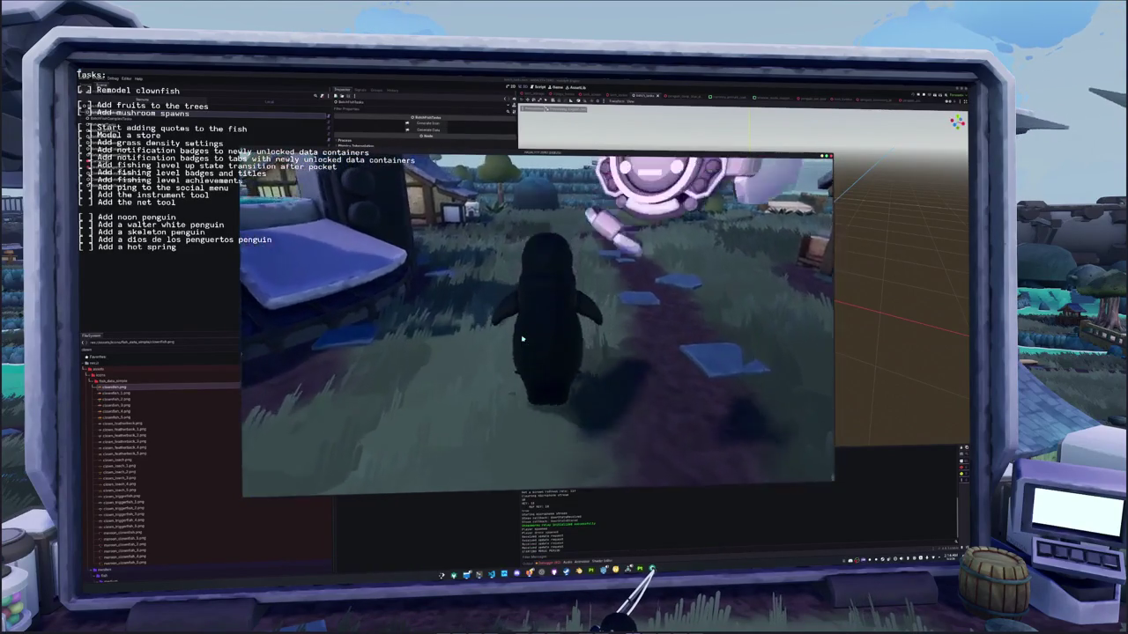
key(i)
key(i)
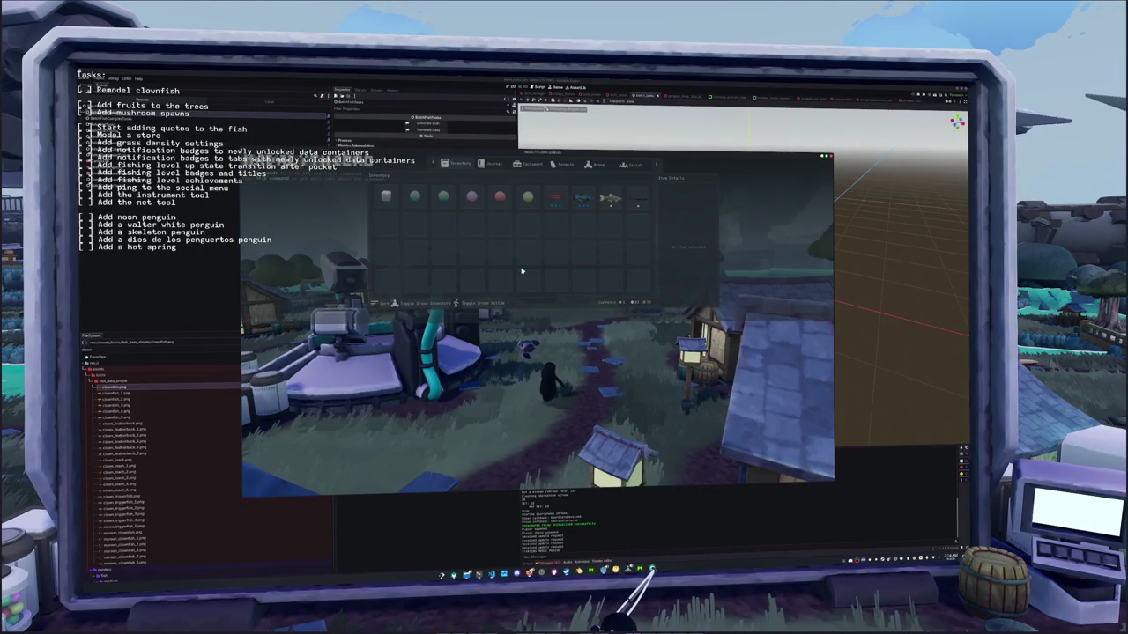
key(j)
key(j)
key(w)
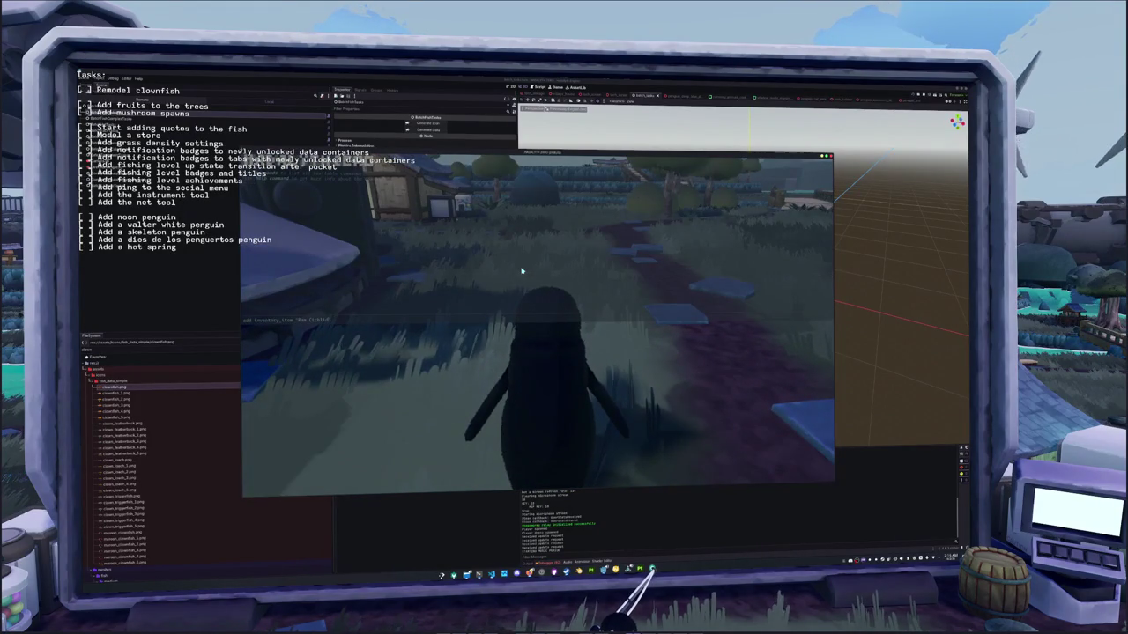
- Add a Clownfish with the debug command add inventory_item Clownfish and equip it so the penguin holds it up
key(Tab)
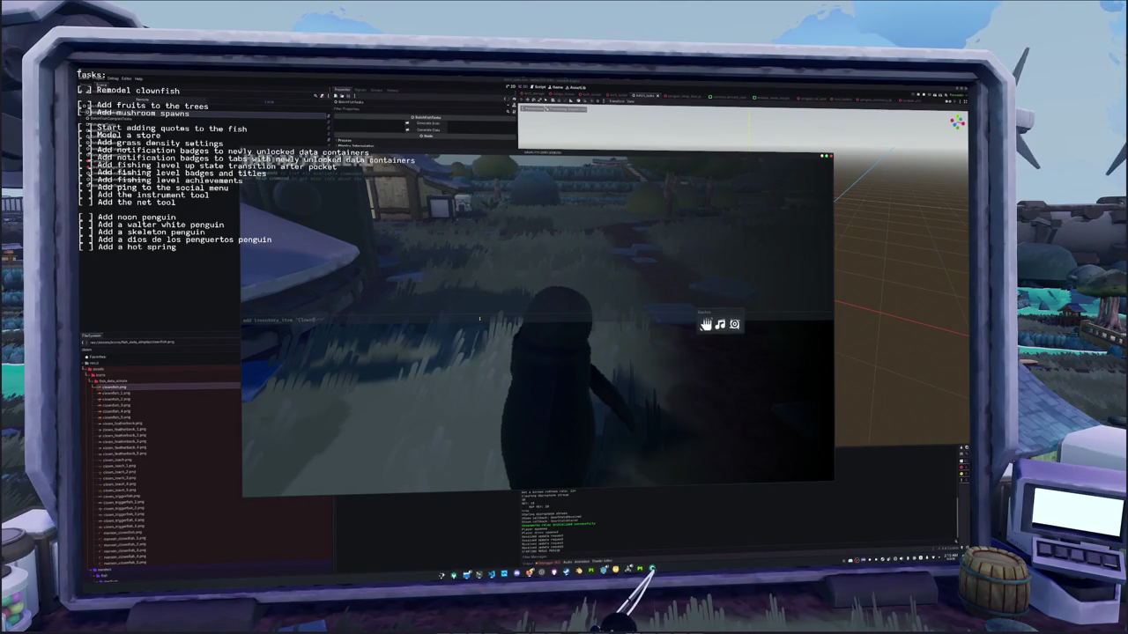
key(Return)
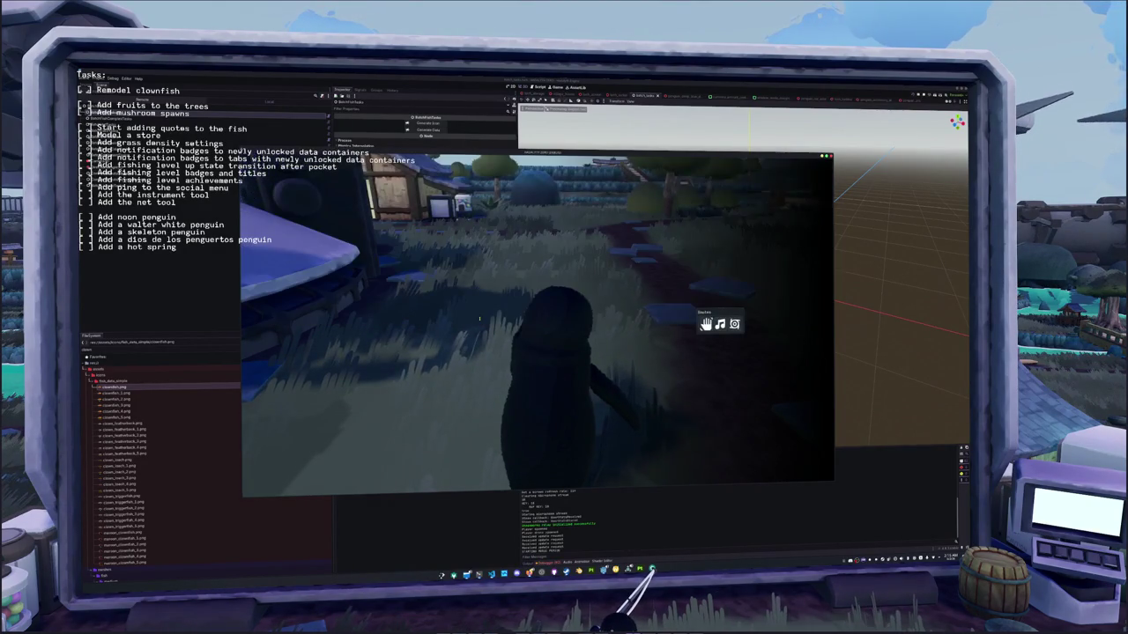
key(i)
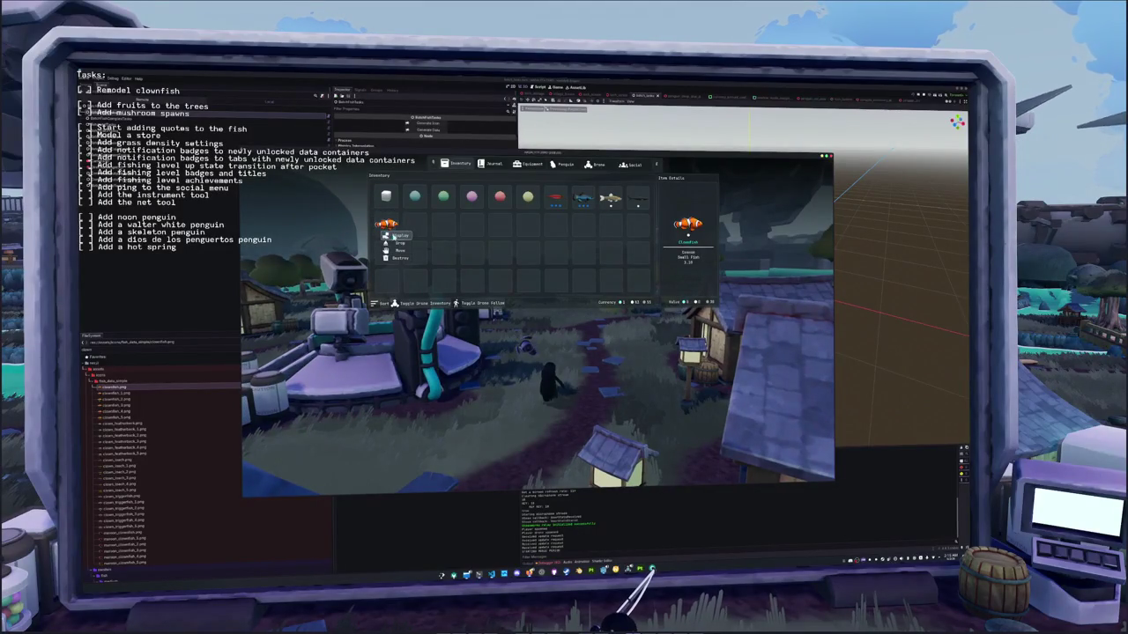
click(388, 236)
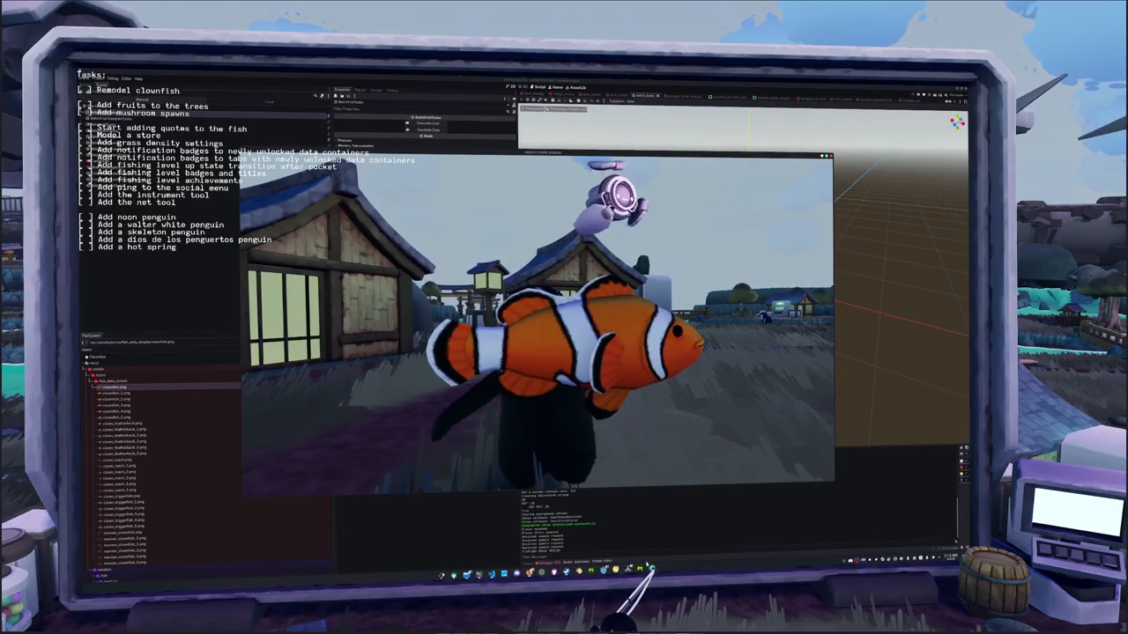
key(alt+Tab)
alt+drag(501, 460, 610, 392)
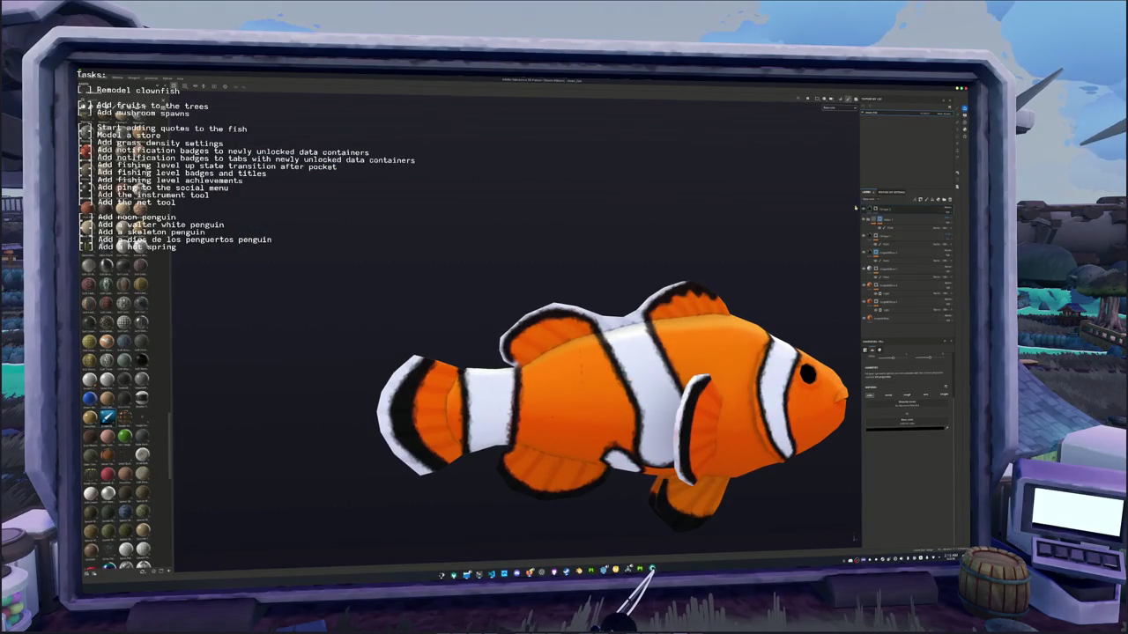
- Select the fill layer, switch to the paint brush, turn the fish to show its head, and save
click(907, 226)
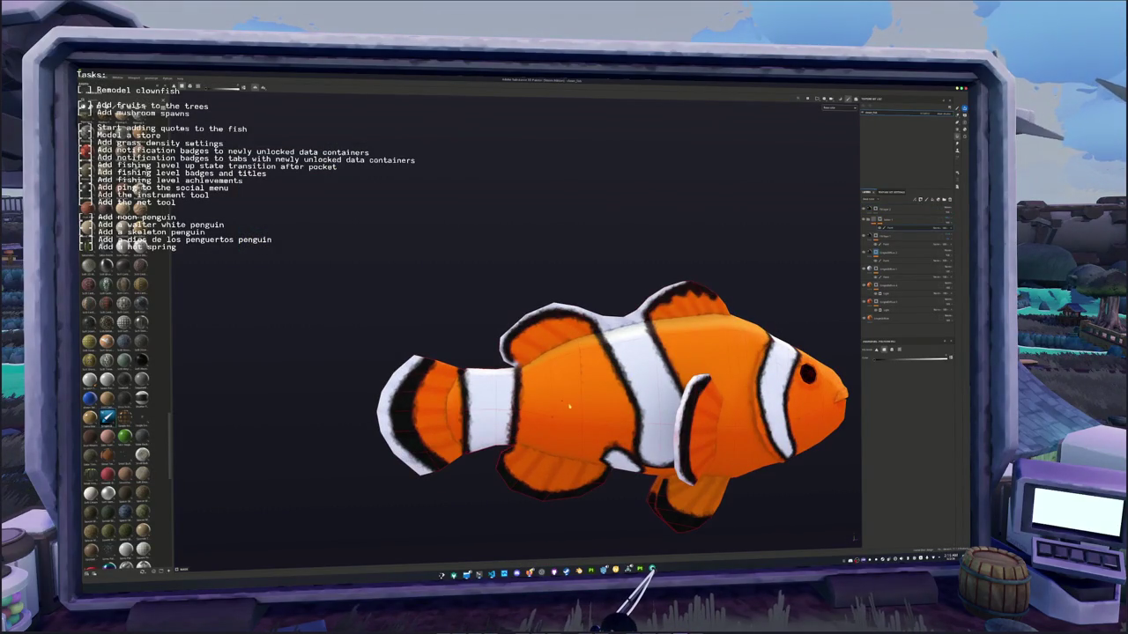
scroll(773, 342, up, 2)
key(1)
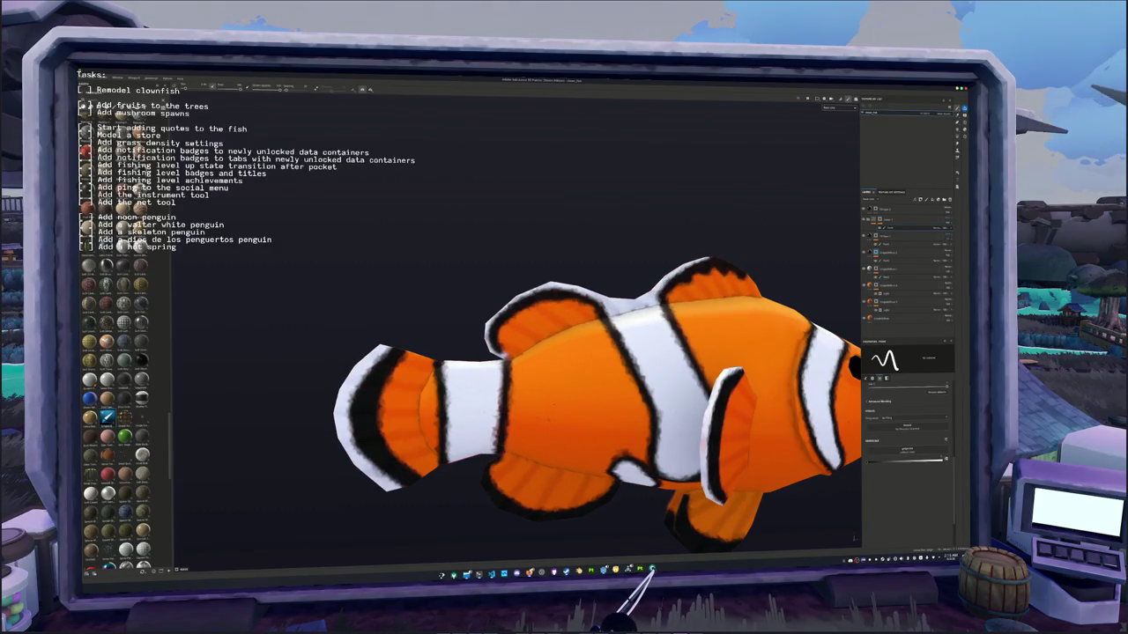
mouse_move(423, 432)
alt+mouse_down()
mouse_move(473, 432)
mouse_move(423, 396)
mouse_move(493, 406)
alt+mouse_up()
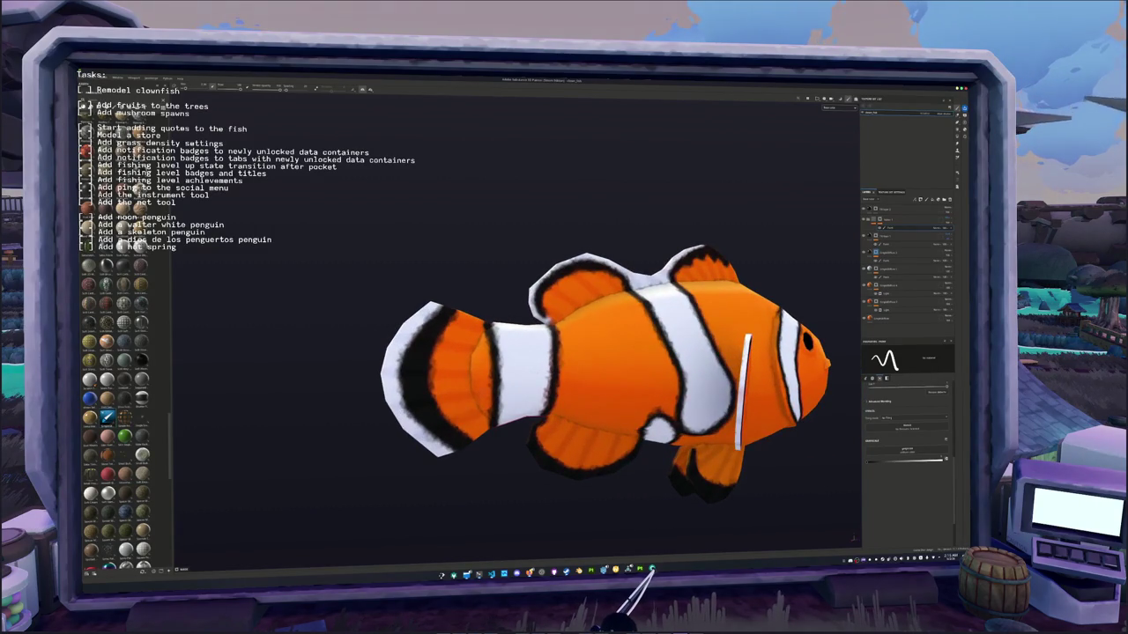
key(ctrl+s)
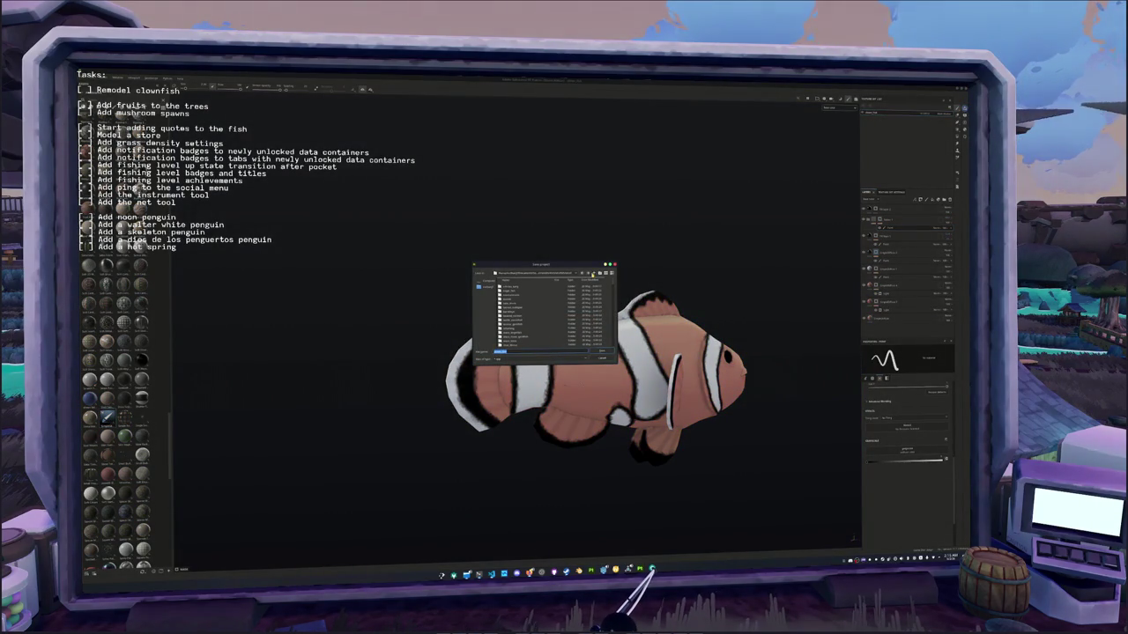
- Save the clownfish project into its destination folder
text(cl)
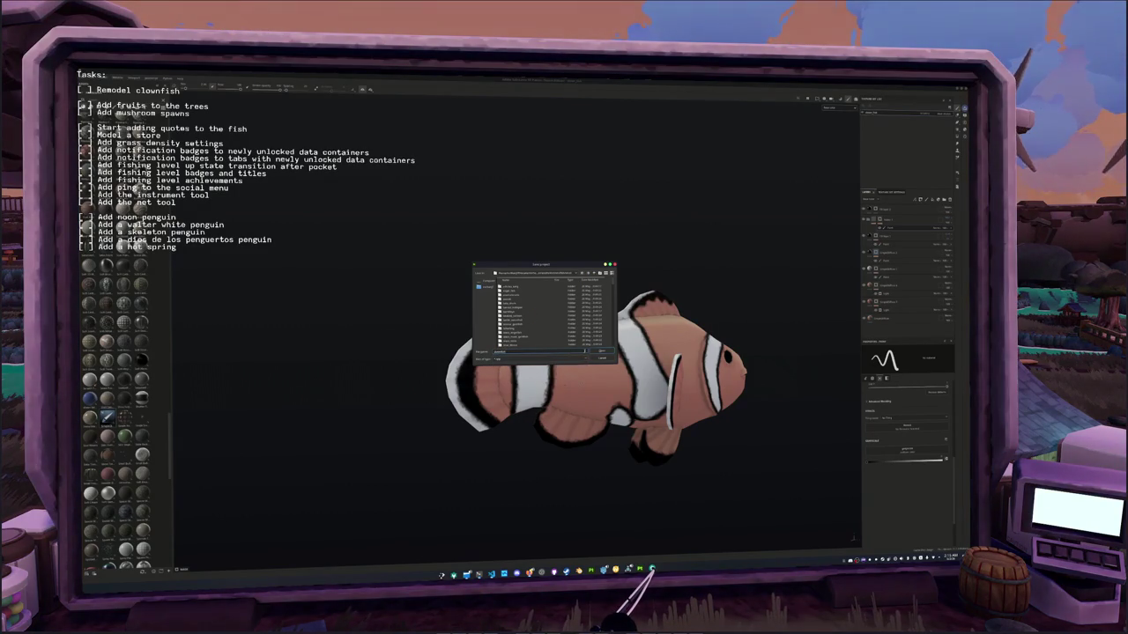
click(597, 350)
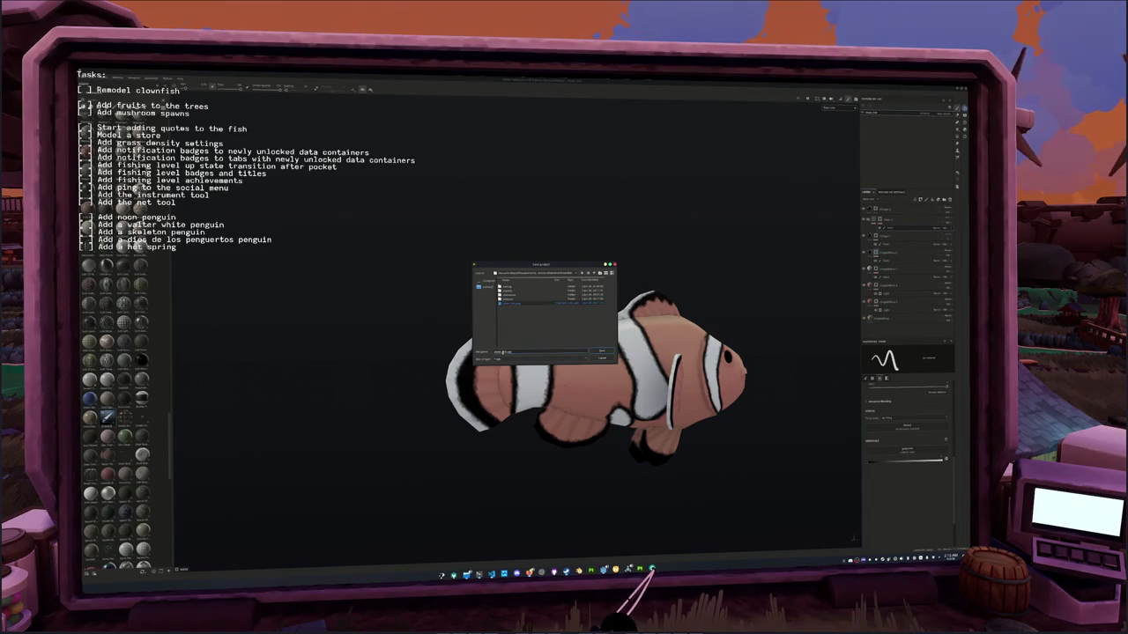
key(Return)
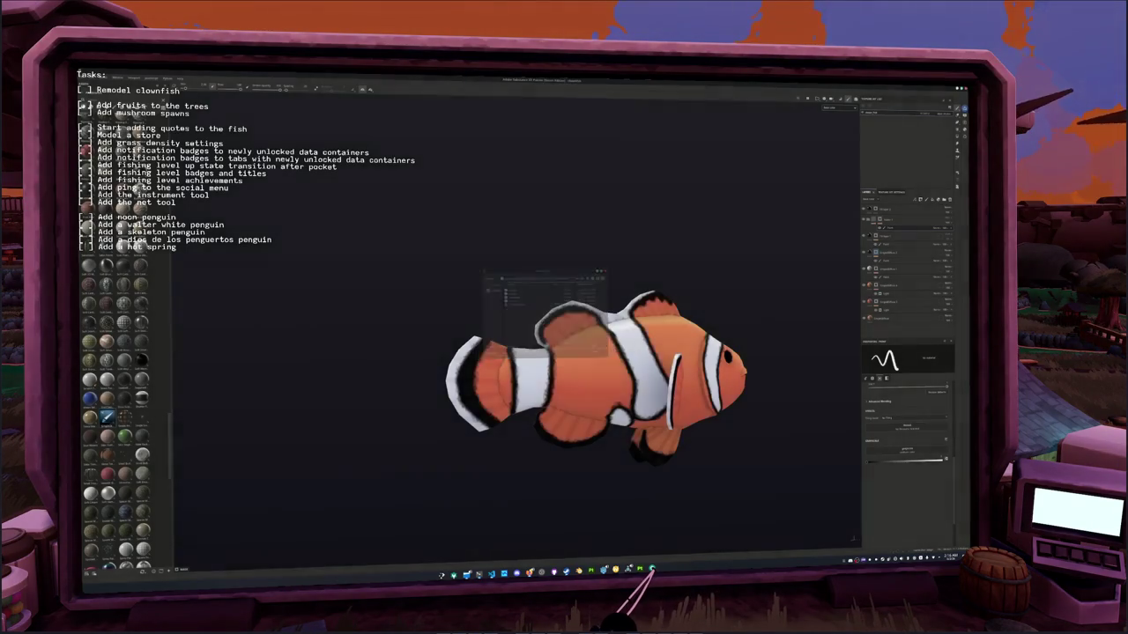
- Export the clownfish textures to the chosen output folder
key(ctrl+shift+e)
click(572, 258)
key(Escape)
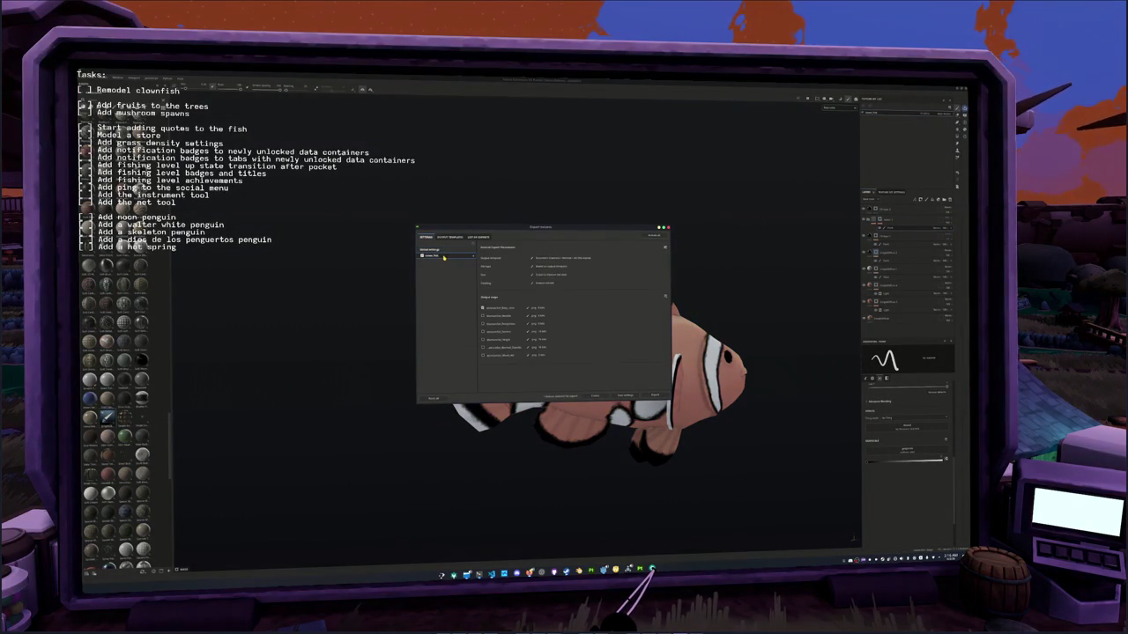
click(654, 395)
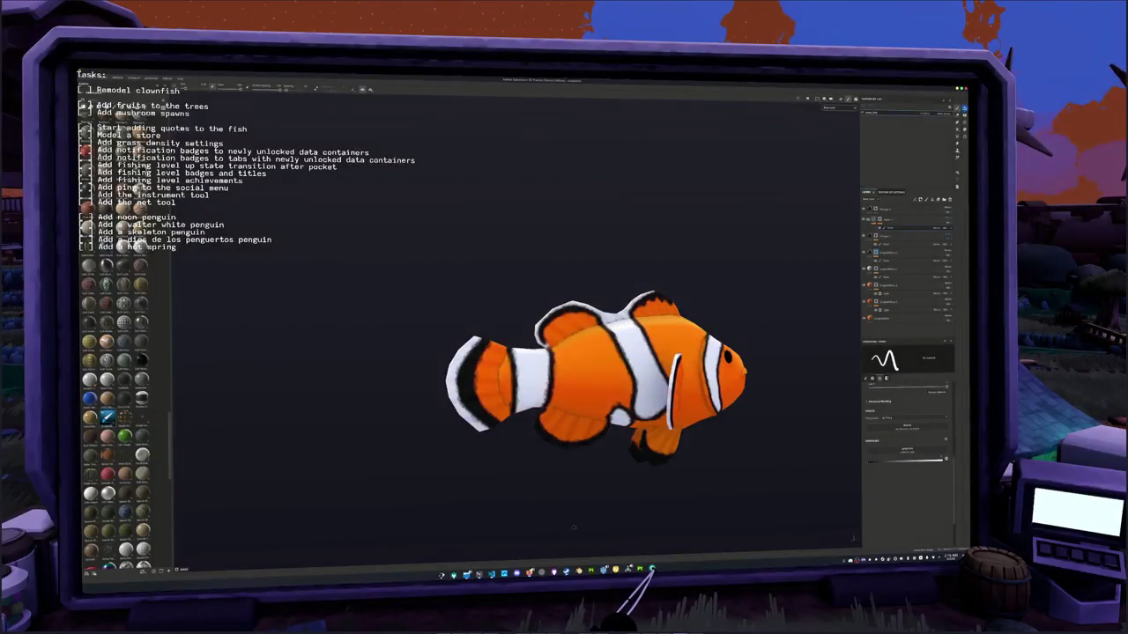
key(alt+Tab)
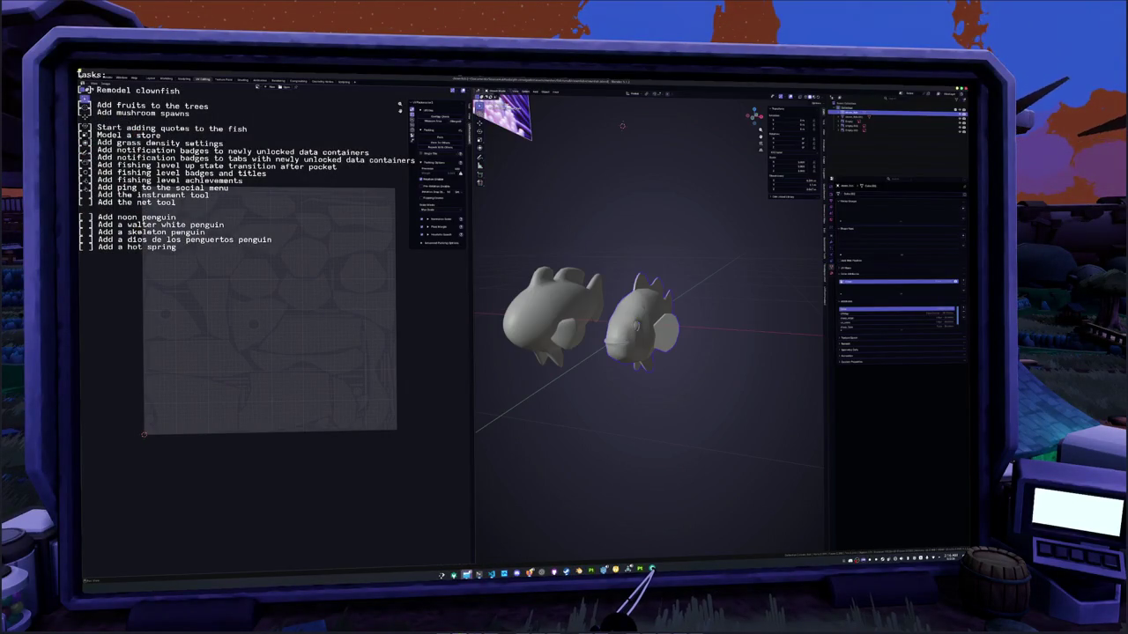
- Go up to 'small', open the clownfish folder, and move both clown_fish images into textures
key(alt+Tab)
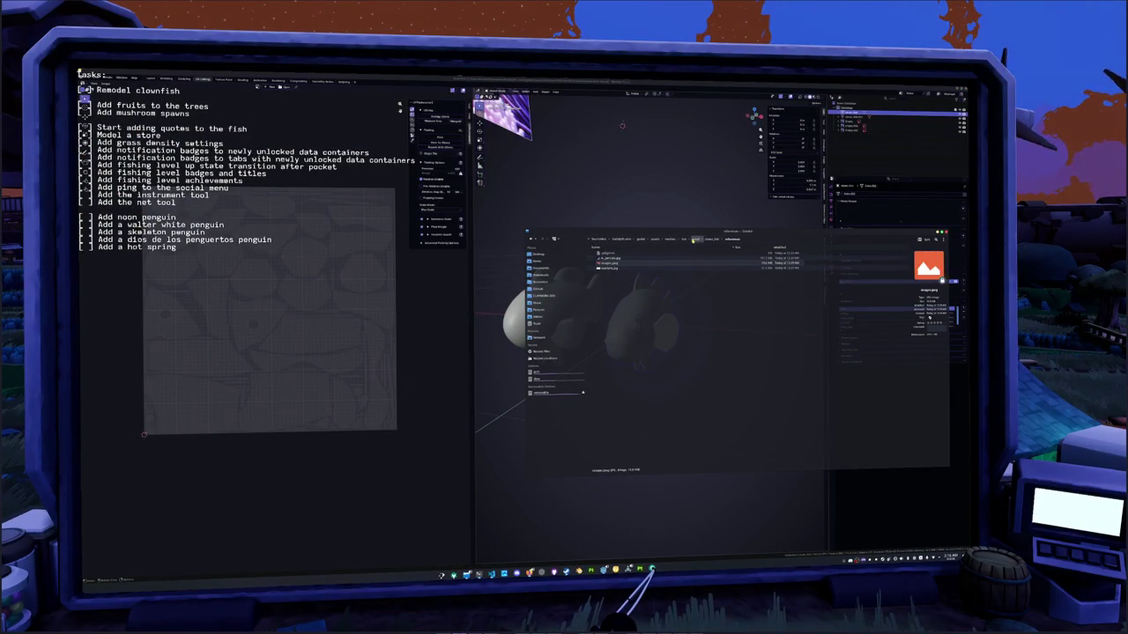
click(694, 239)
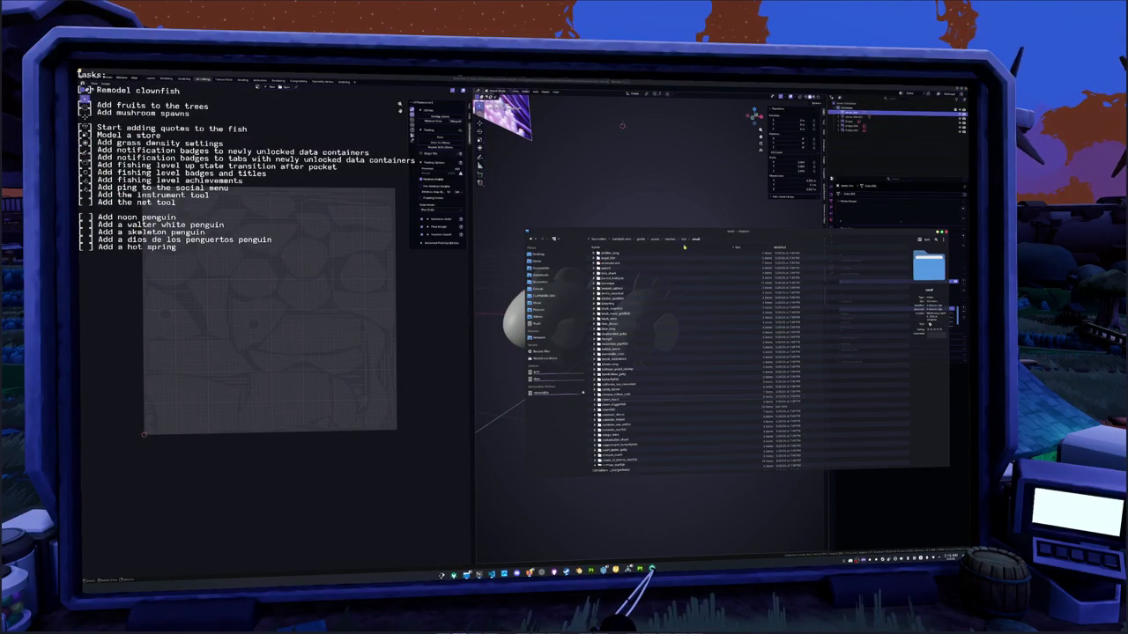
double_click(617, 399)
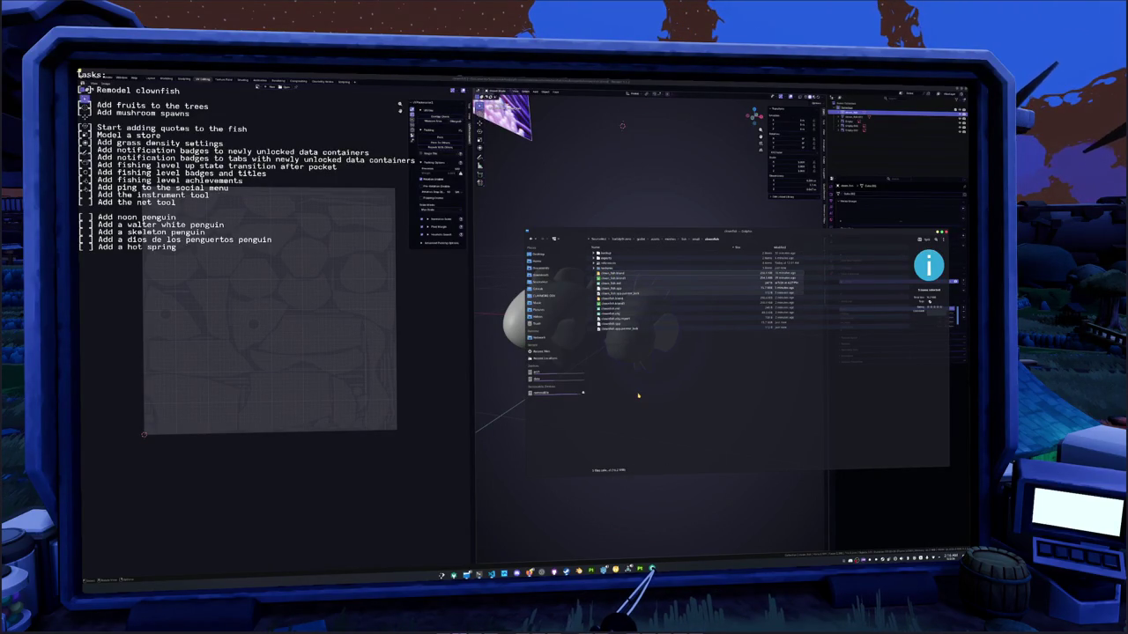
drag(616, 278, 608, 267)
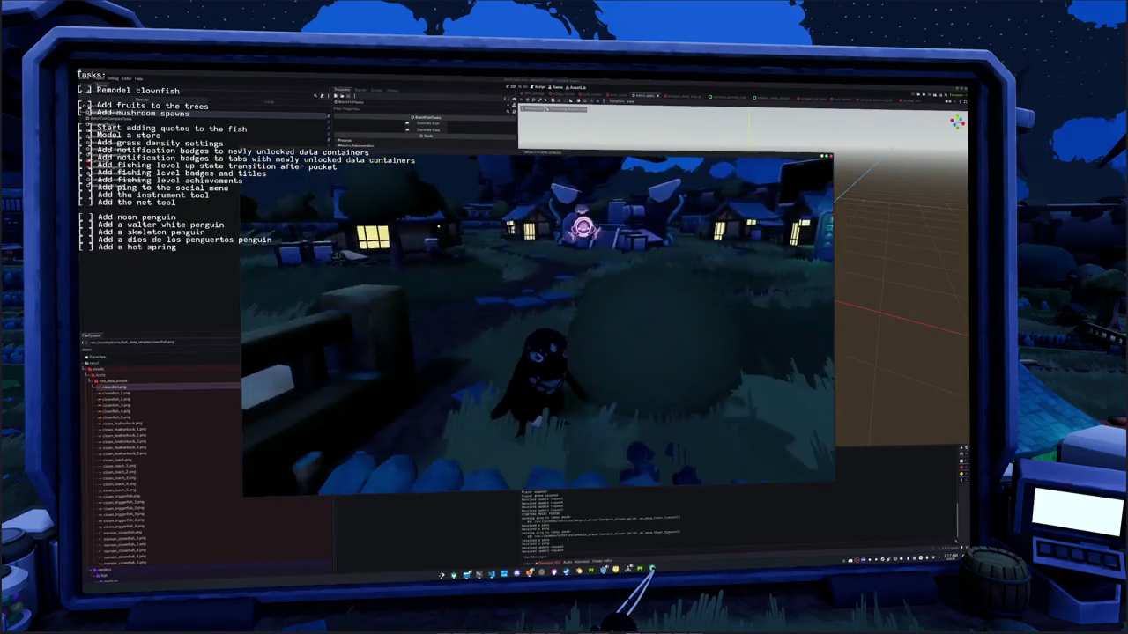
- Minimise the extra code editor window and restore the Godot editor from its taskbar window list
key(alt+Tab)
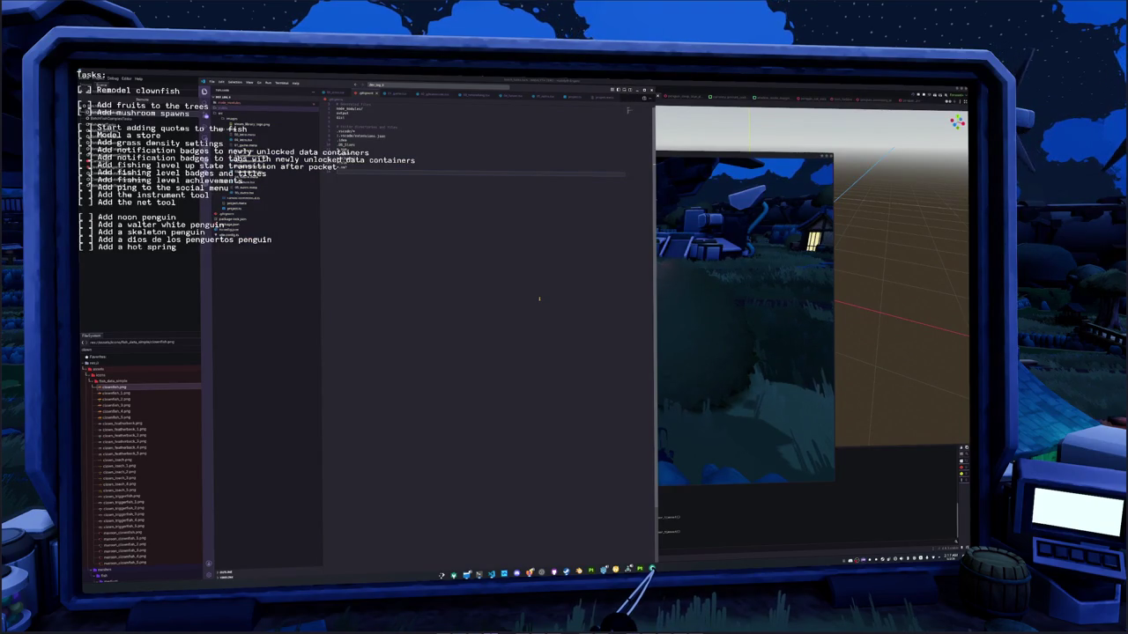
click(652, 569)
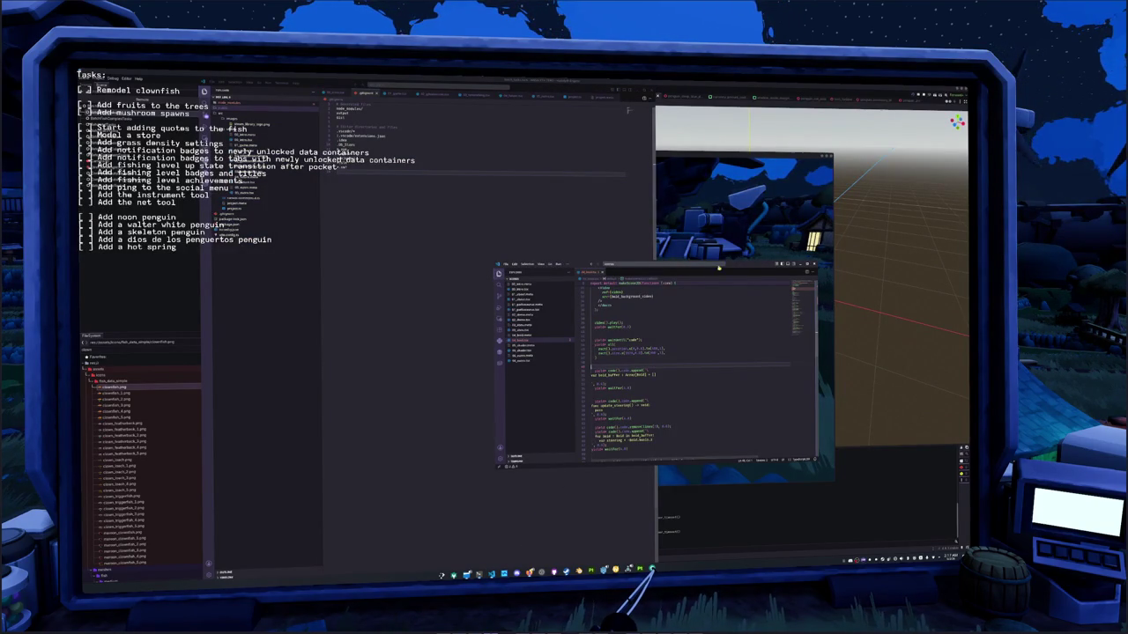
click(651, 569)
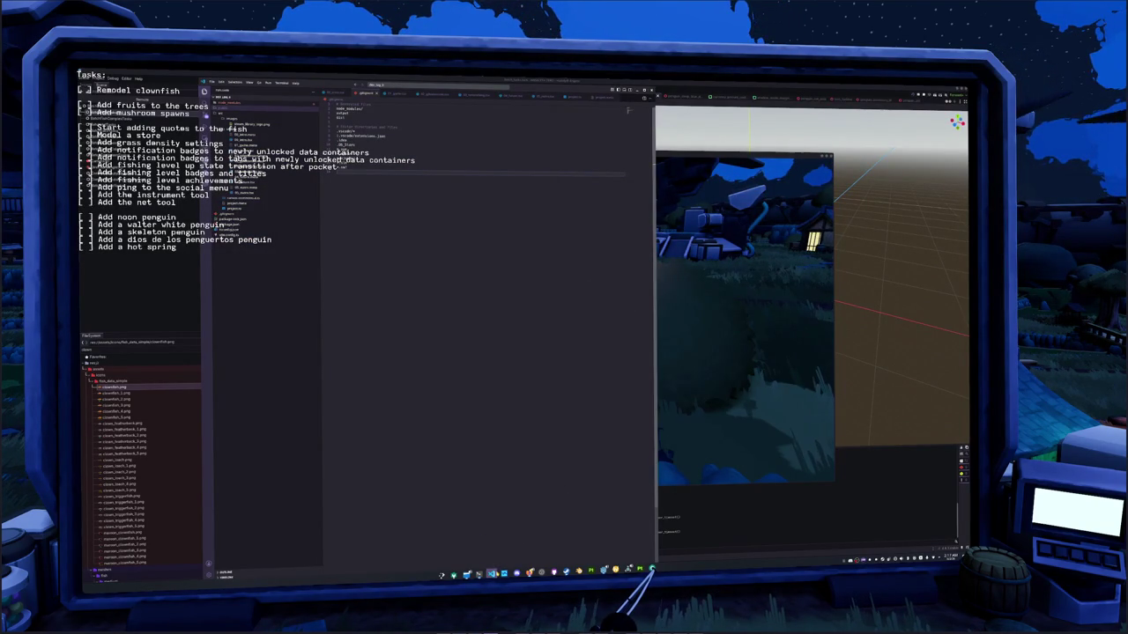
right_click(491, 573)
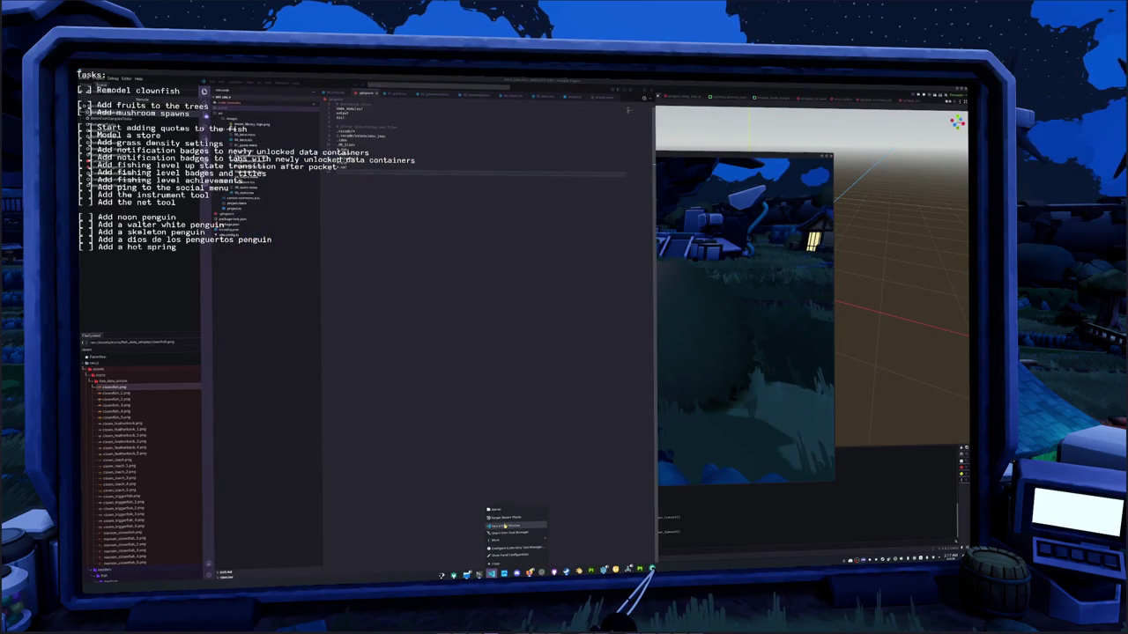
click(504, 526)
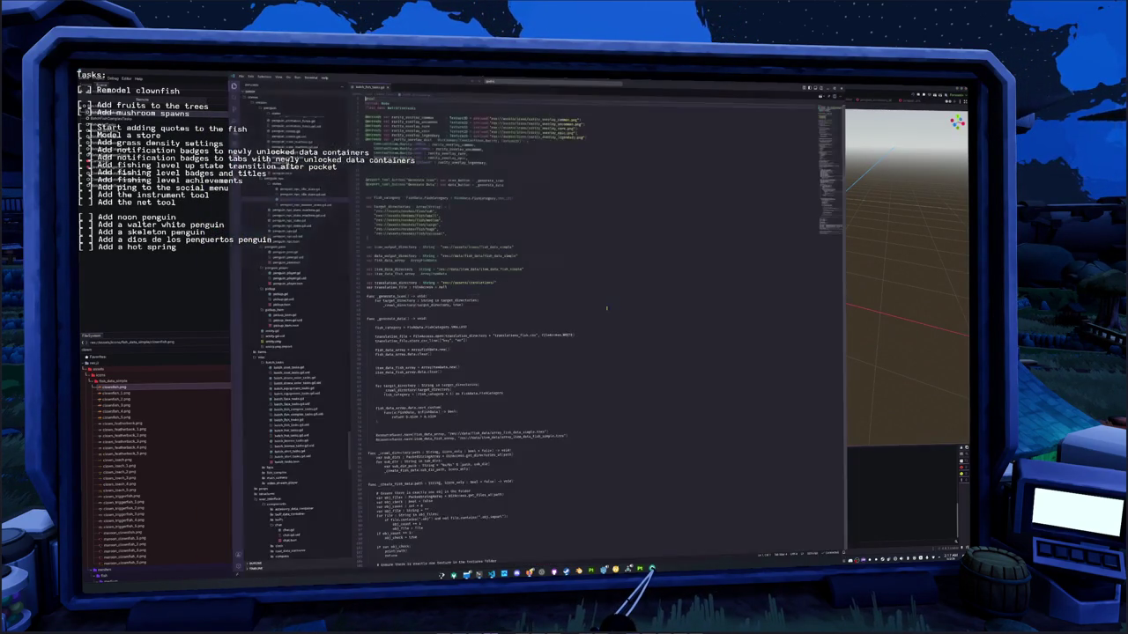
- Open global_time.gd via quick search 'time', select REAL_DAY_PER_GAME_SEASON, and zoom the UI in
click(606, 308)
key(ctrl+p)
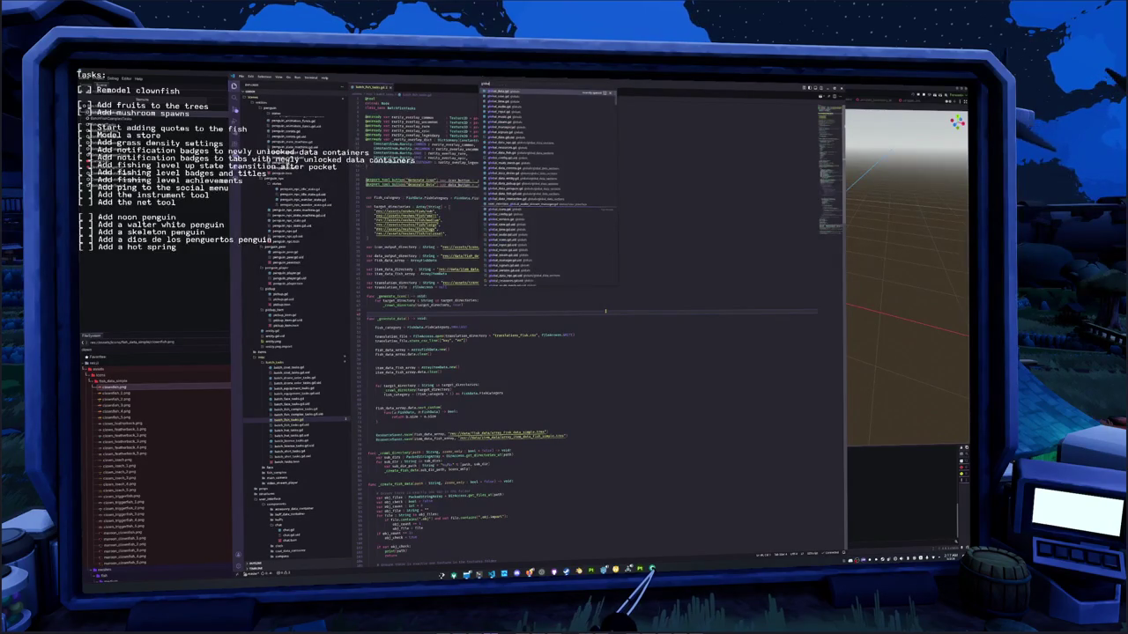
text(time)
key(Return)
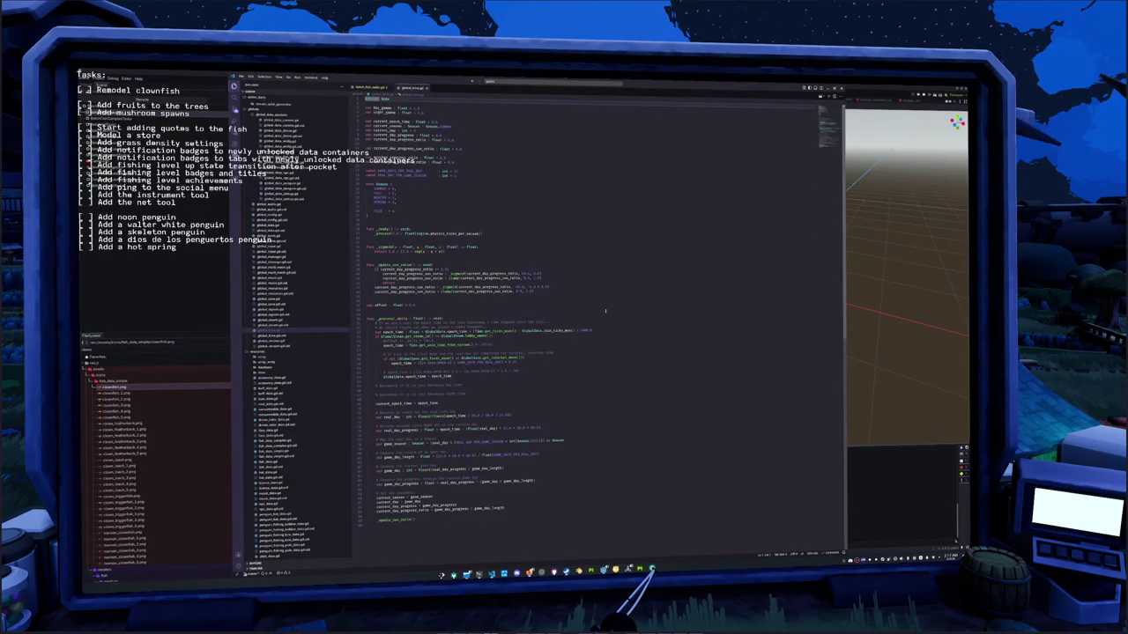
click(457, 255)
click(414, 170)
double_click(401, 175)
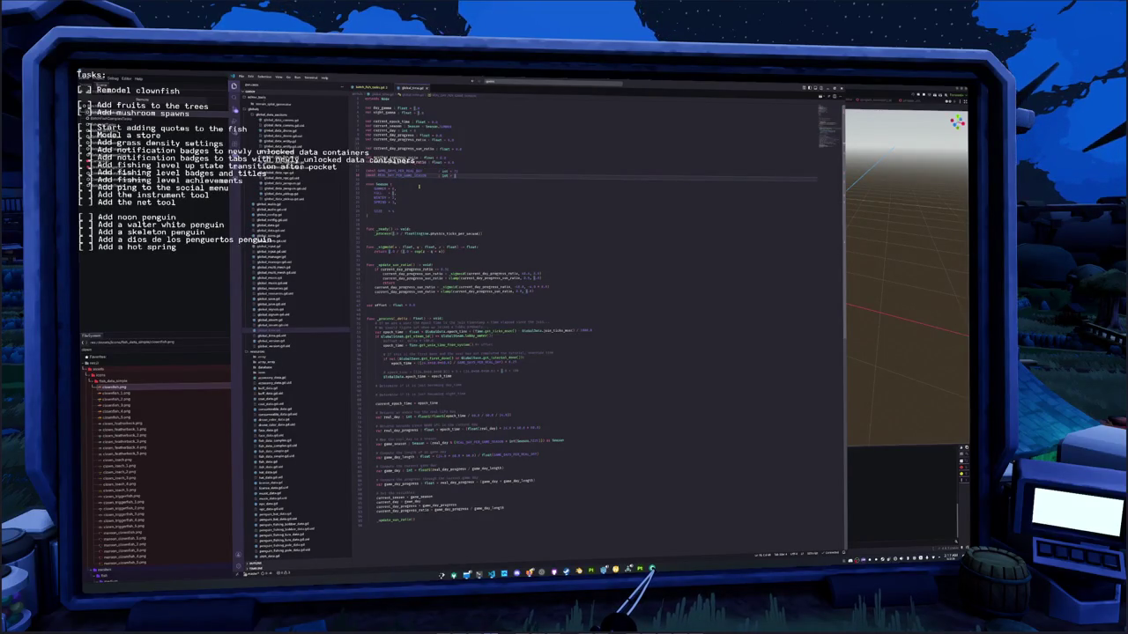
key(ctrl+equal)
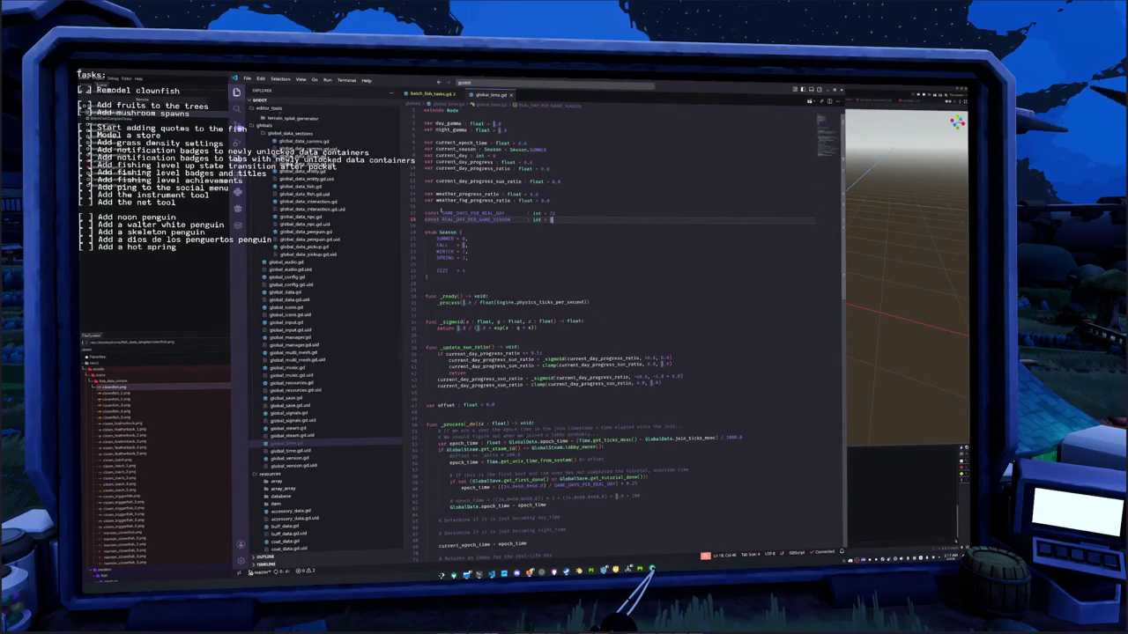
- Review the season constants and real_day's uses, adding a blank line under the season comment
click(516, 226)
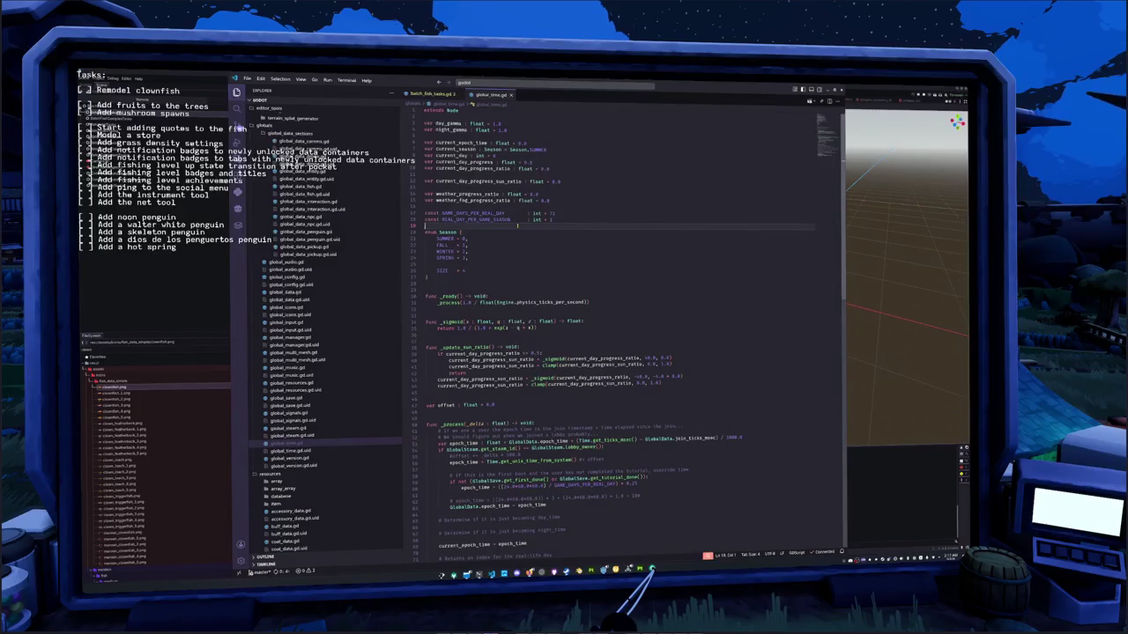
triple_click(501, 219)
click(561, 224)
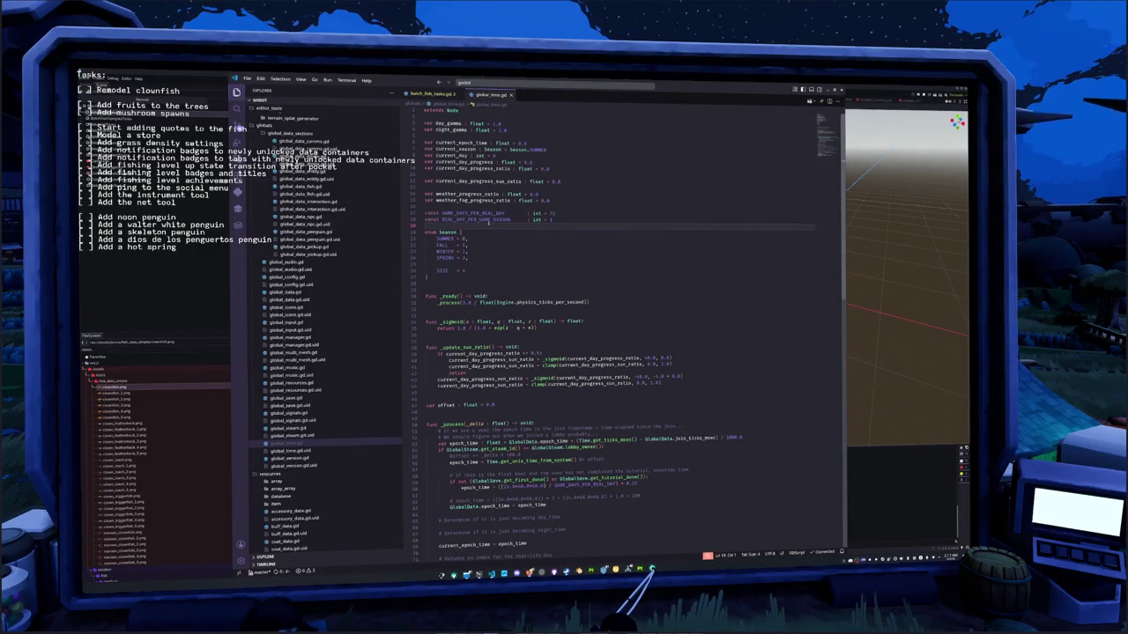
mouse_move(493, 220)
mouse_down()
mouse_move(516, 220)
mouse_move(442, 219)
mouse_up()
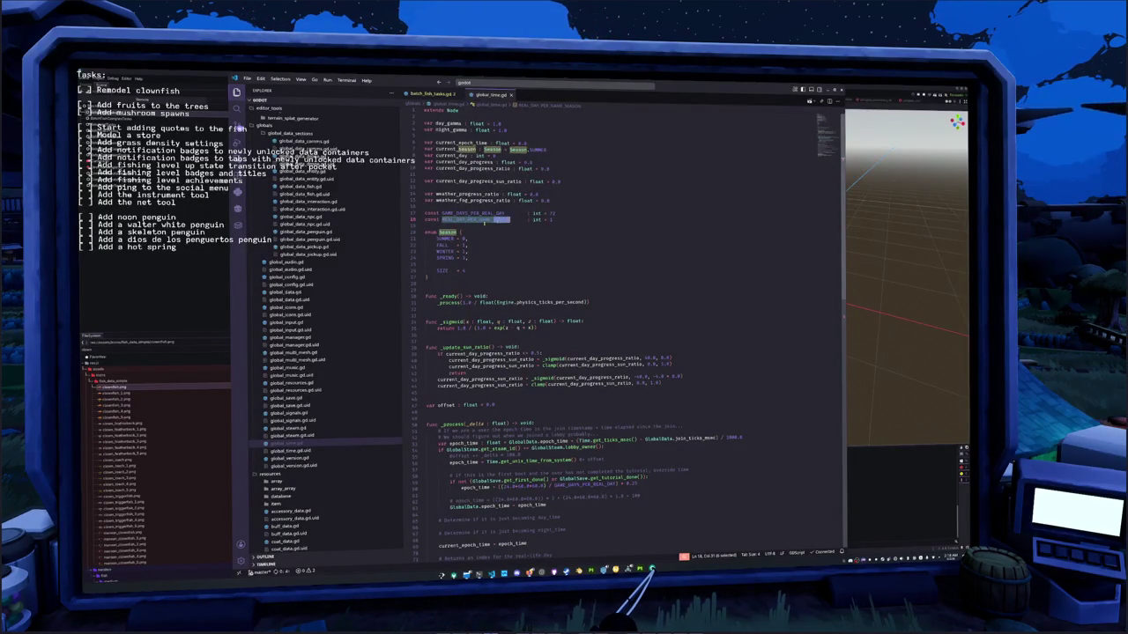
scroll(489, 221, down, 10)
scroll(498, 361, down, 1)
scroll(498, 361, down, 1)
click(498, 361)
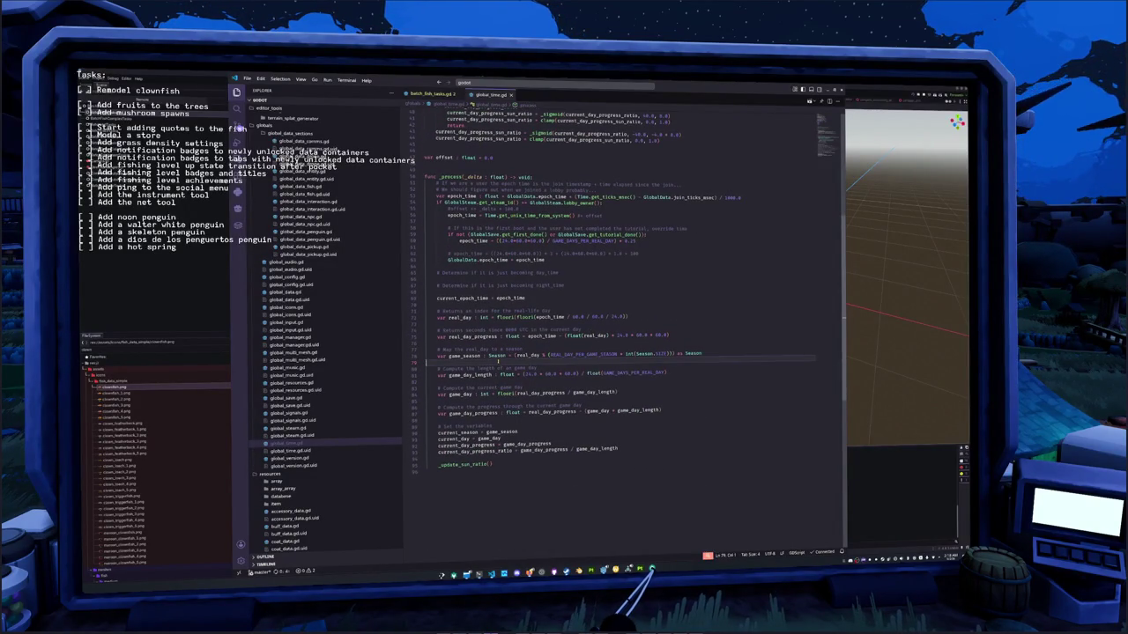
click(547, 353)
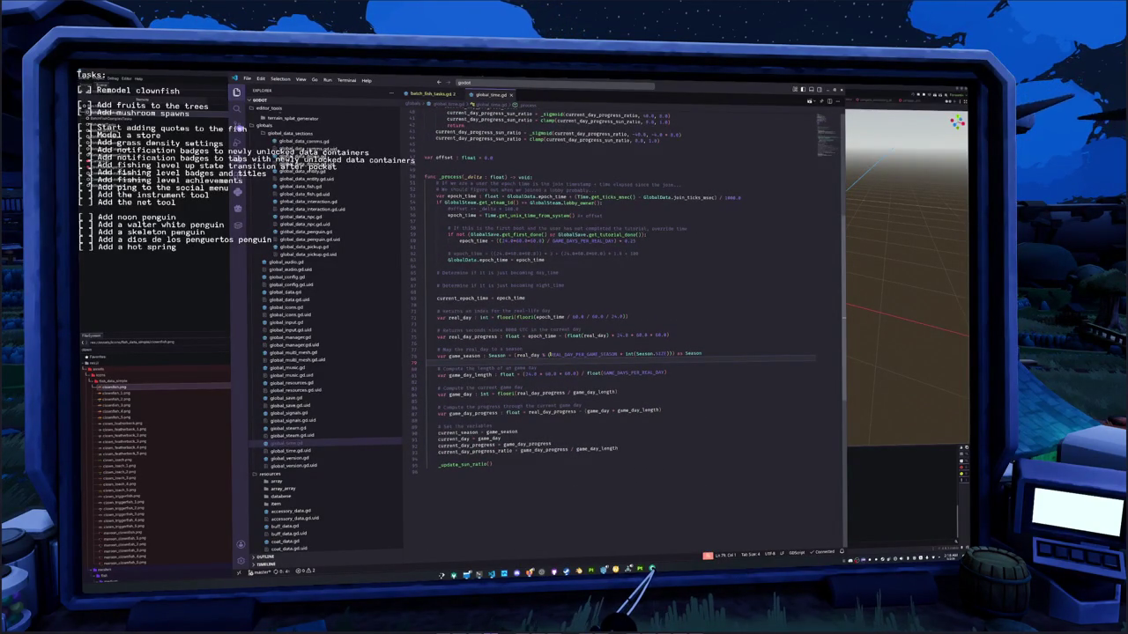
double_click(528, 353)
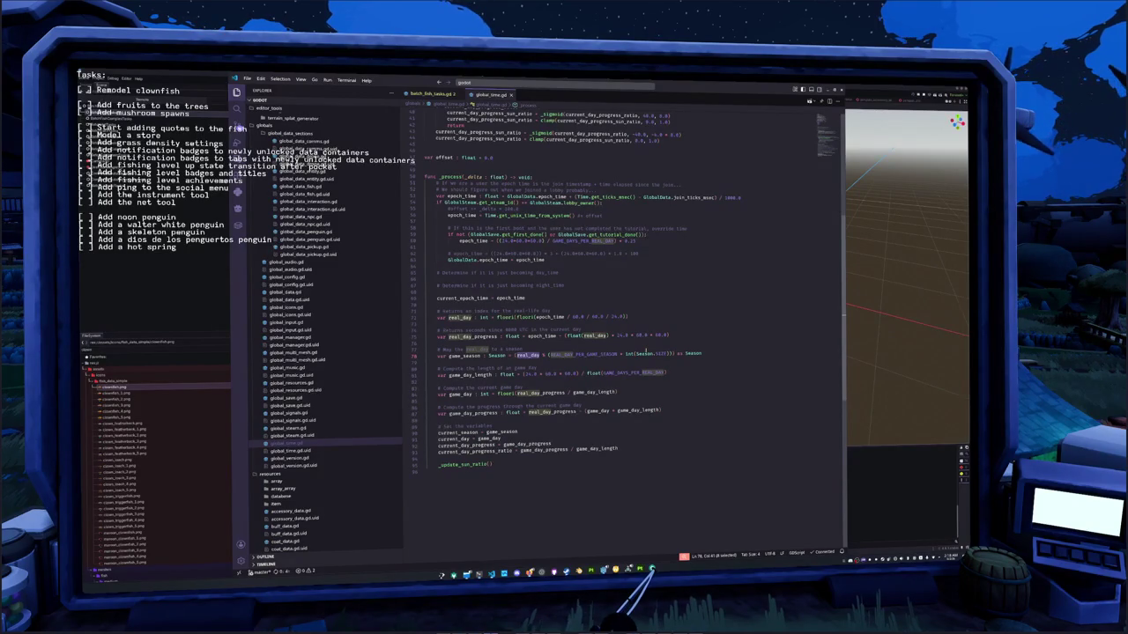
key(Up)
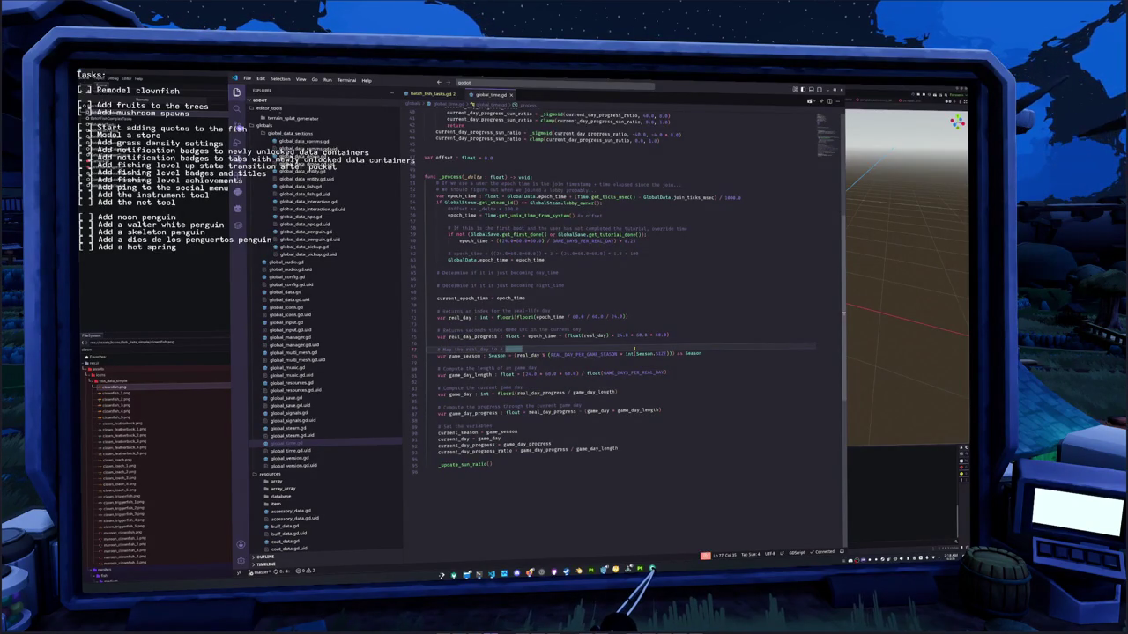
key(Return)
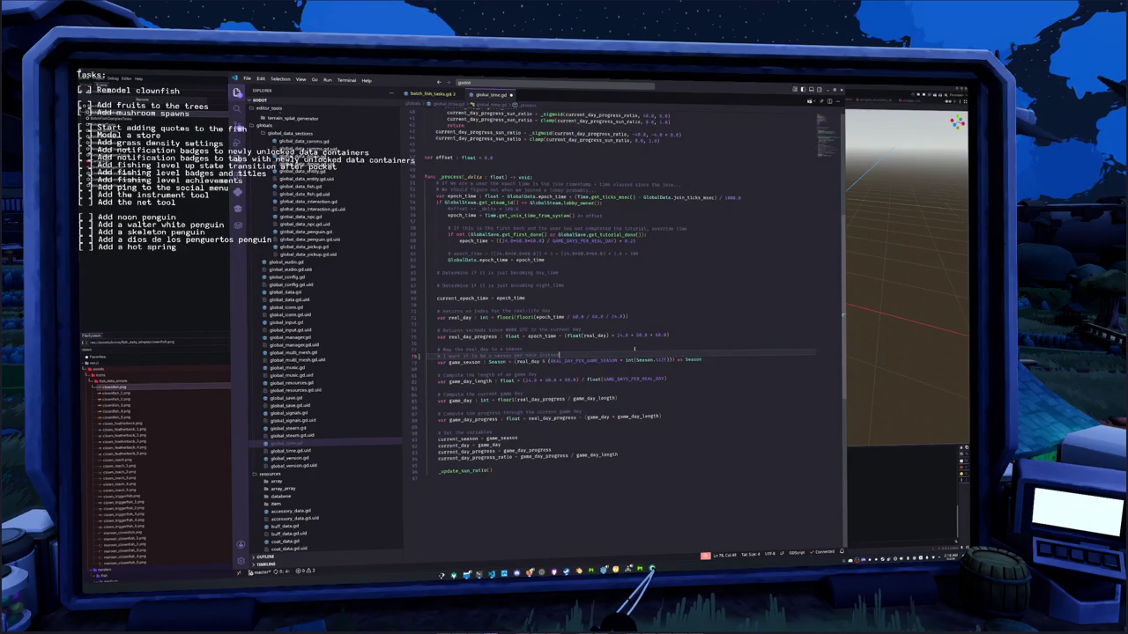
key(Right)
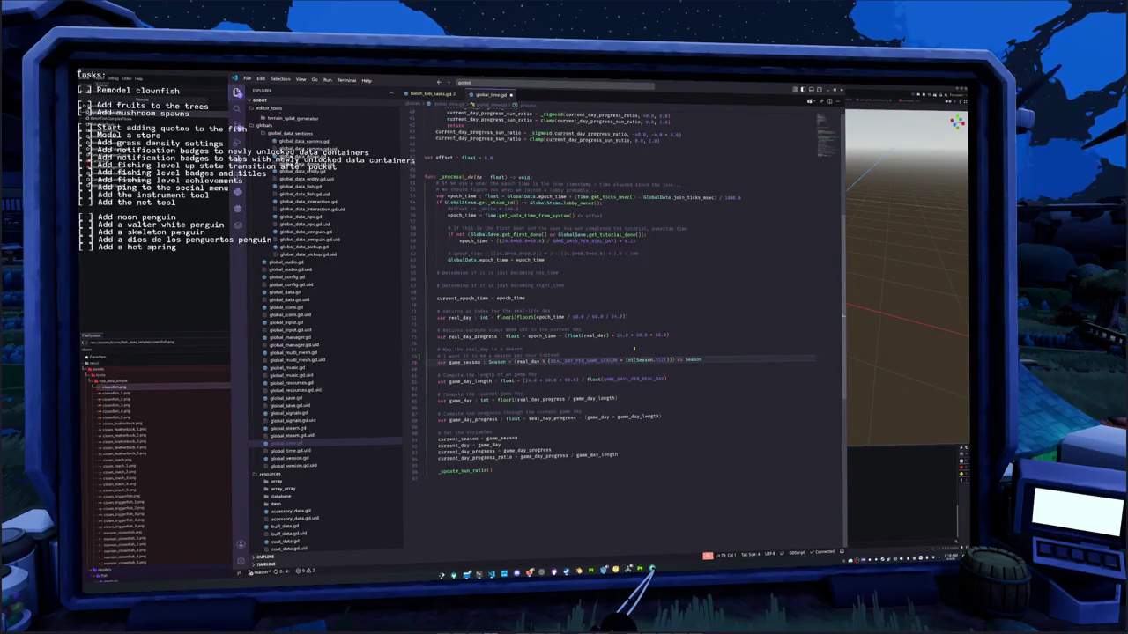
- Add a const GAME_SEASON_PER_REAL_DAY set to 14 above REAL_DAY_PER_GAME_SEASON and save
scroll(572, 291, up, 5)
scroll(555, 264, up, 5)
scroll(537, 242, up, 5)
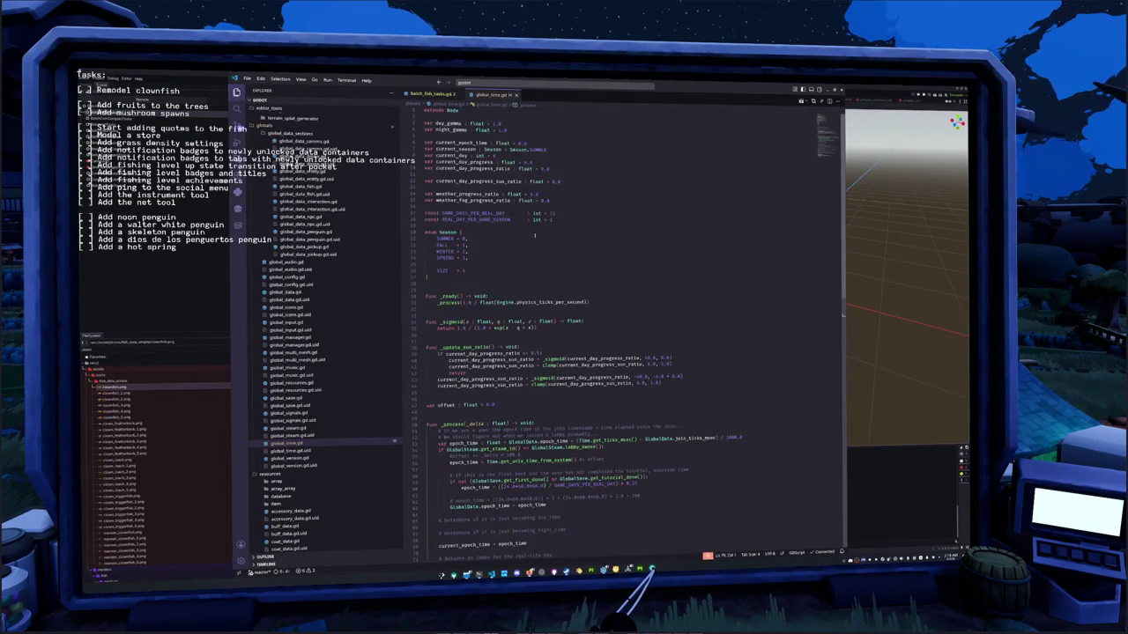
click(581, 218)
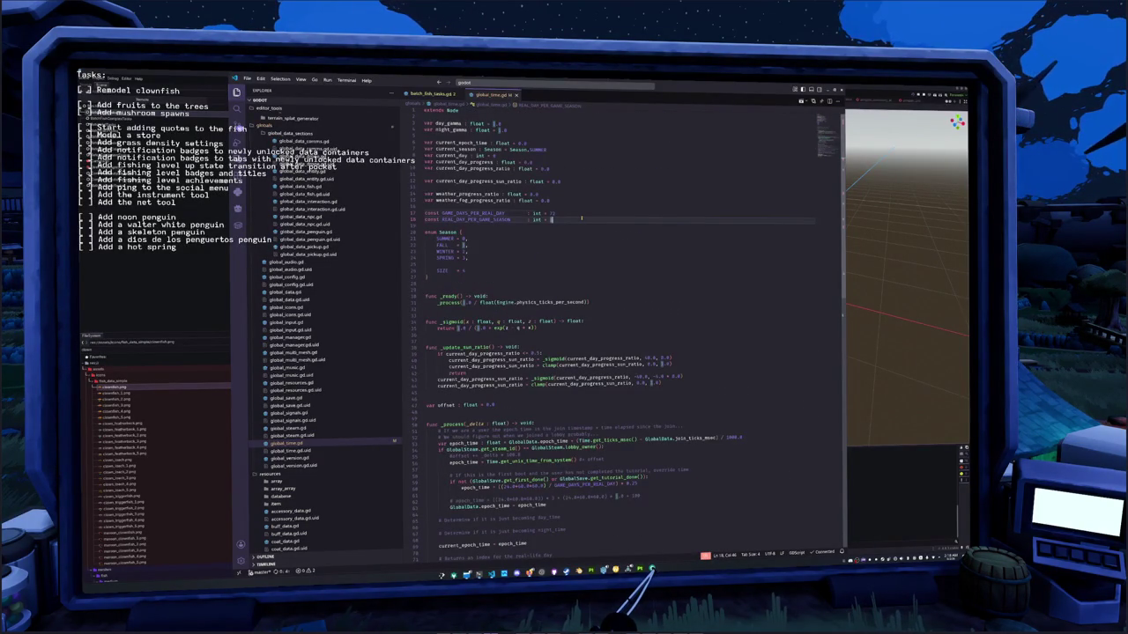
key(ctrl+shift+Return)
text(nst GAME_SEASON_PER_REAL_DAY : int)
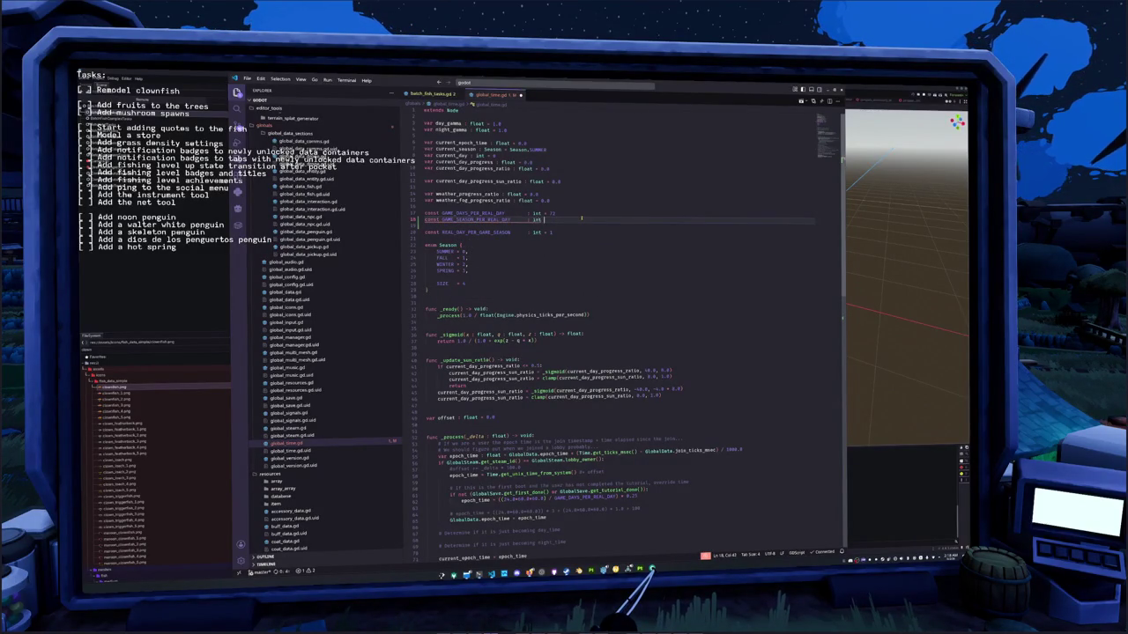
text(4)
key(Down)
key(ctrl+s)
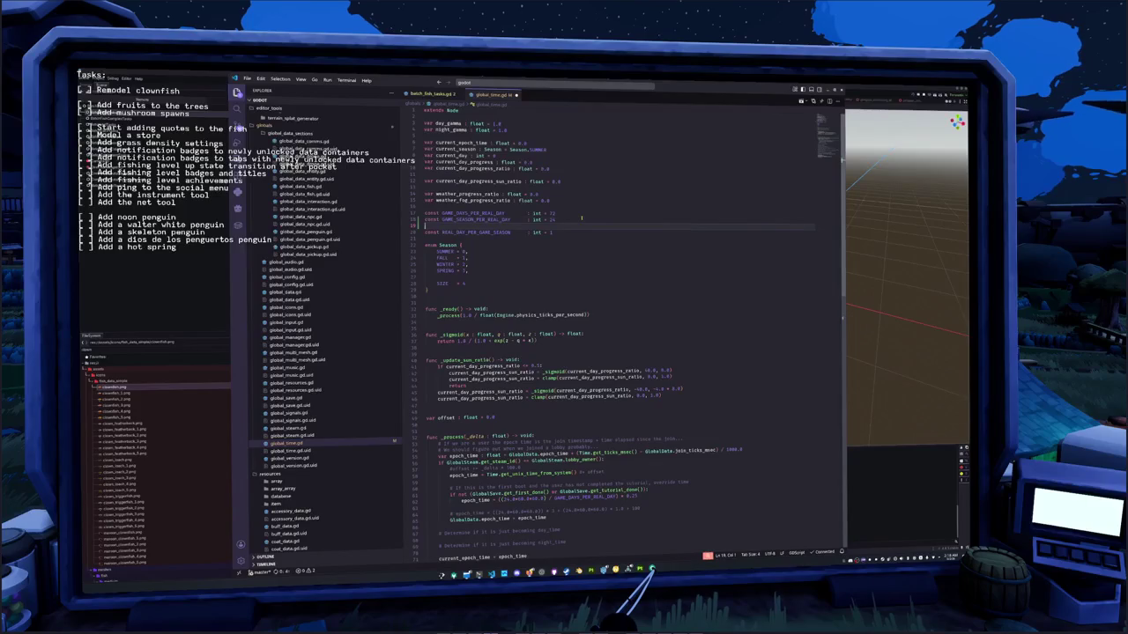
- Add 'game_season : Season = floori(real_day_progress) / game_season_length' below the existing game_season line
scroll(582, 264, down, 5)
scroll(546, 308, down, 4)
scroll(511, 353, down, 4)
click(464, 377)
click(520, 356)
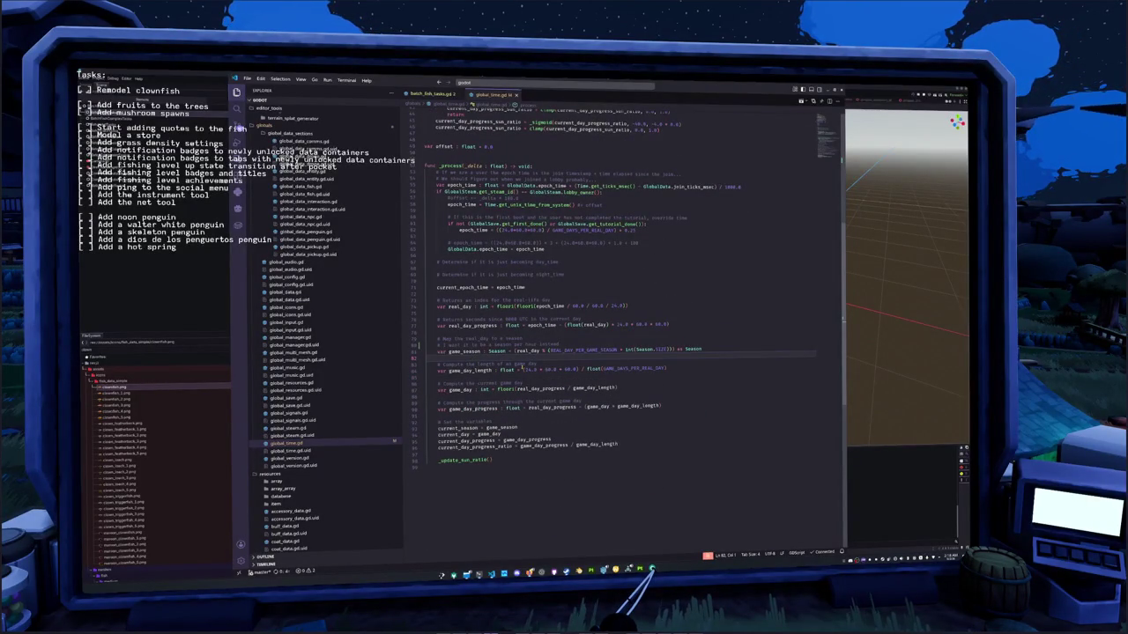
key(Return)
text(c)
key(BackSpace)
text(game_season : Season = ()
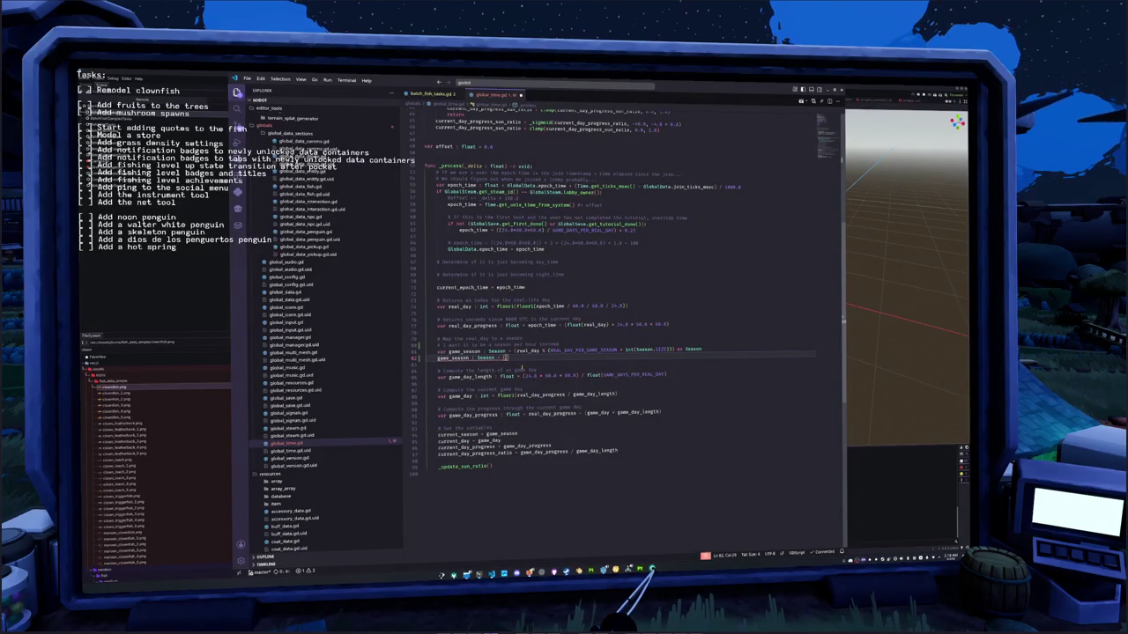
text(floori()
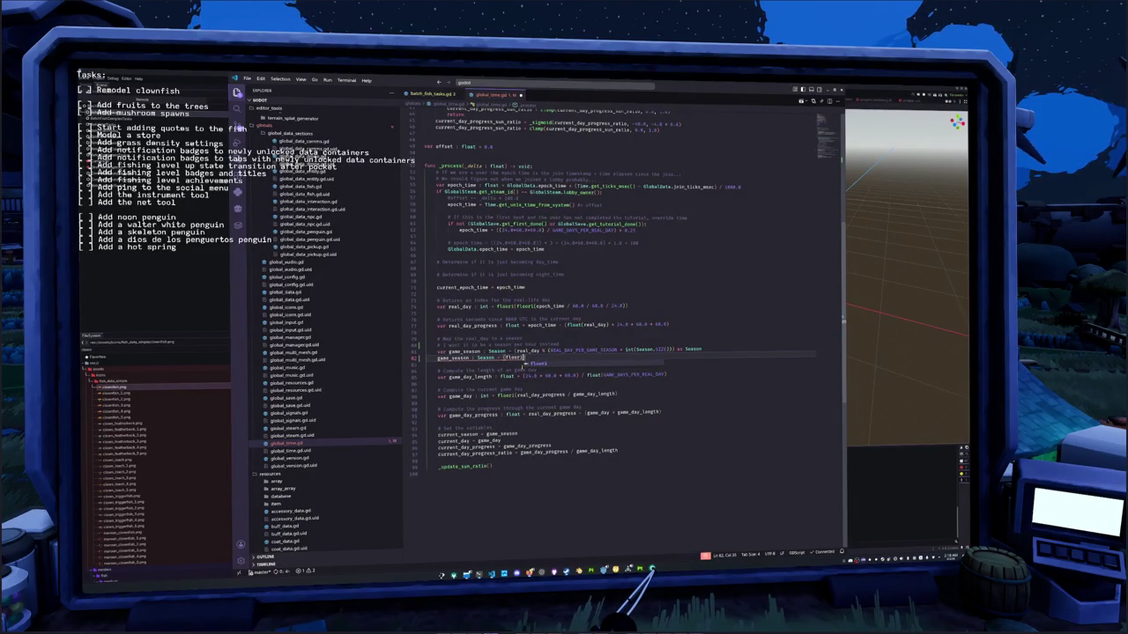
text(real_day_)
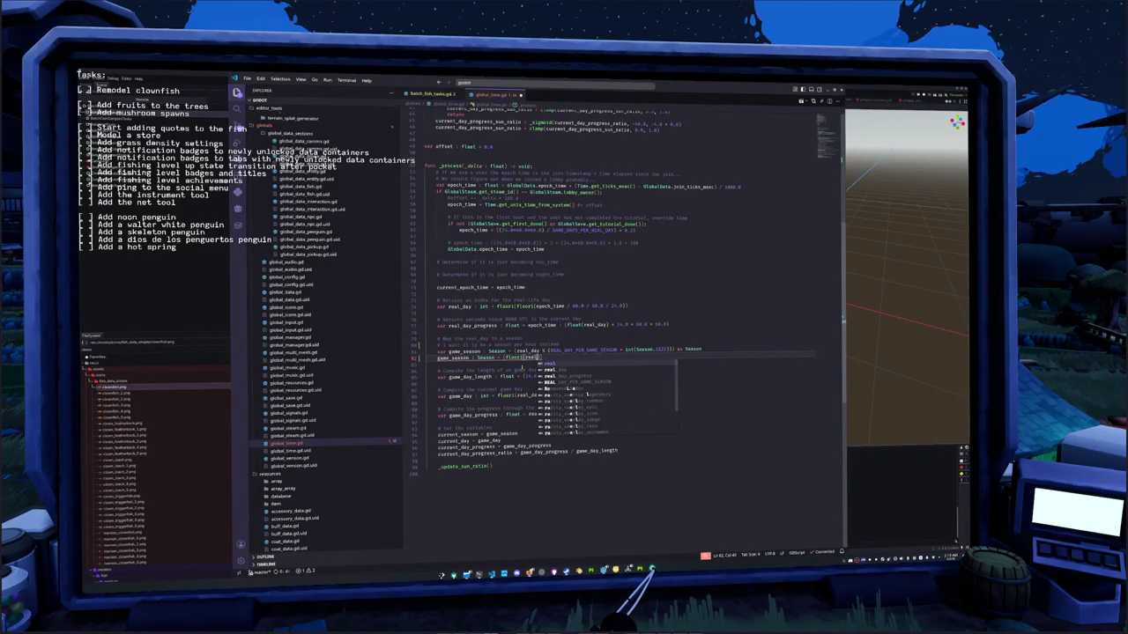
text(progress)
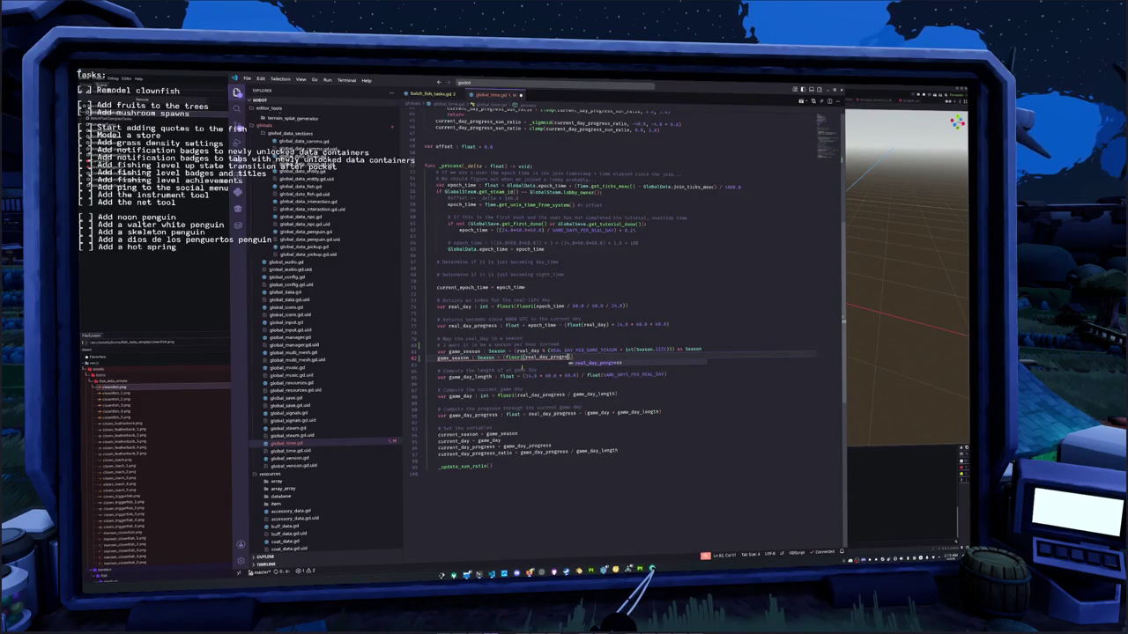
text())
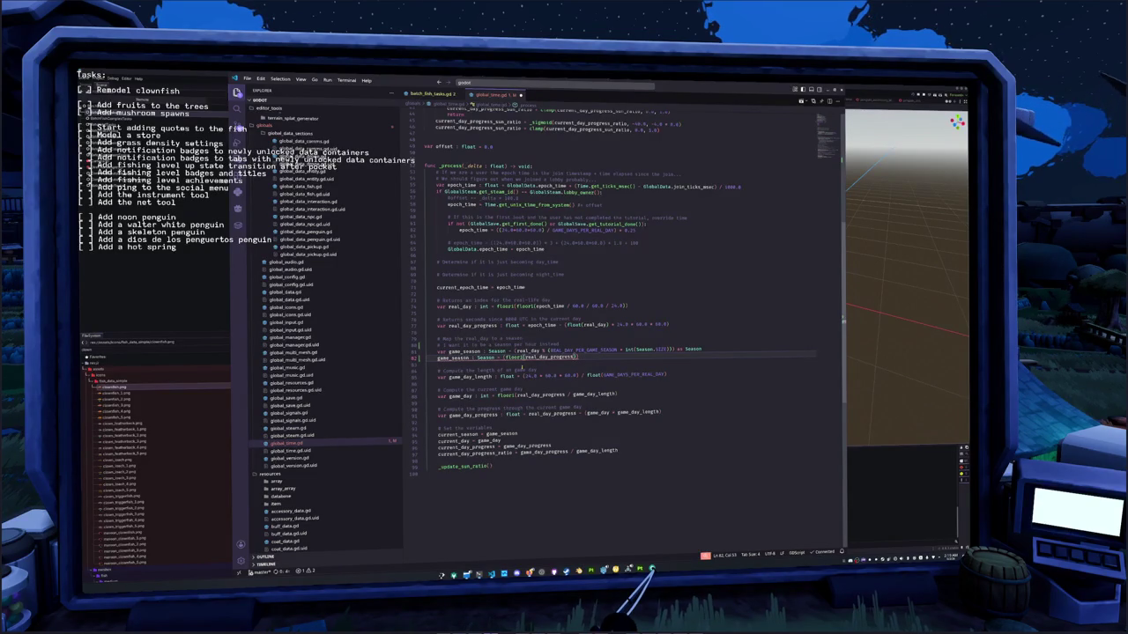
text( / ga)
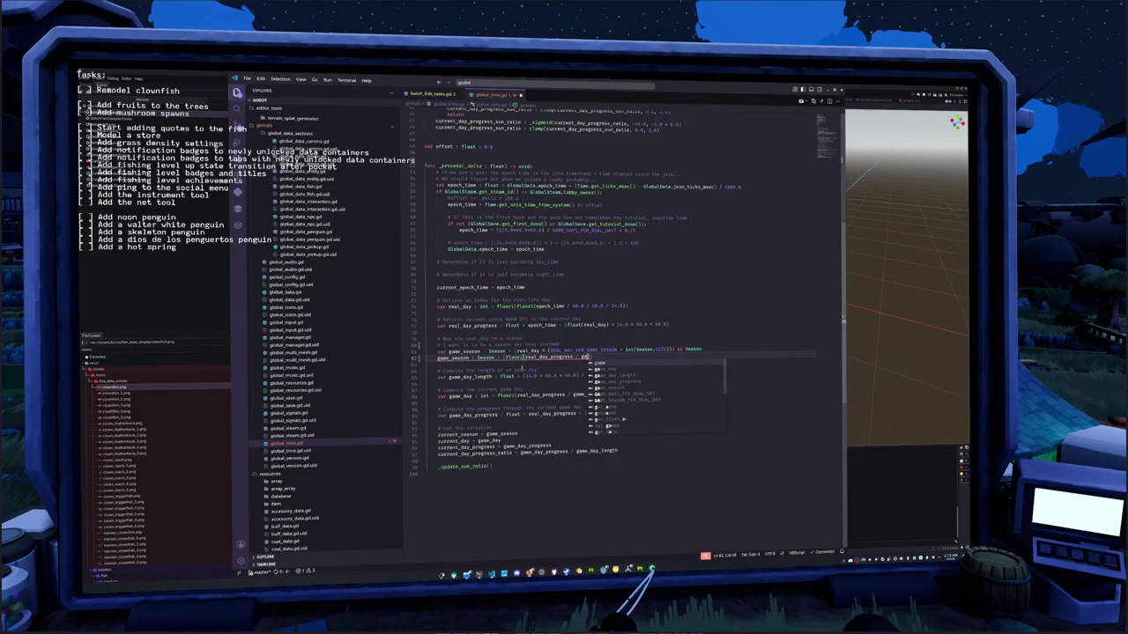
text(me_da)
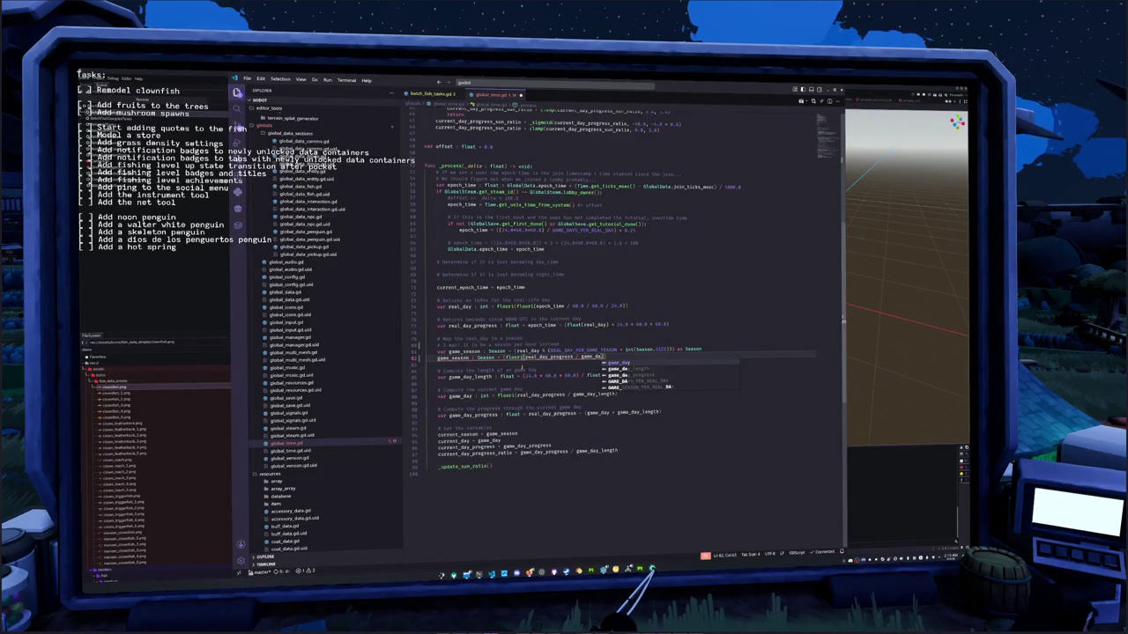
text(y_length)
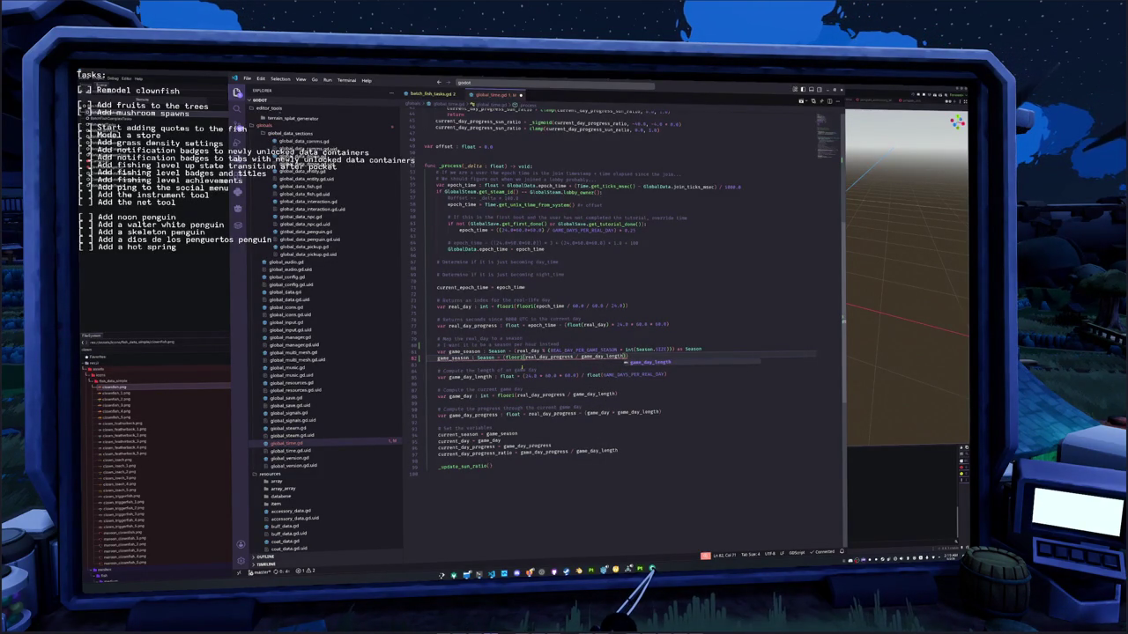
key(ctrl+shift+Left)
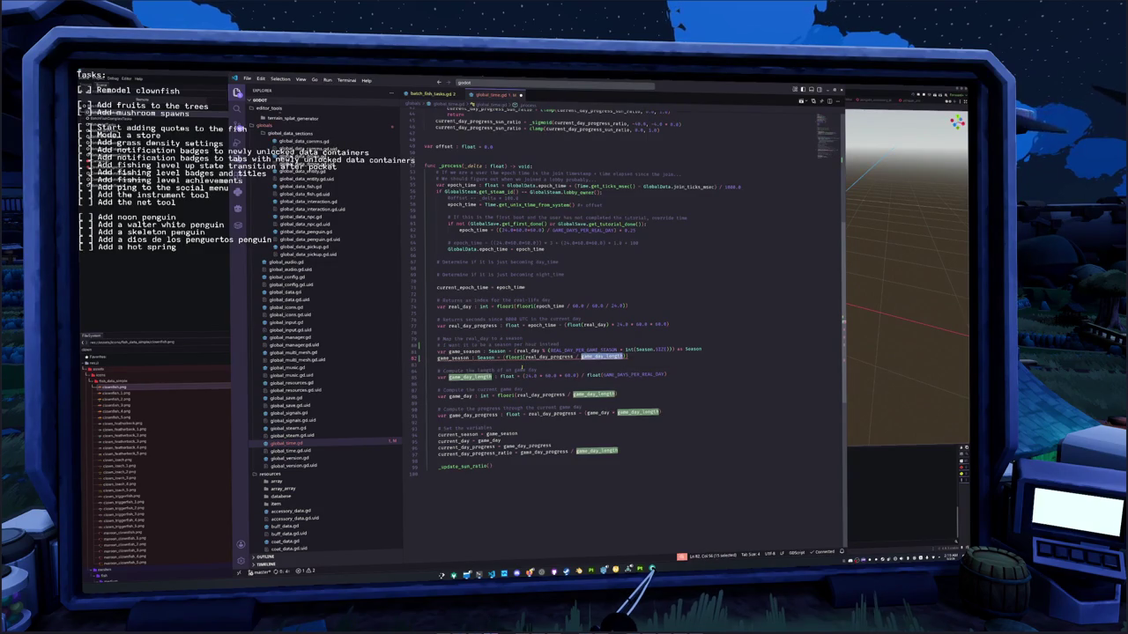
text(game_season_length)
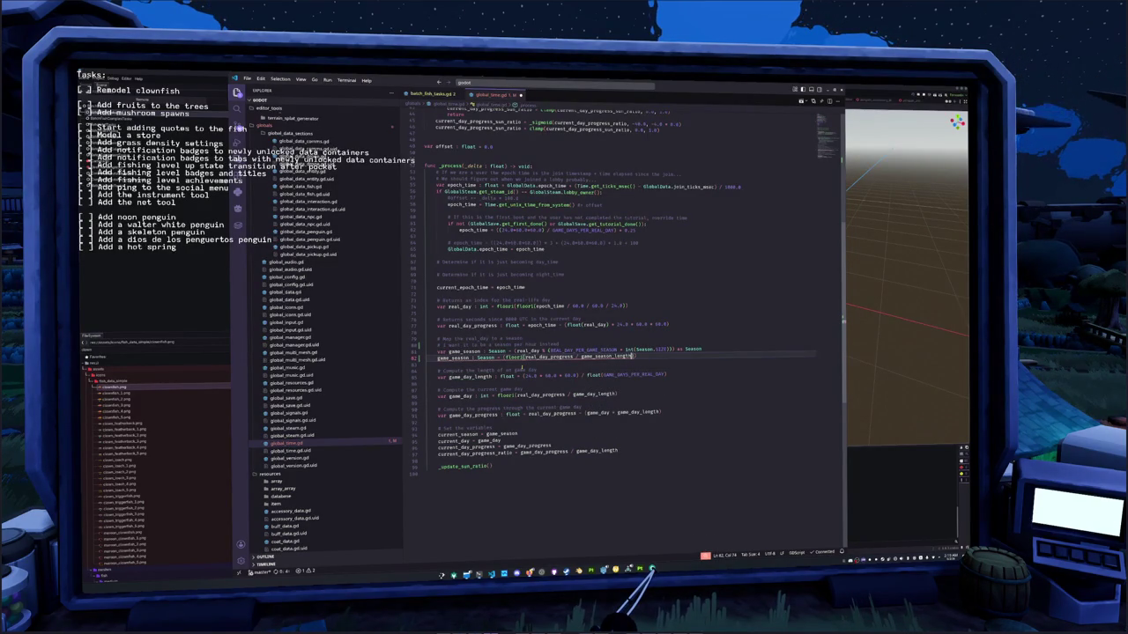
key(ctrl+Left)
key(ctrl+Left)
key(ctrl+Left)
key(ctrl+Left)
key(ctrl+Left)
key(ctrl+Left)
key(ctrl+Left)
- Declare game_season_length as (24.0 * 60.0 * 60.0) divided by float(GAME_SEASON_PER_REAL_DAY)
key(Return)
key(Up)
text(var game_season_le)
key(Return)
text(: float = ()
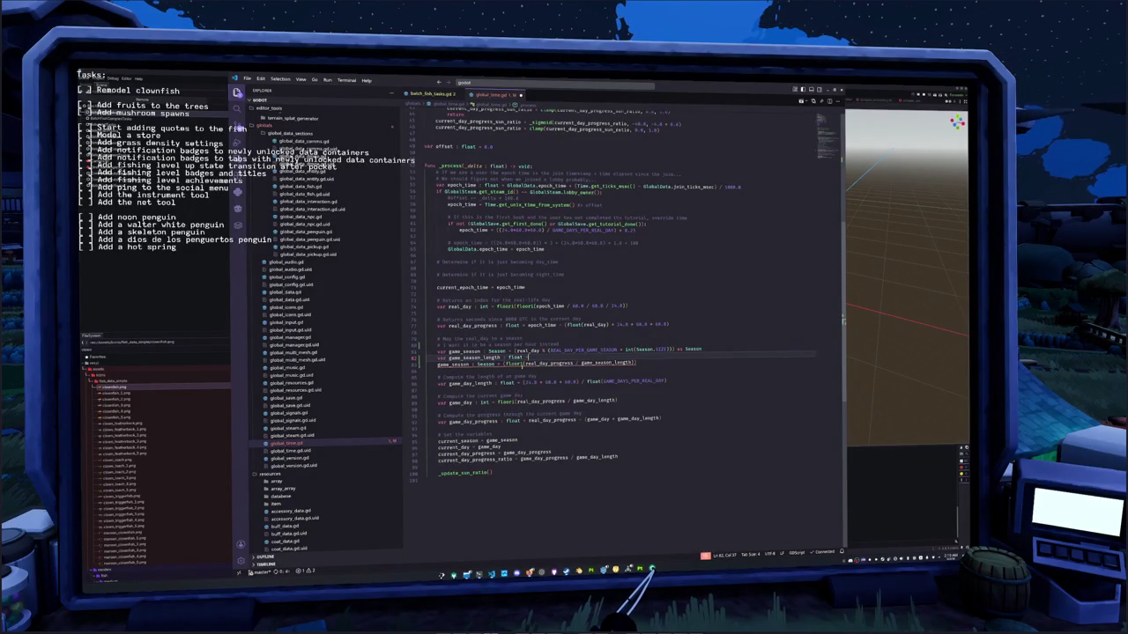
text(24.0 * 60.0)
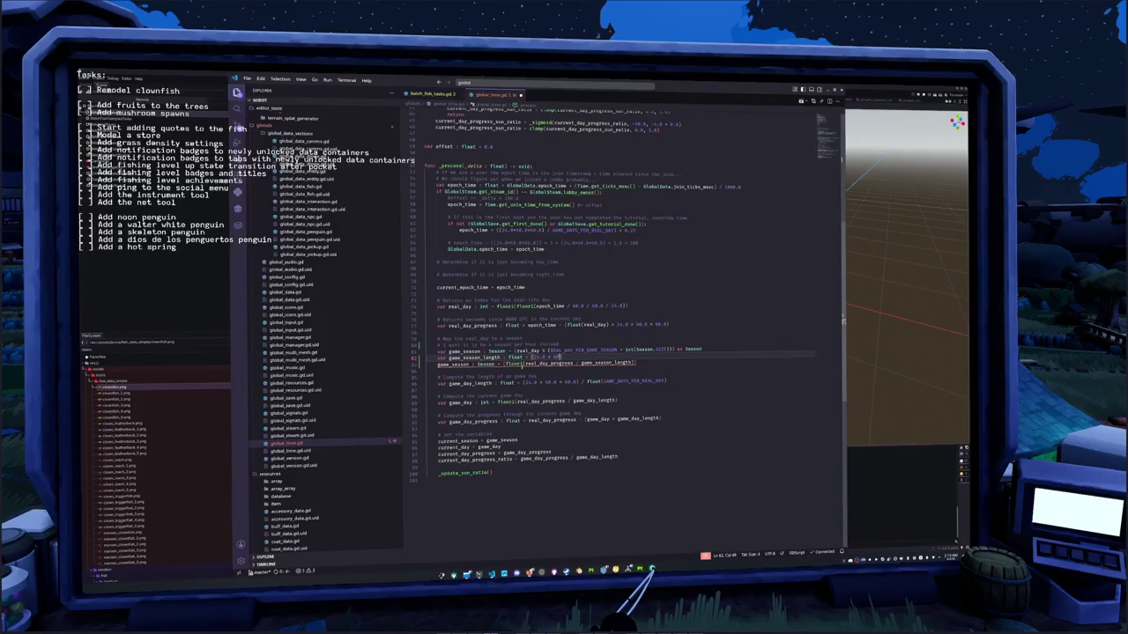
text( * 60.0)
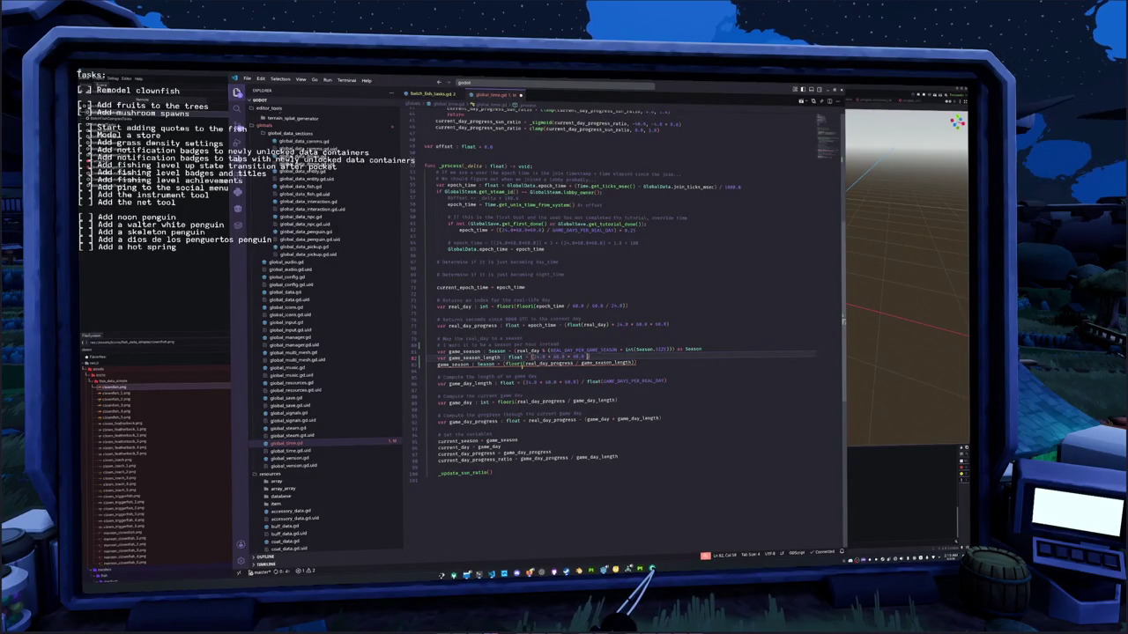
text())
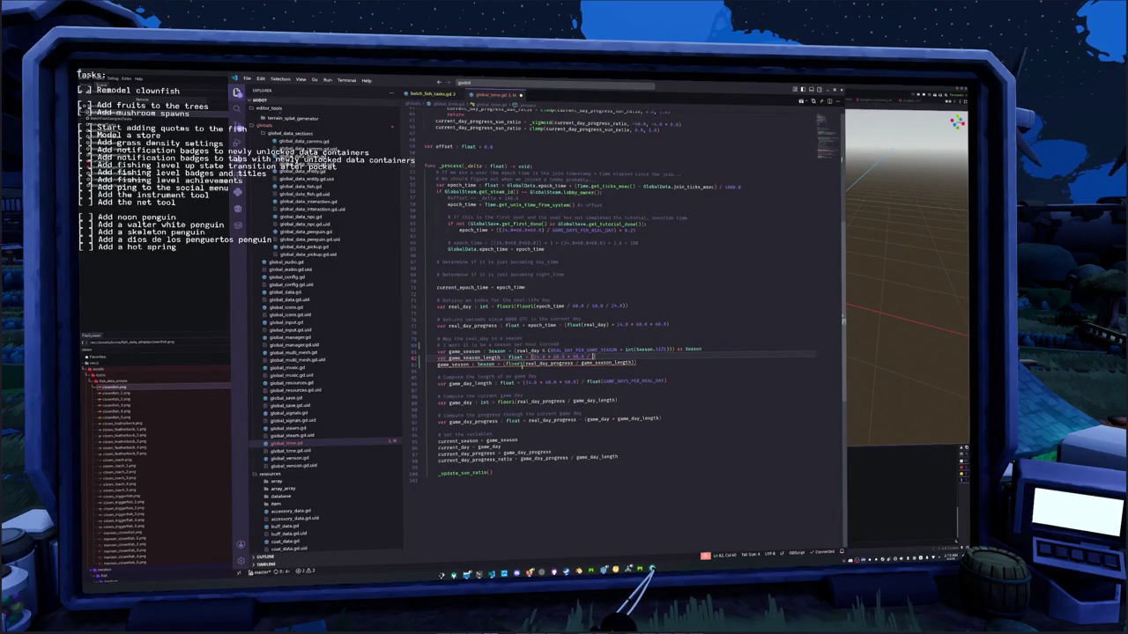
key(Tab)
key(Down)
key(Down)
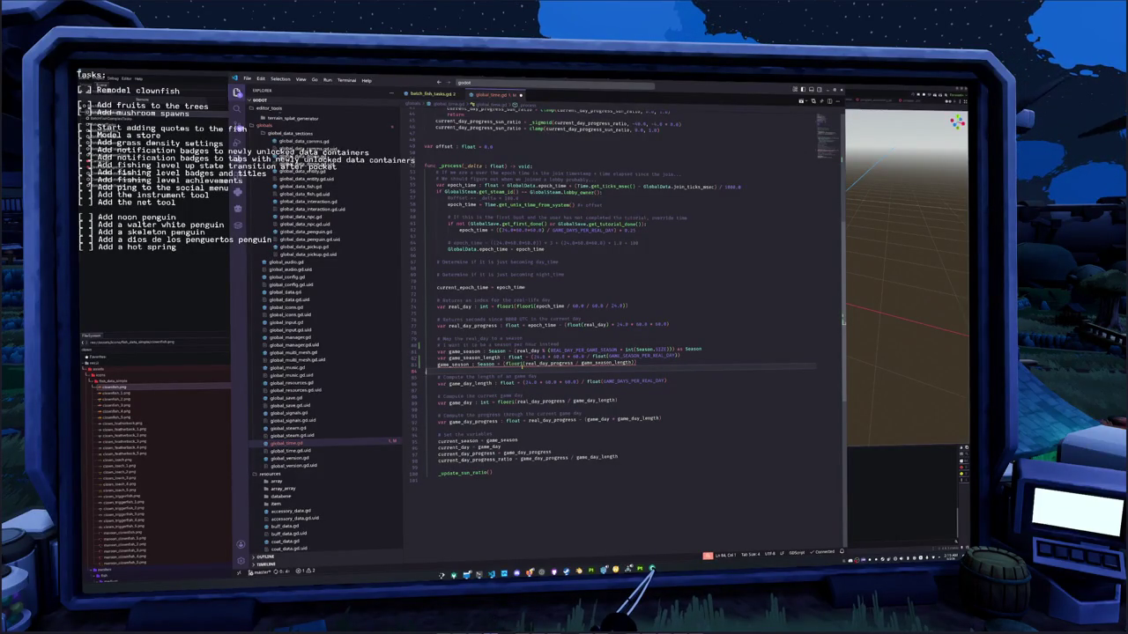
- Delete the old floor-based game_season line and go to the season constant's definition
triple_click(523, 365)
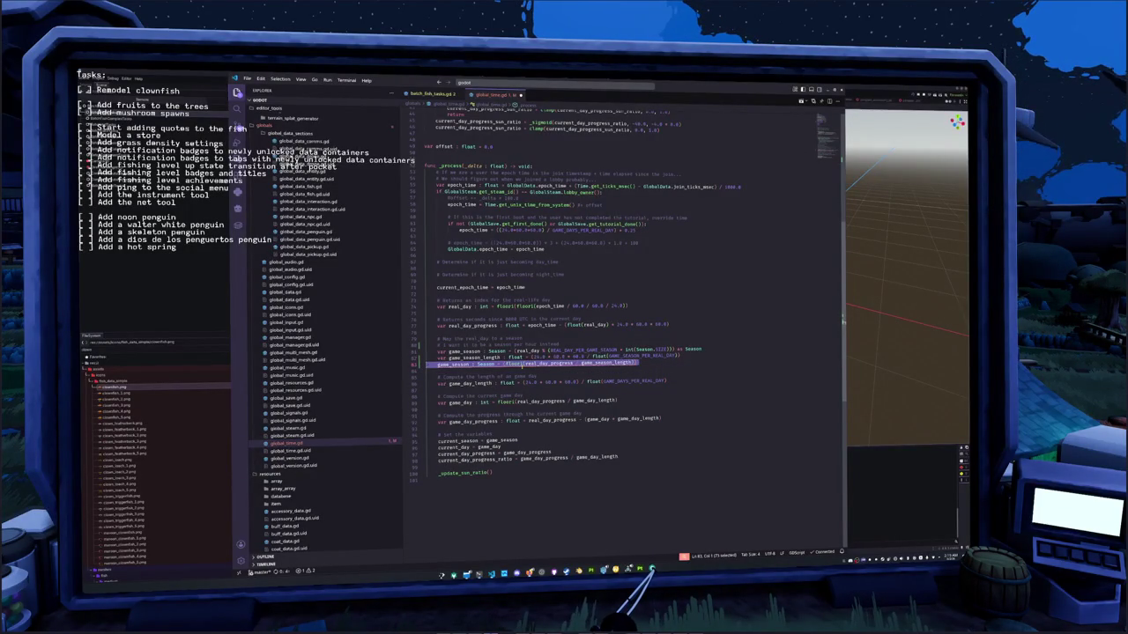
key(BackSpace)
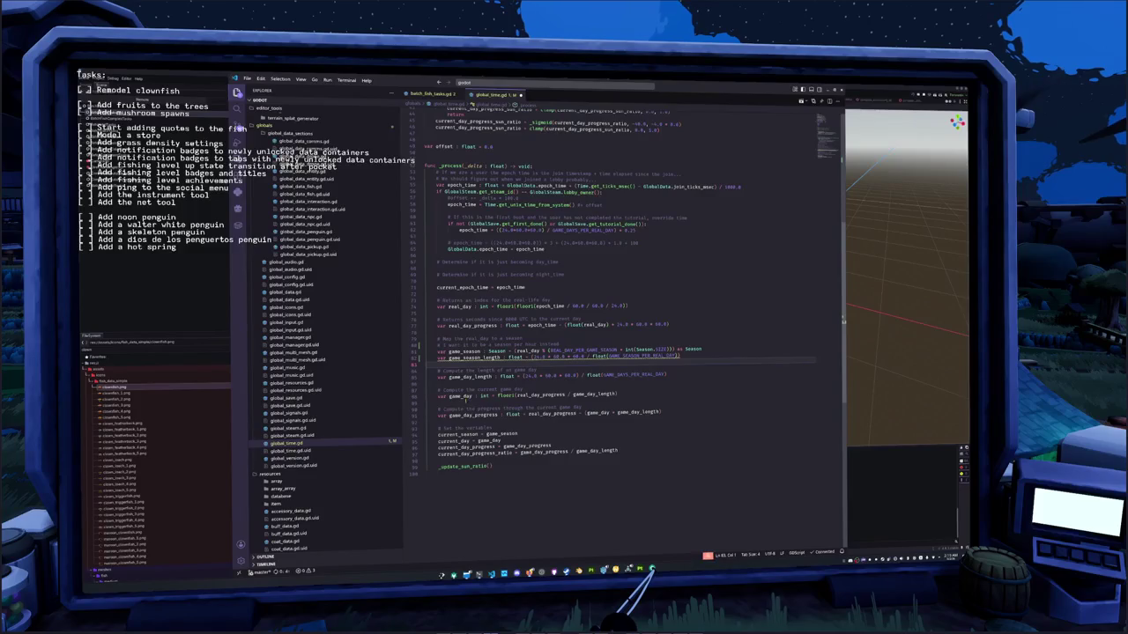
double_click(461, 396)
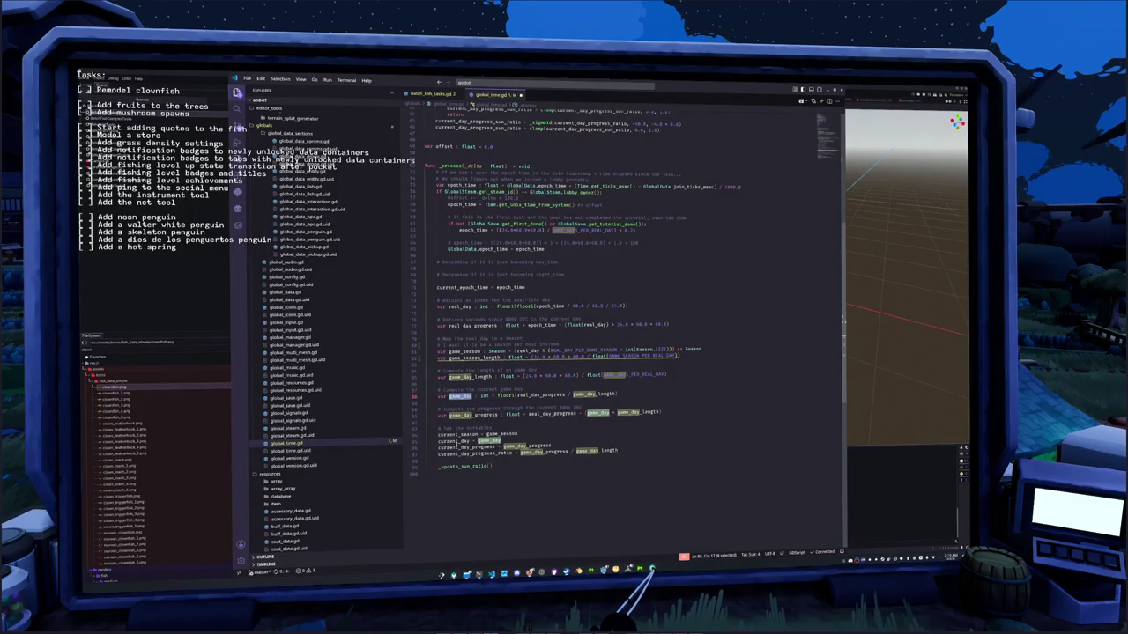
ctrl+click(489, 440)
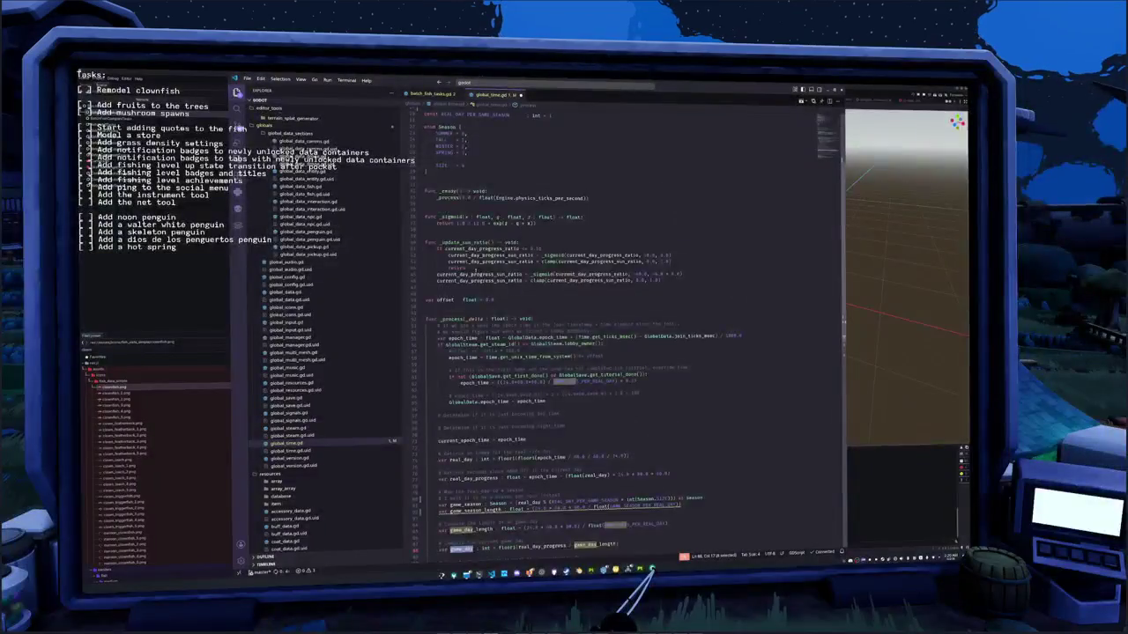
- Rename the constant on line 18 to GAME_DAYS_PER_GAME_SEASON and set its value to 3
click(459, 219)
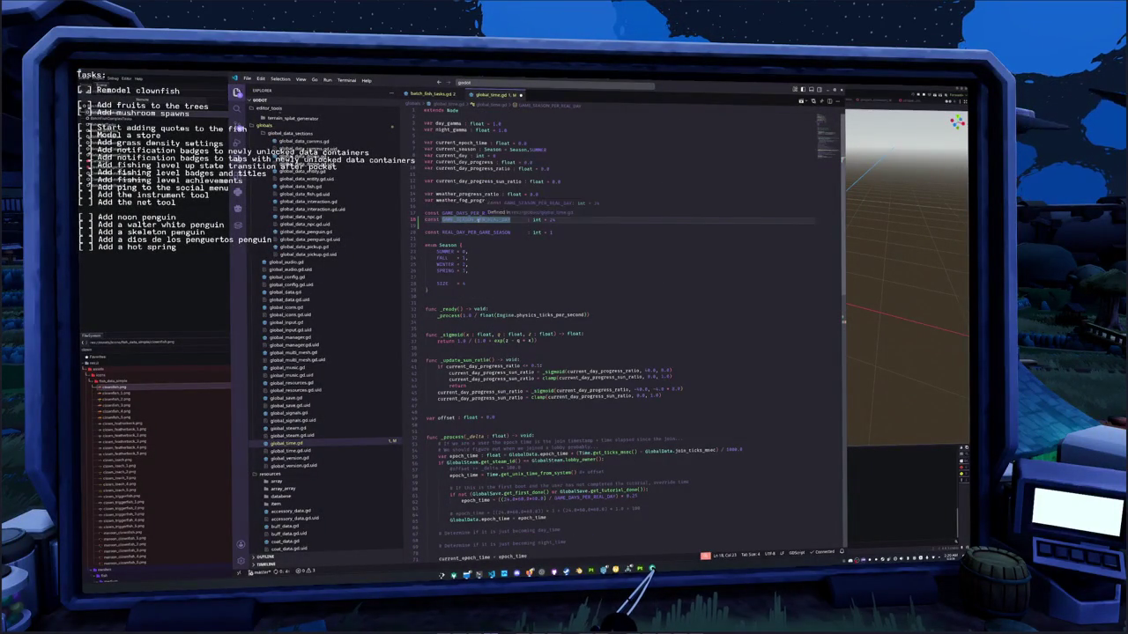
text(GAME_DA)
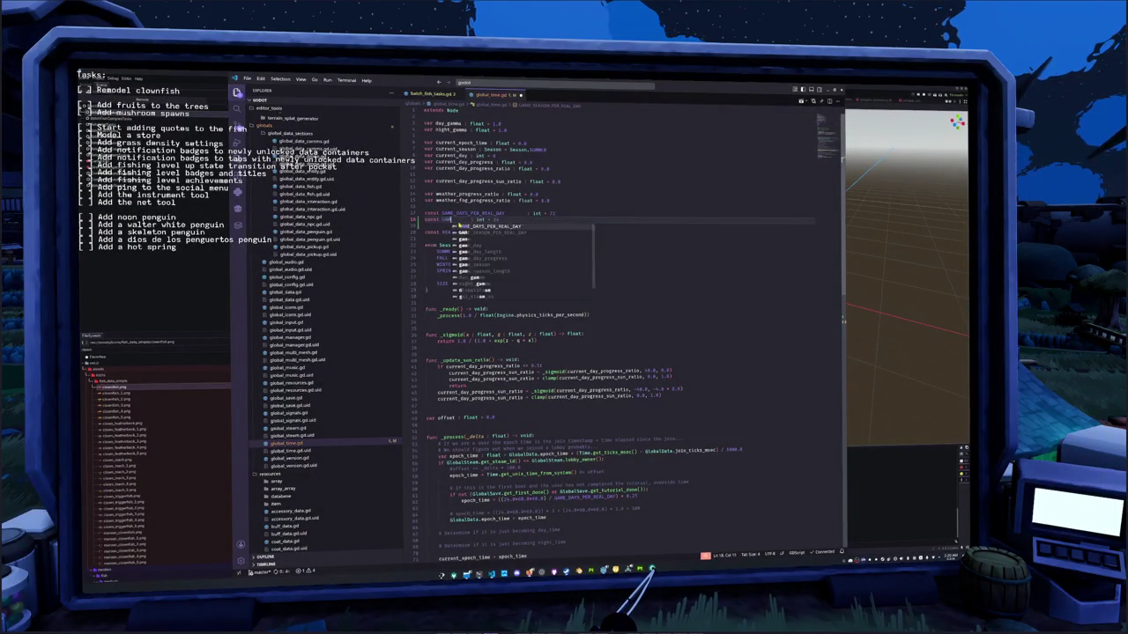
text(YS_PER_)
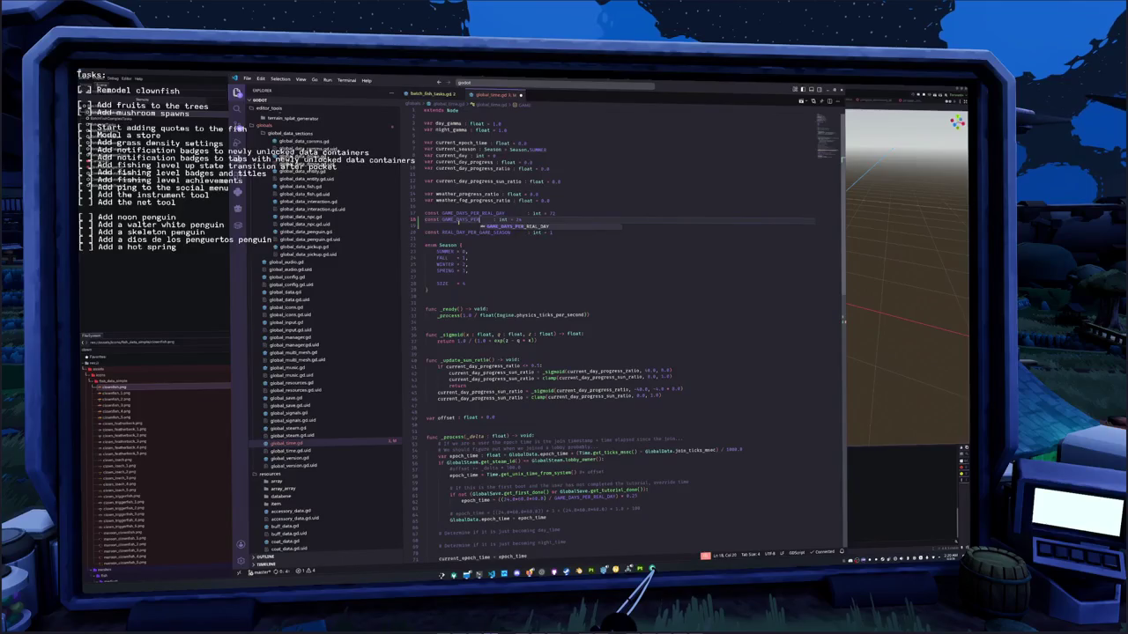
text(GAME_SEASON)
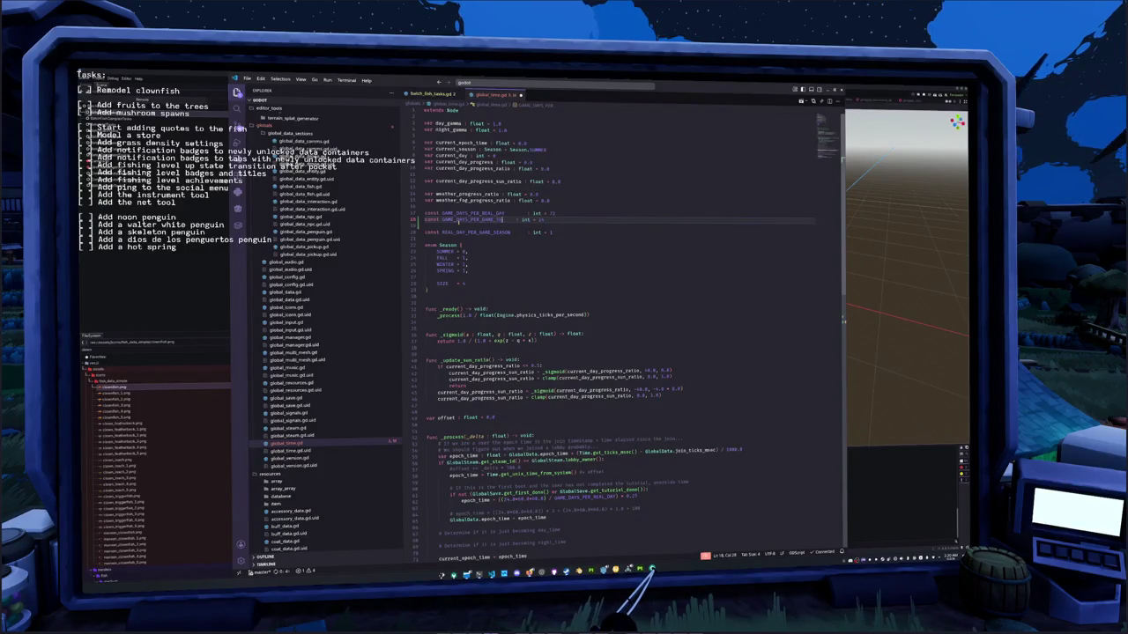
double_click(551, 220)
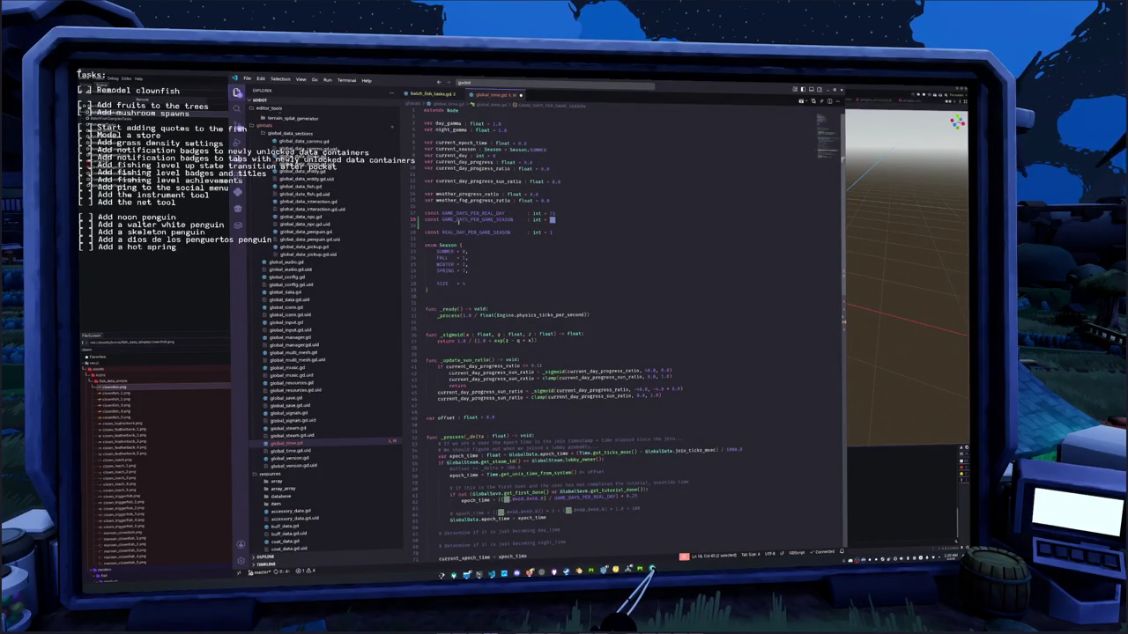
text(3)
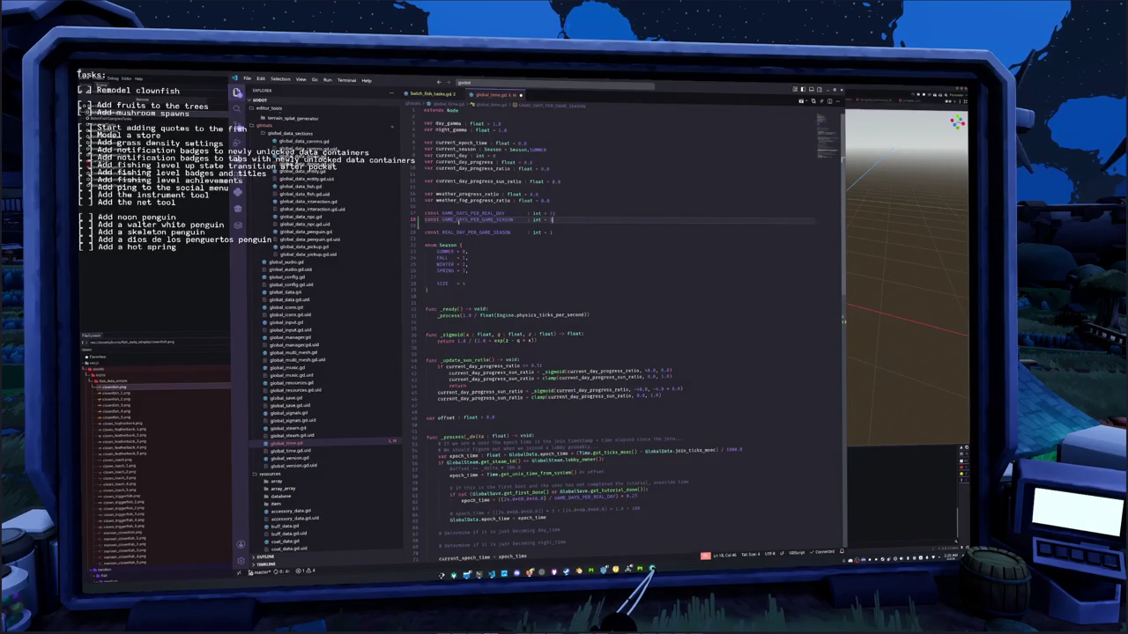
double_click(538, 365)
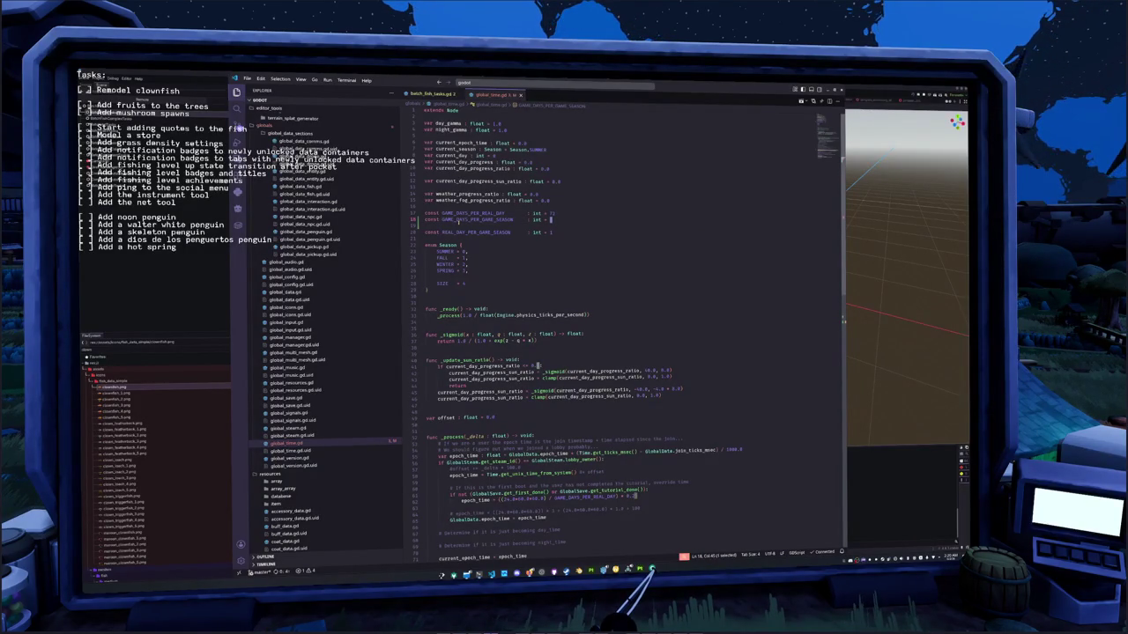
click(553, 220)
double_click(550, 220)
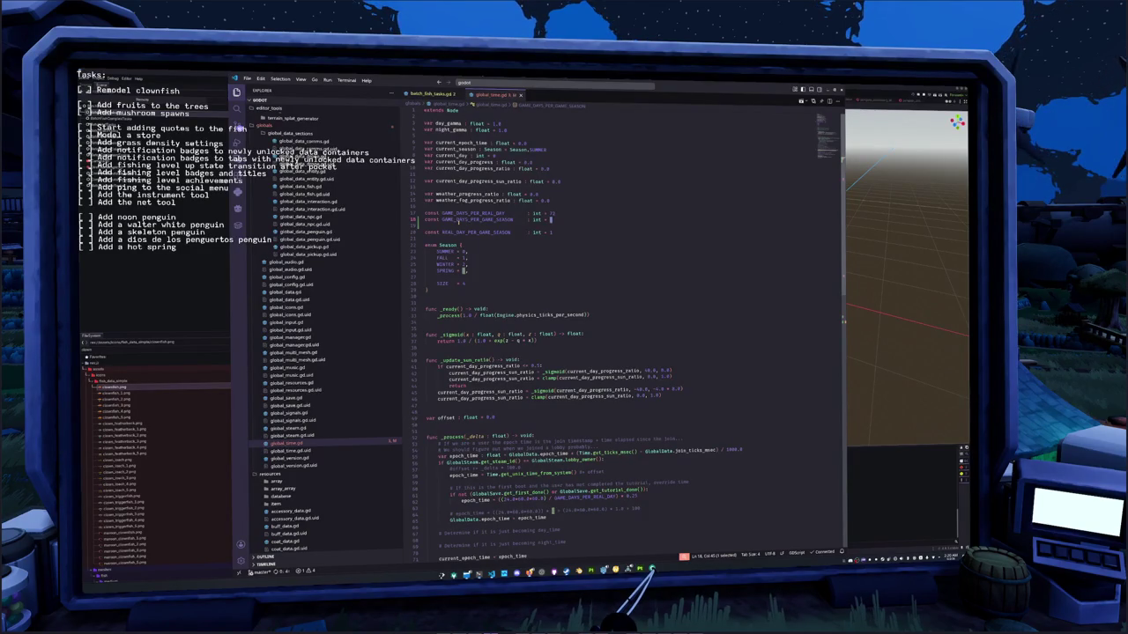
text(3)
- Delete the REAL_DAY_PER_GAME_SEASON constant line
click(458, 226)
key(shift+Down)
key(shift+End)
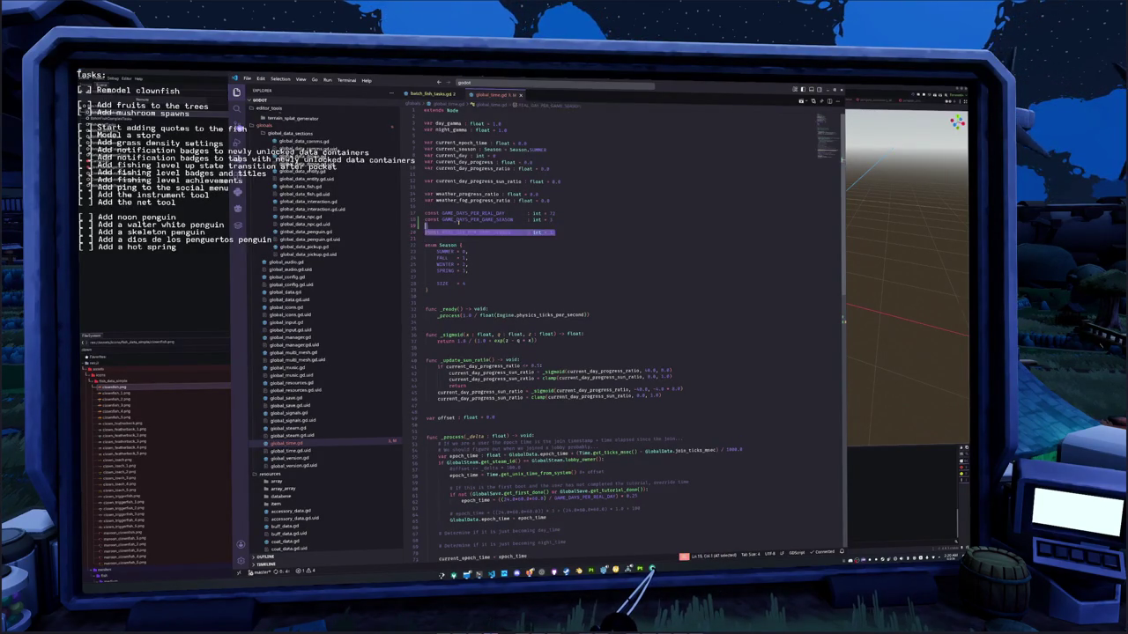
key(Delete)
key(Down)
key(Down)
key(Down)
key(Down)
key(Down)
key(Down)
key(Down)
key(Down)
key(Down)
key(Down)
key(Down)
key(Down)
key(Down)
key(Down)
key(Down)
key(Down)
key(Down)
key(Down)
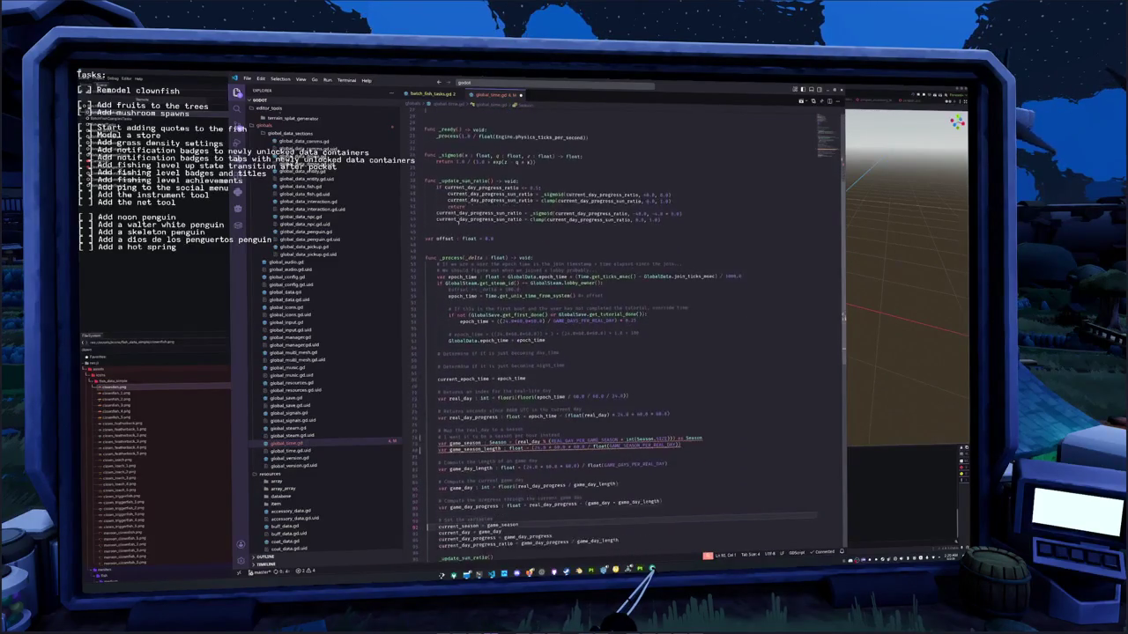
- Delete the old season comment and calculation lines, leaving blank lines after game_day_progress
key(Up)
key(Up)
key(Up)
key(shift+Up)
key(shift+Up)
key(shift+Up)
key(shift+Up)
key(Delete)
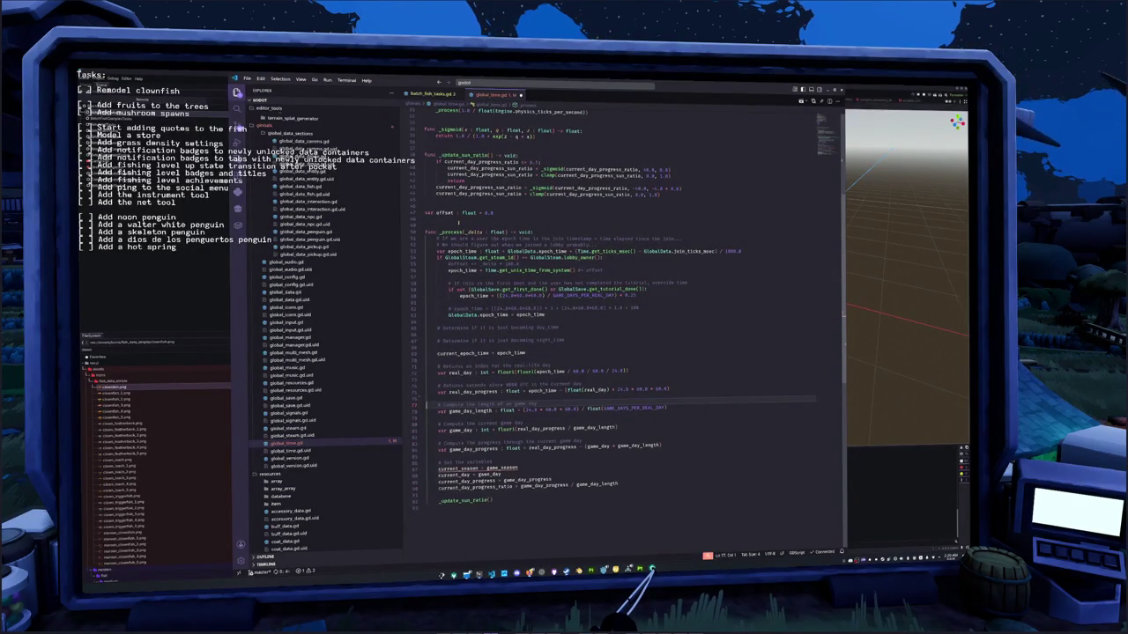
key(Down)
key(Down)
key(Down)
key(Down)
key(Down)
key(Down)
key(Down)
key(End)
key(Return)
key(Return)
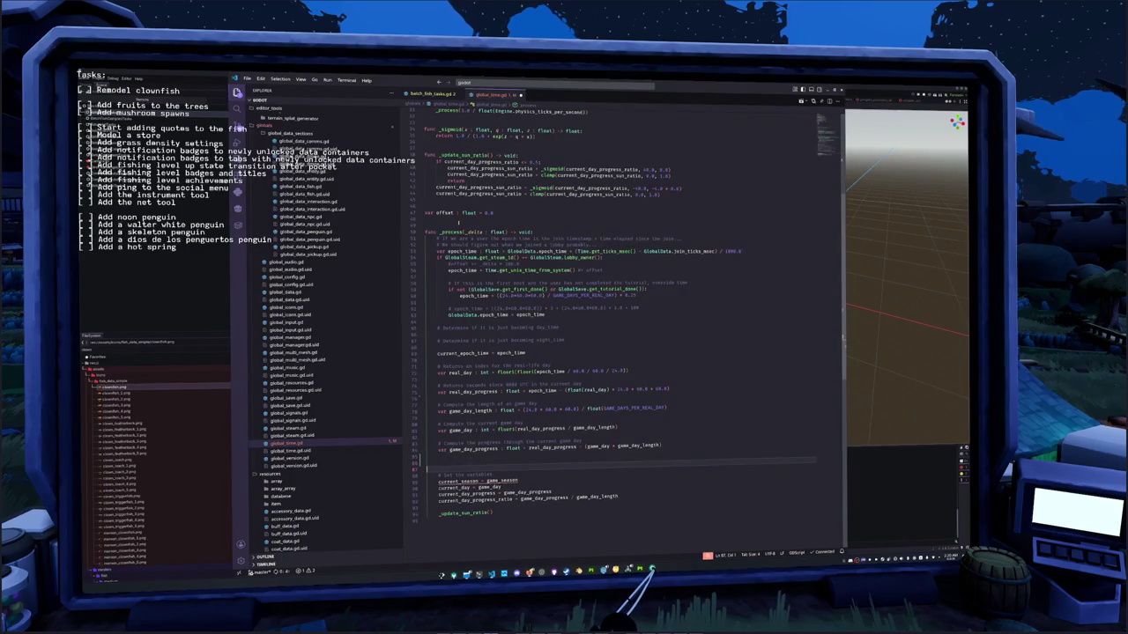
- Add 'var game_season : int = floori(game_day / float(GAME_DAYS_PER_GAME_SEASON))' with an explanatory comment above
text(var game_seas)
key(Tab)
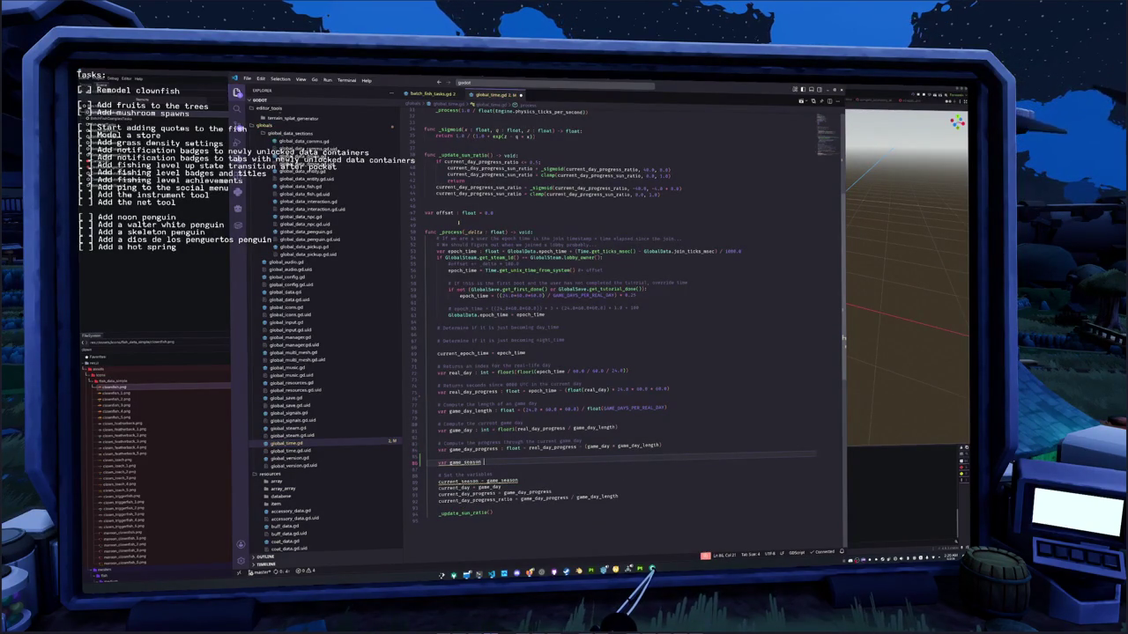
text(: int = floori(game_day)
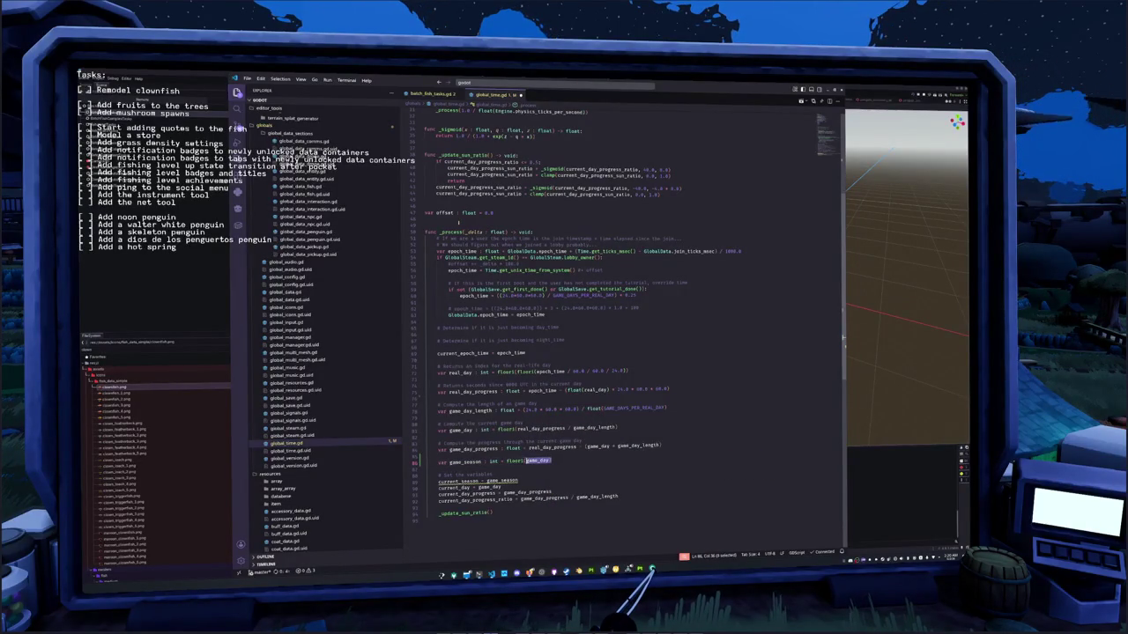
text( / )
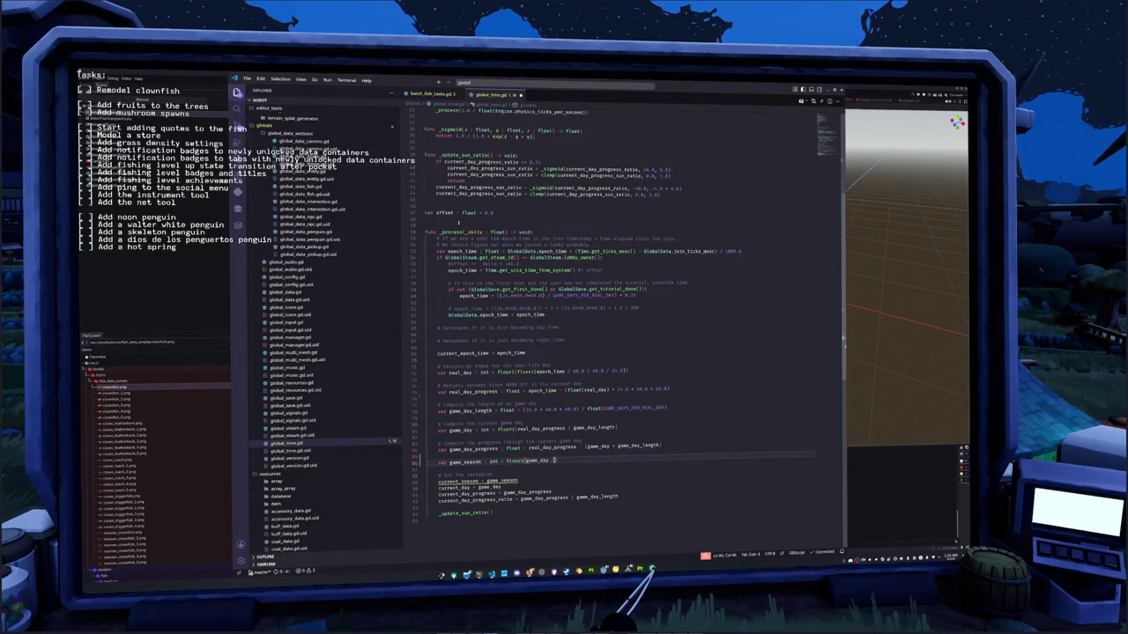
text(float)
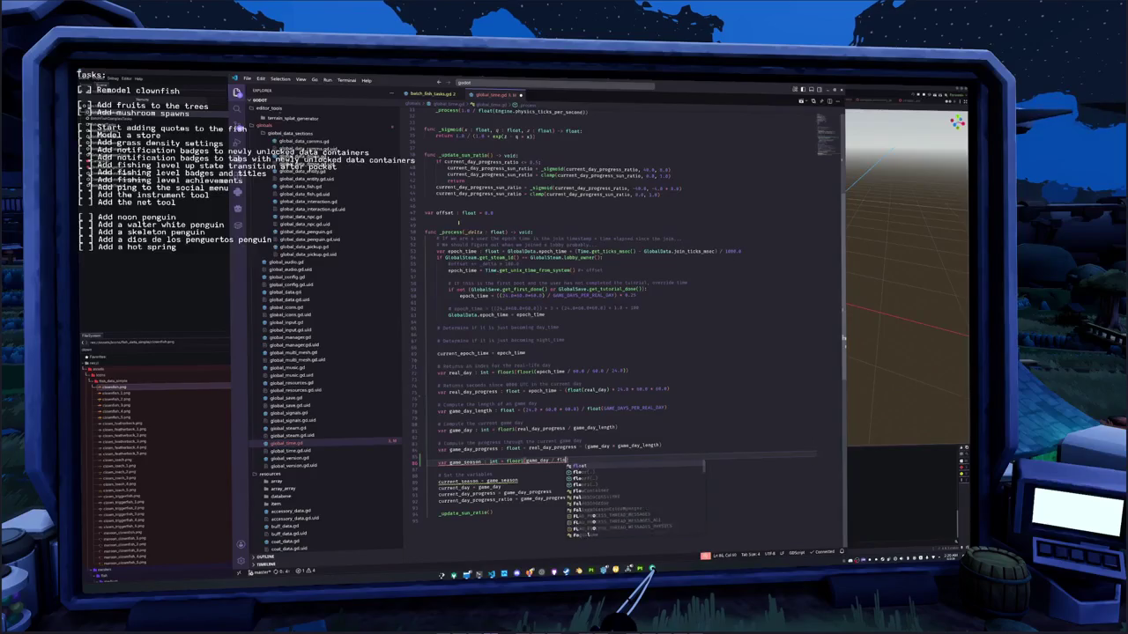
text(()
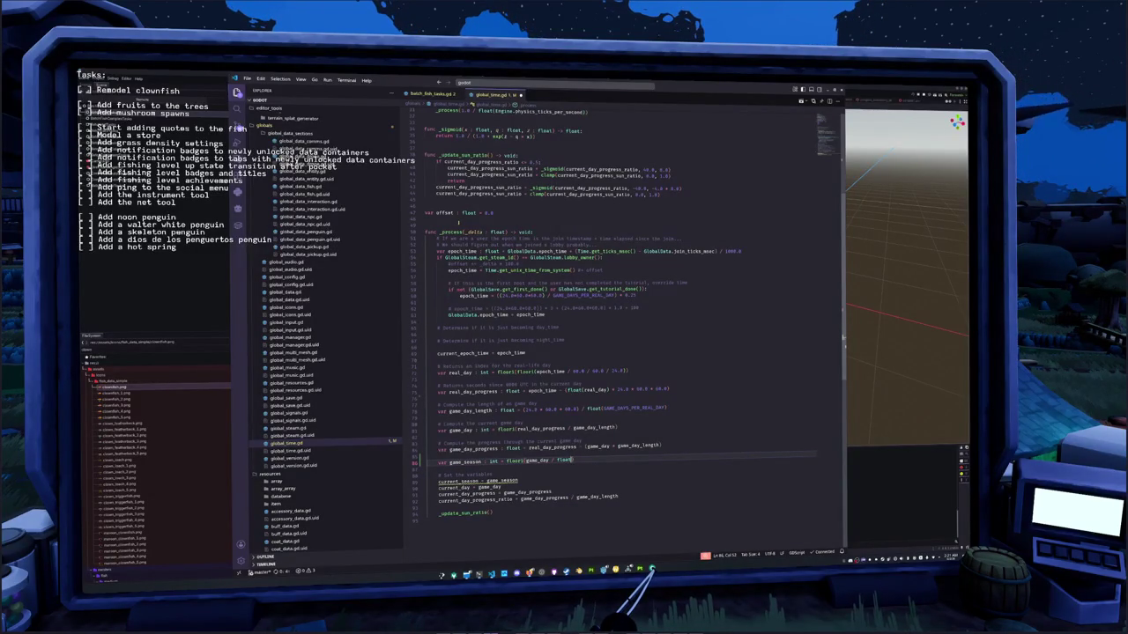
text(fl)
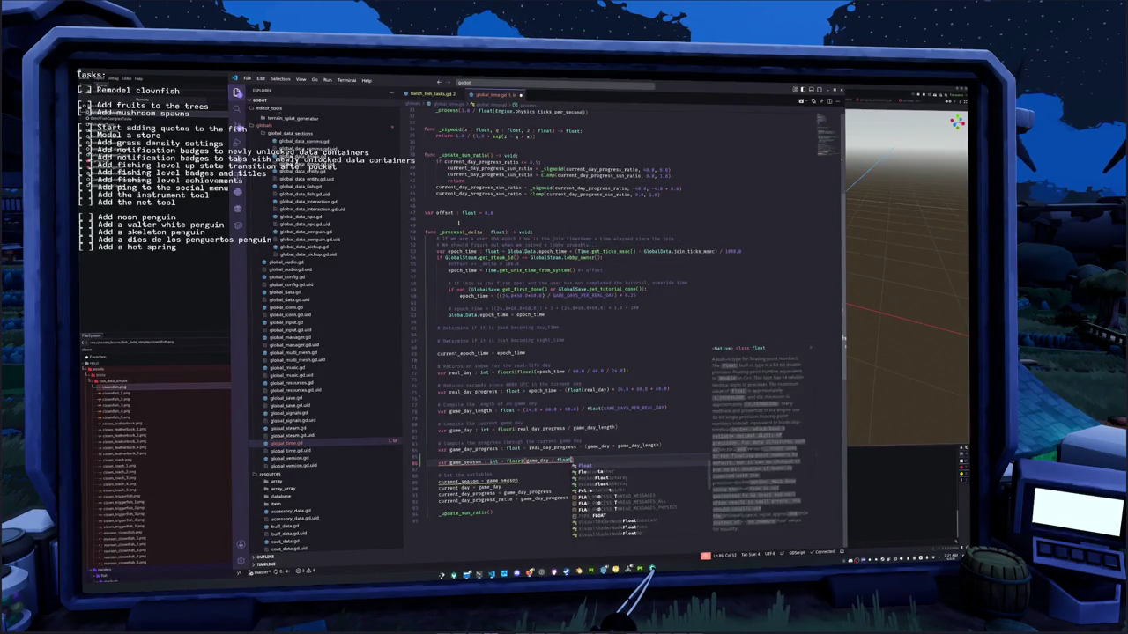
text(float(GAME)
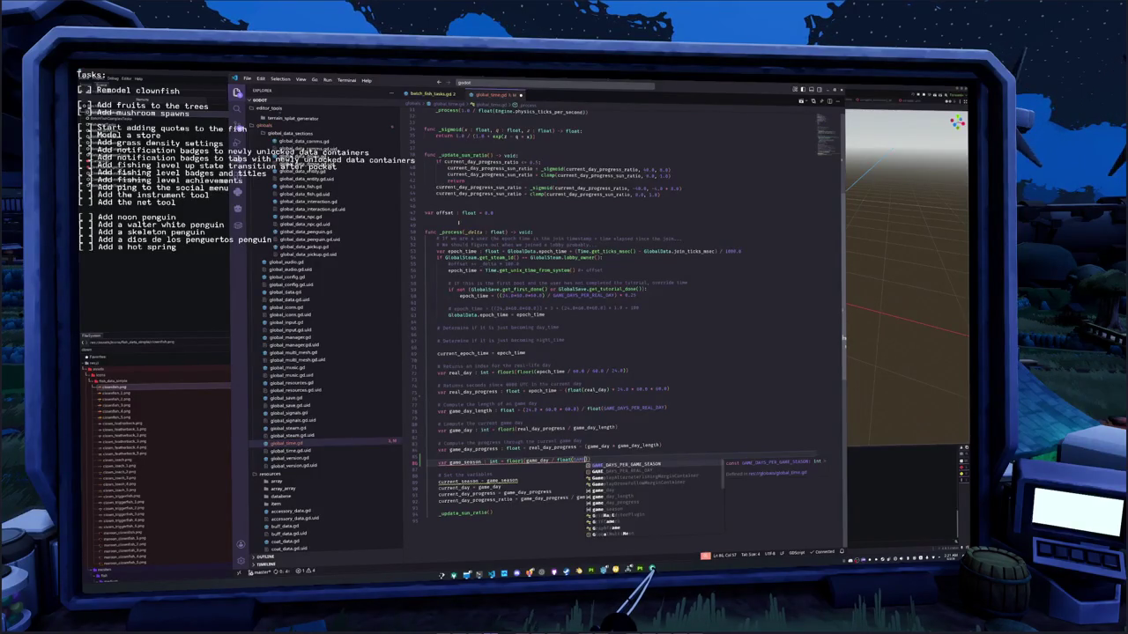
key(Return)
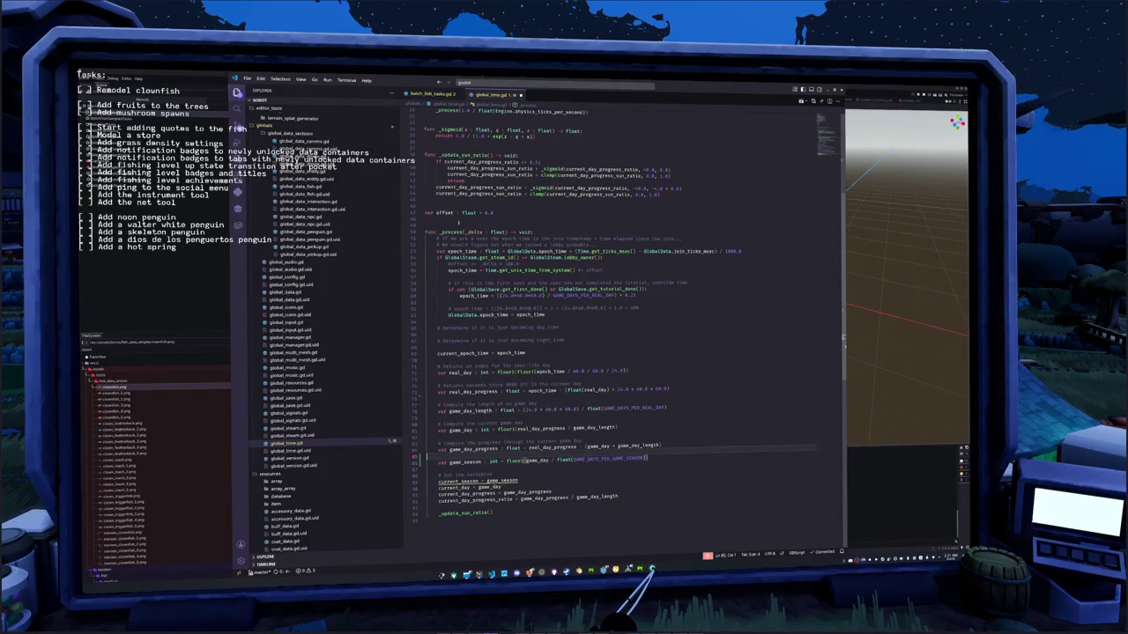
key(ctrl+shift+Return)
text(# Take the current)
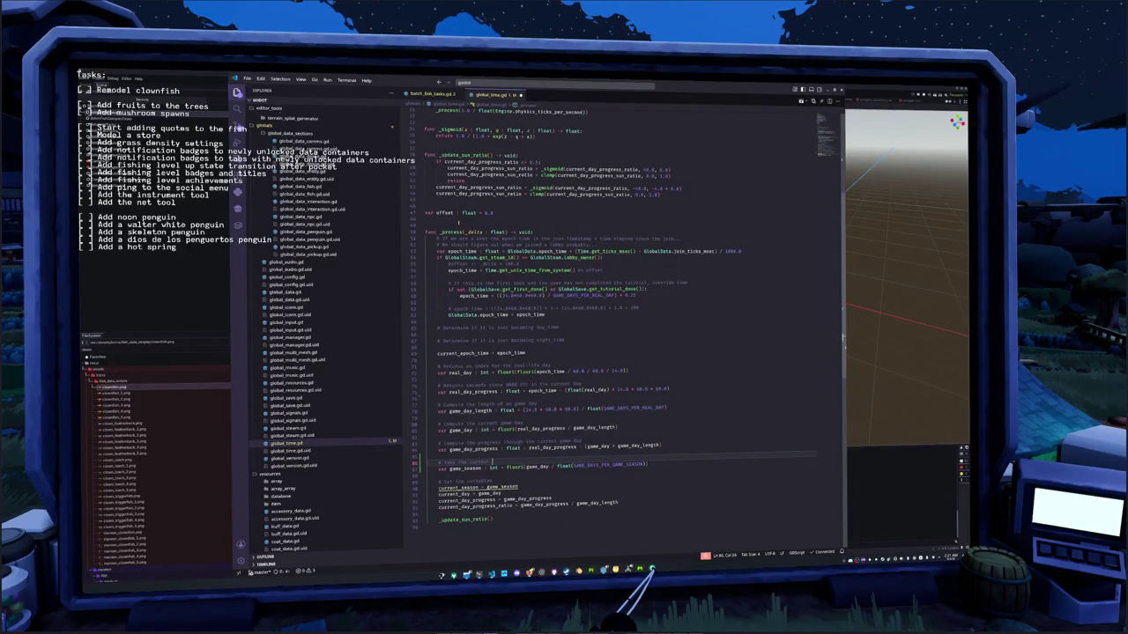
text( and divide it by the)
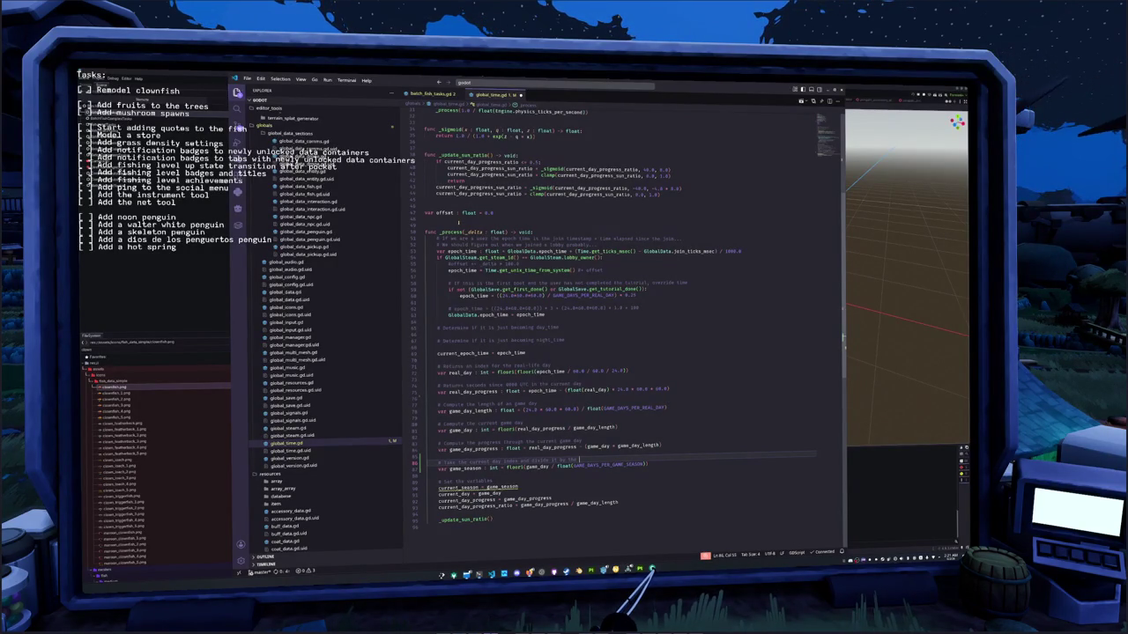
text( amount of)
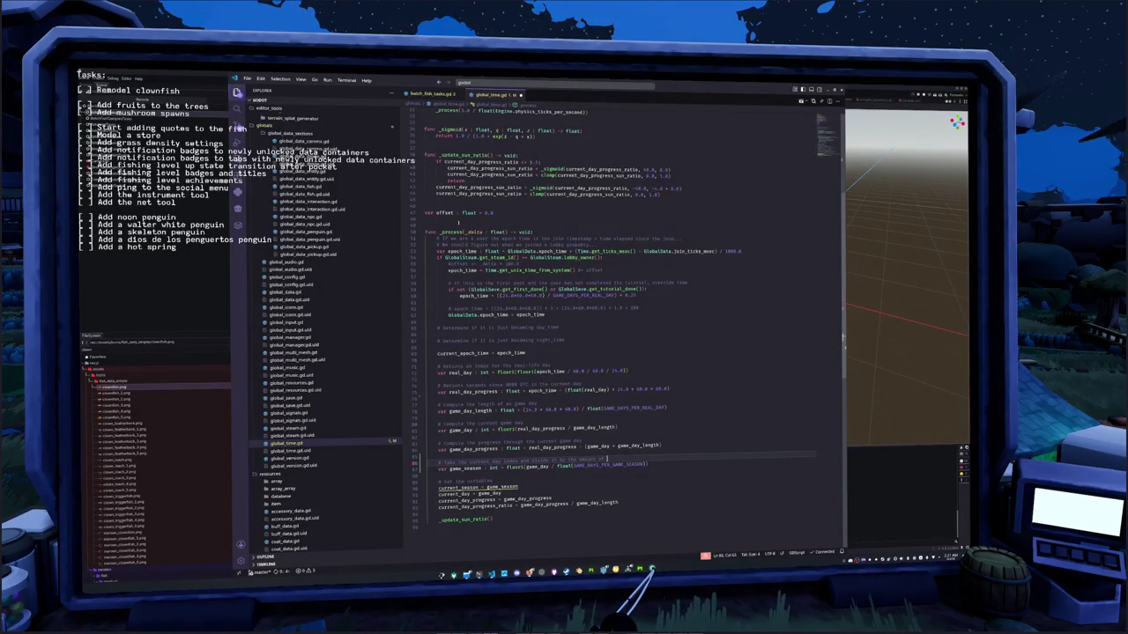
text( days per season to get the seaso)
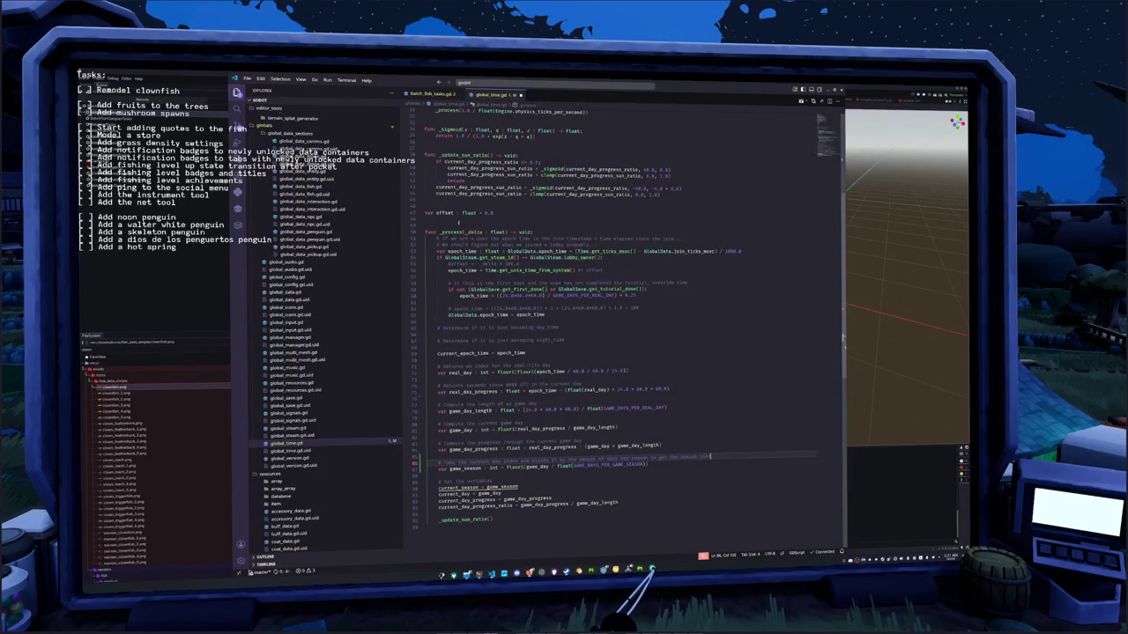
text(n index)
- Rename the calculation variable to game_season_index and start a 'game_season :' line beneath it
key(Down)
key(Return)
key(Up)
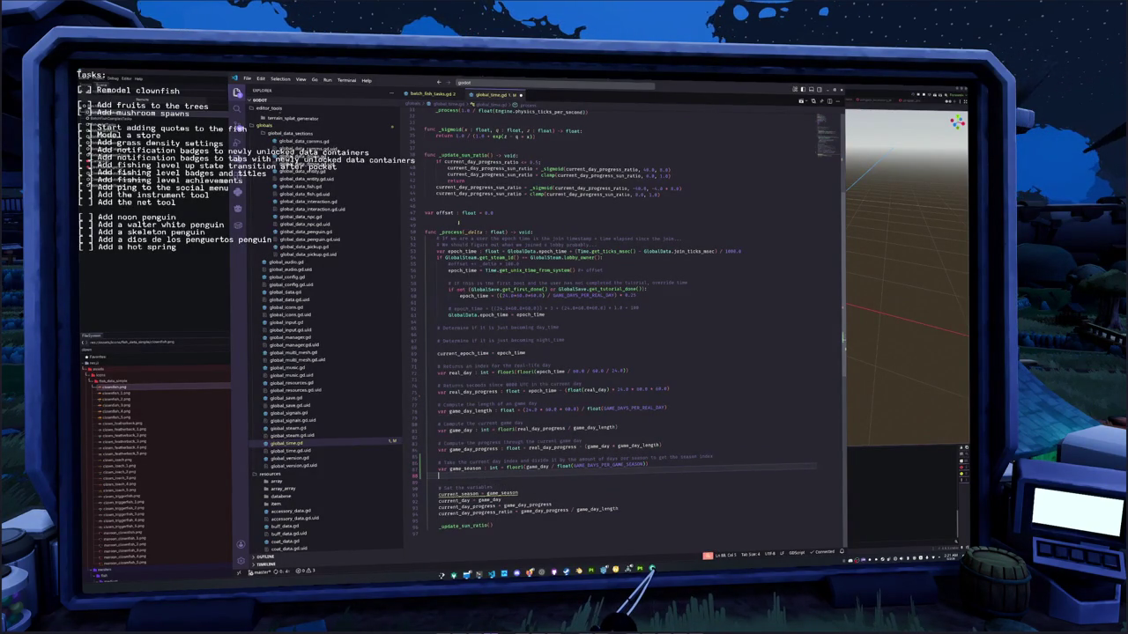
key(Return)
text(game_season)
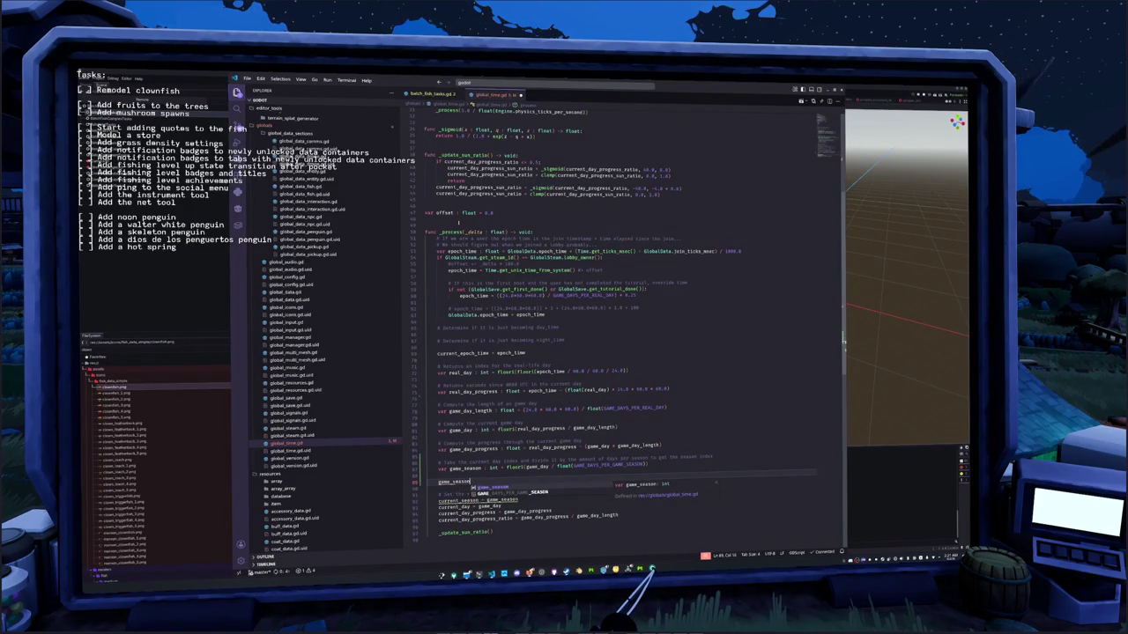
key(Escape)
key(Up)
key(Up)
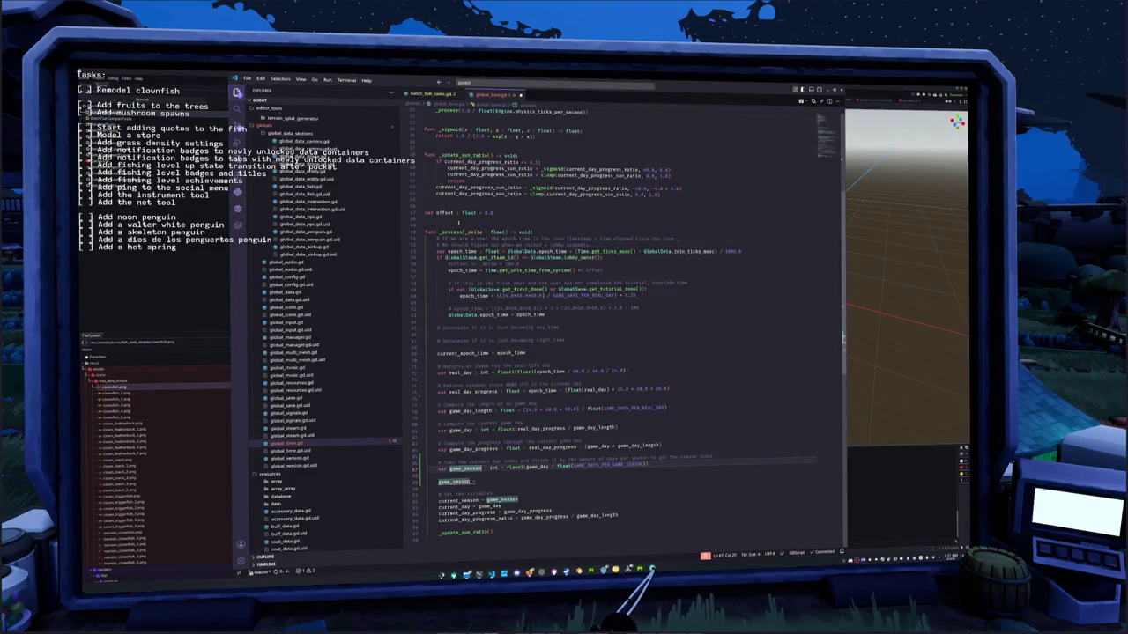
key(Down)
key(Down)
text(:)
key(Up)
key(Up)
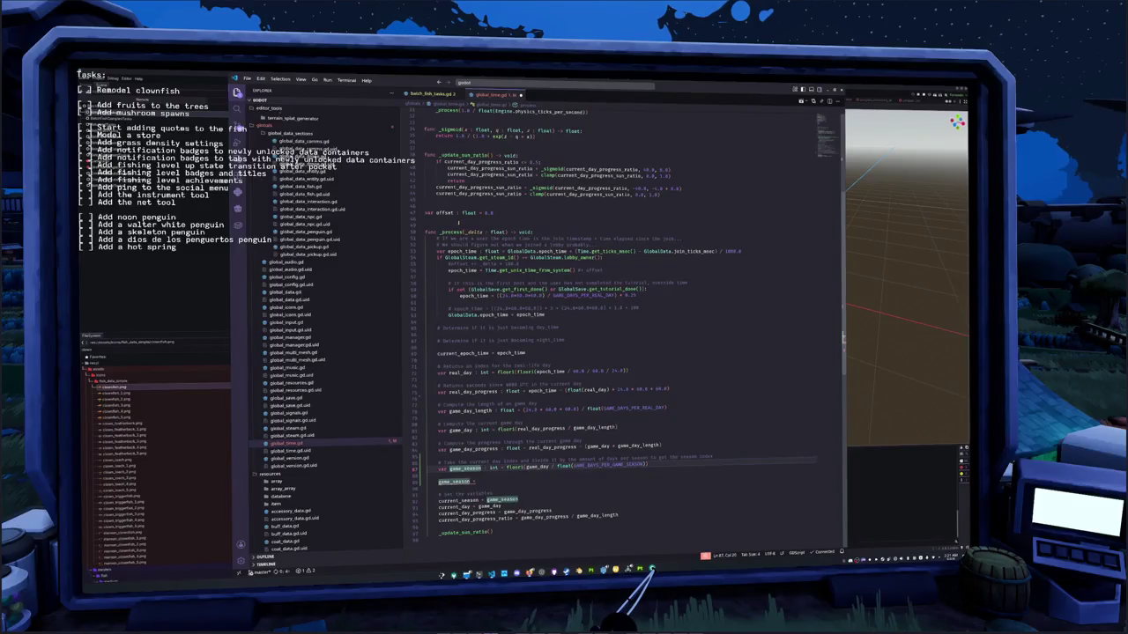
text(_index)
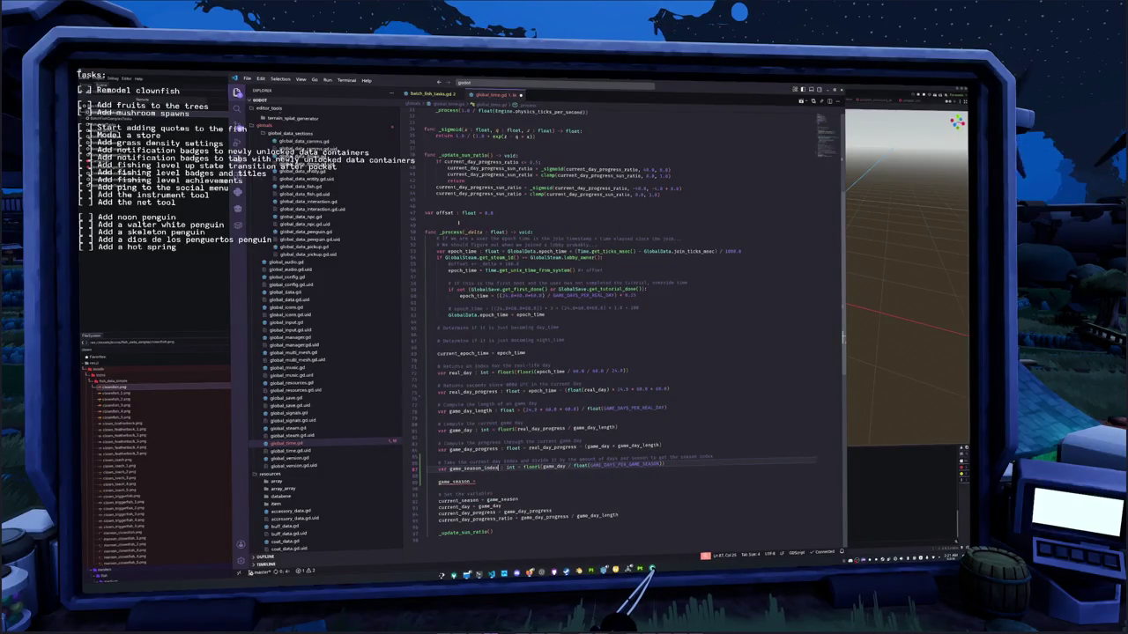
key(Down)
key(Down)
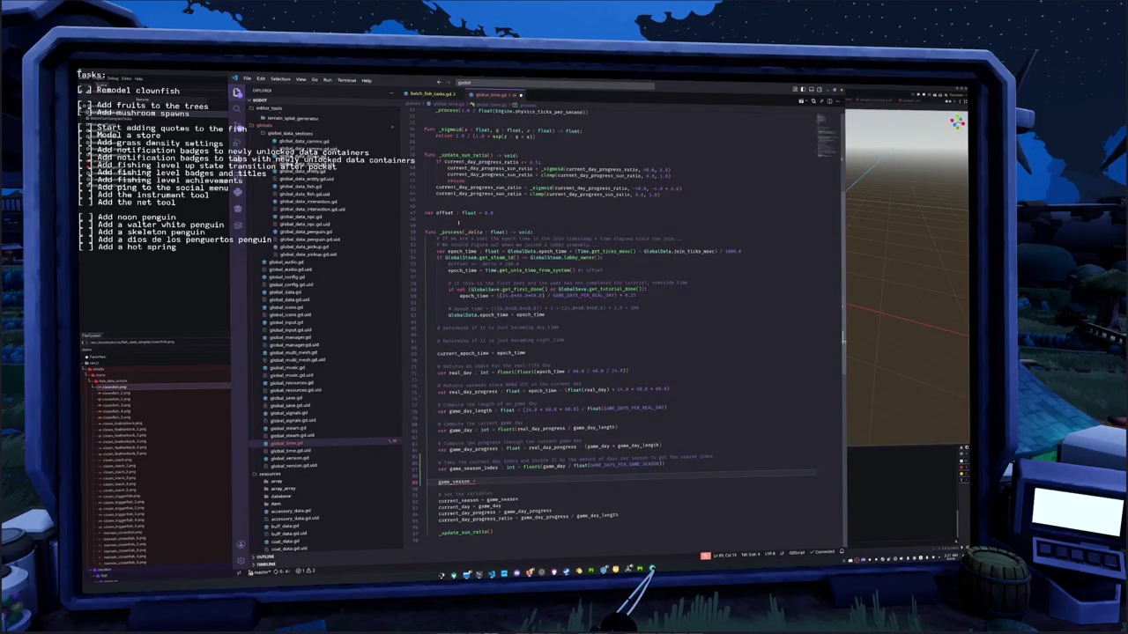
scroll(458, 222, up, 1)
- Complete the line as 'var game_season : Season = (game_season_index % Season.SIZE) as Season'
key(Home)
text(var)
key(End)
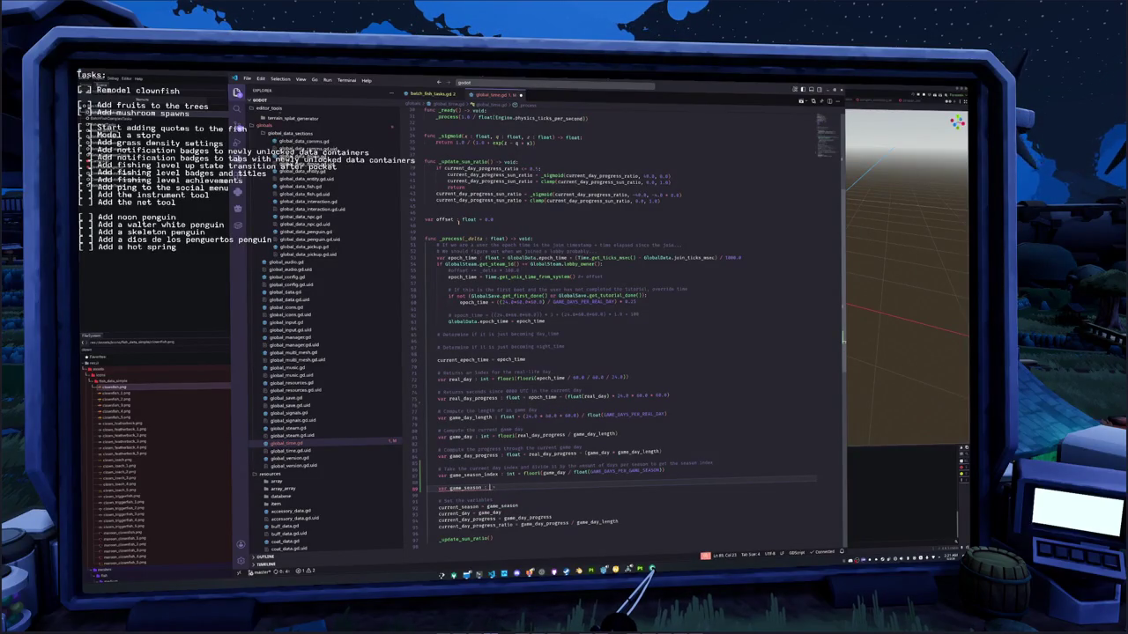
text(Season =)
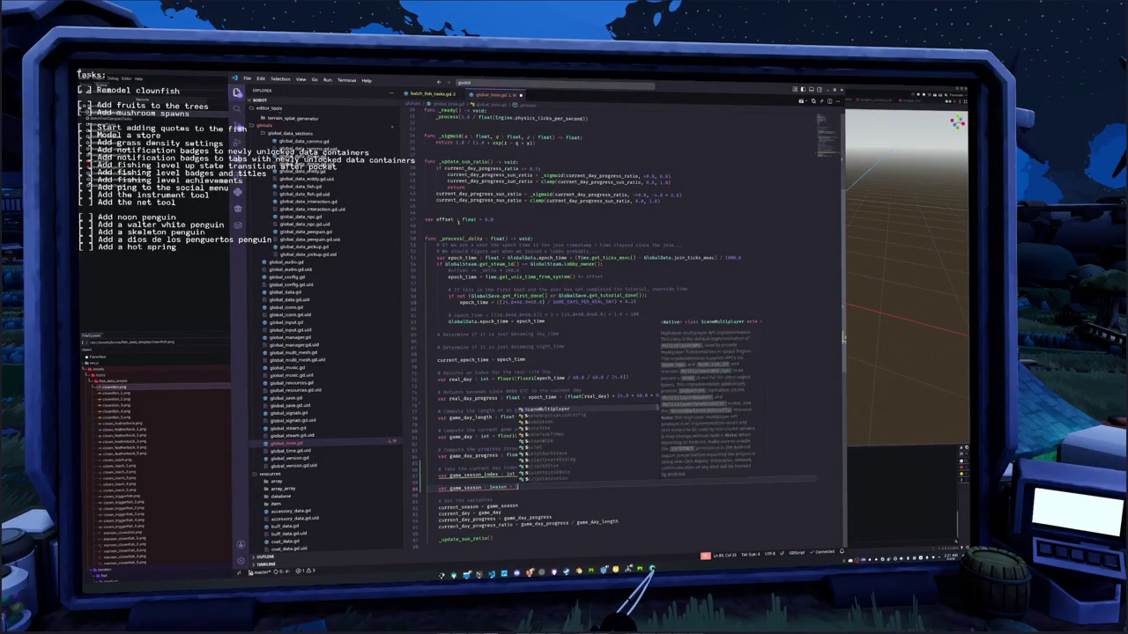
key(Escape)
text(game_)
text(season_index)
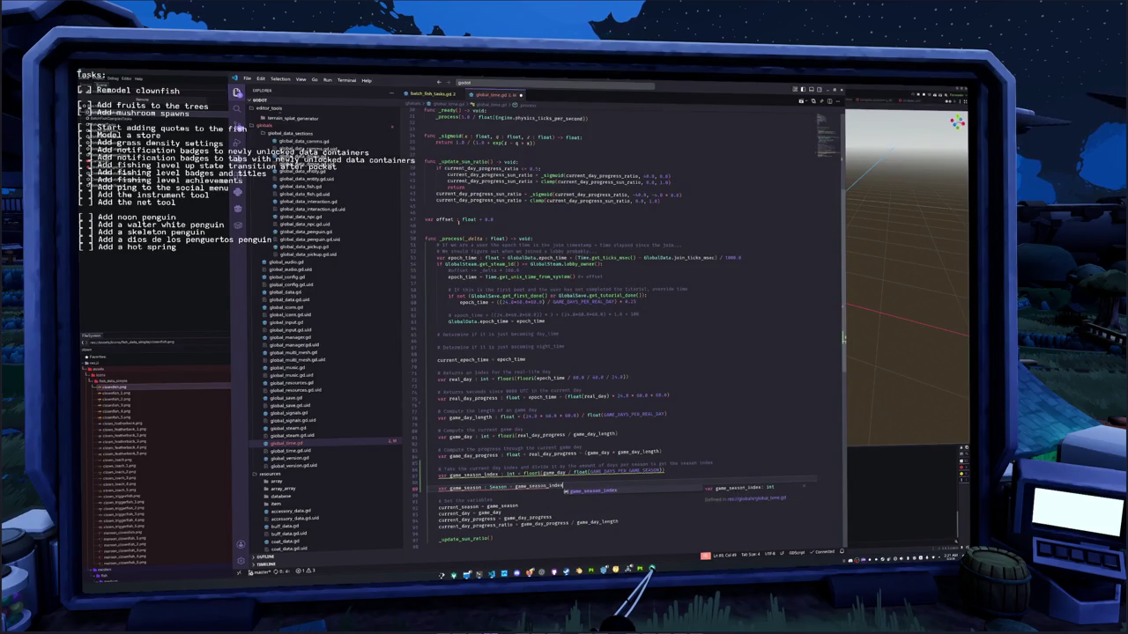
key(Tab)
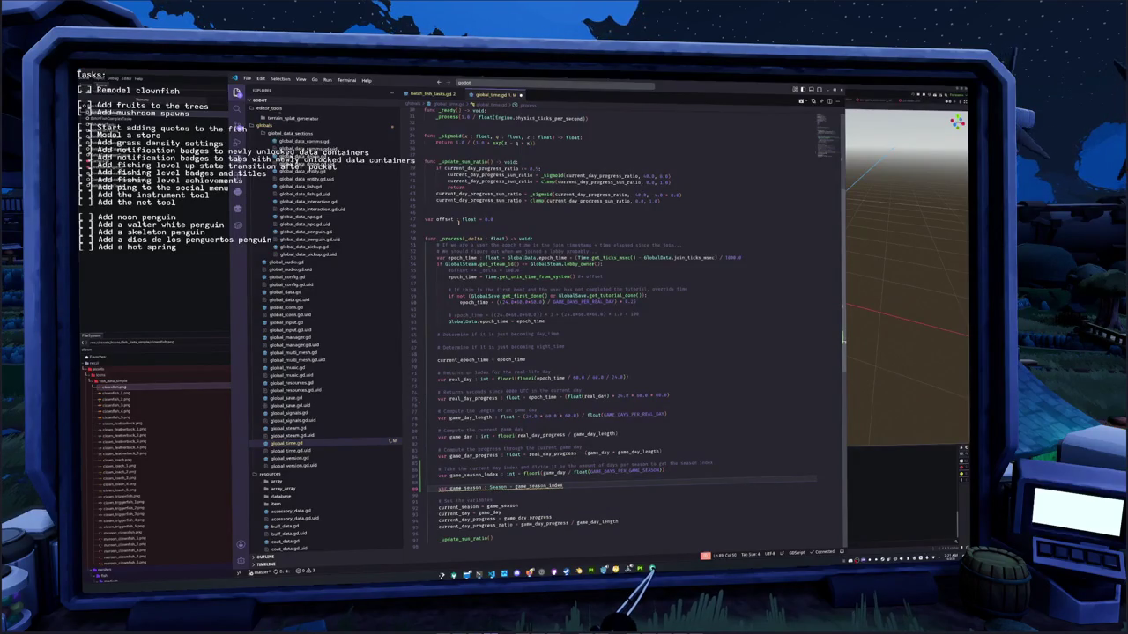
text( % Ga)
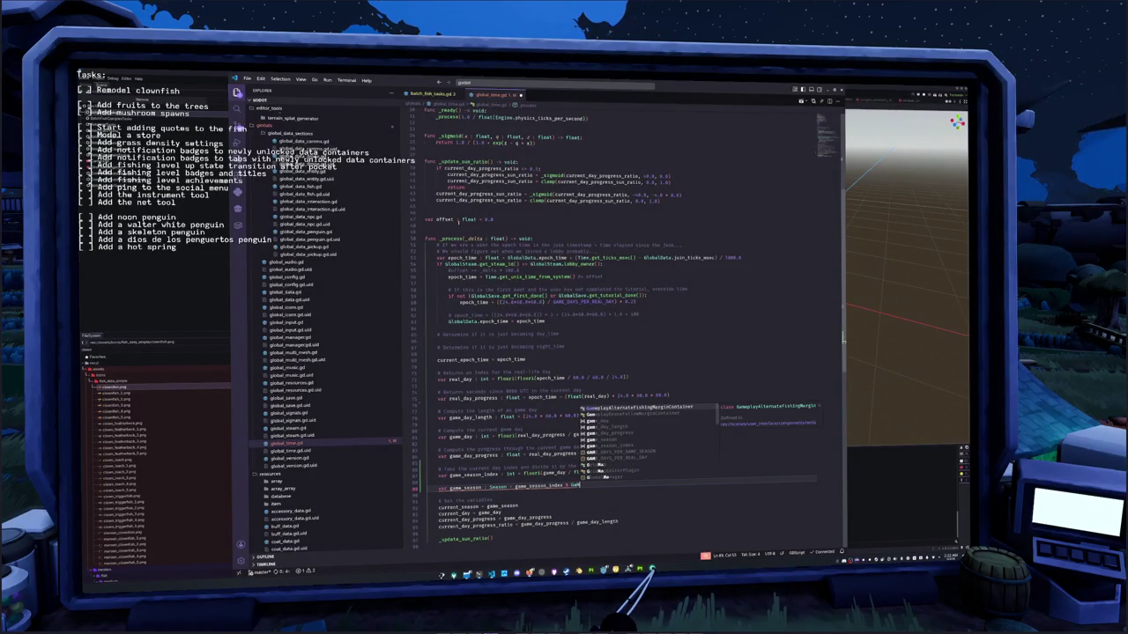
text(me)
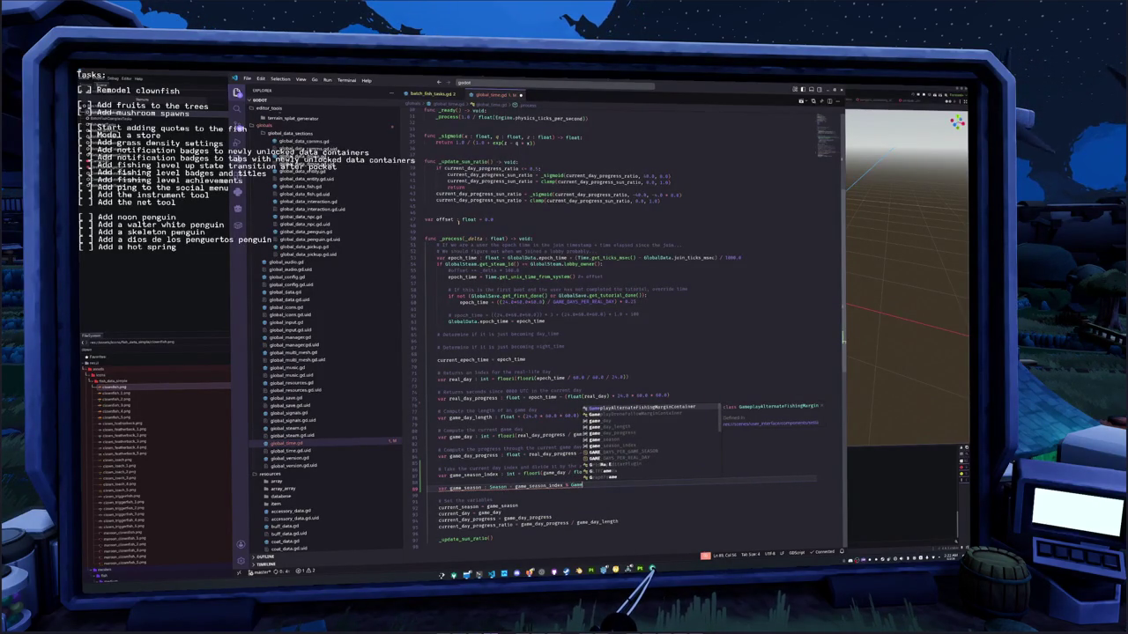
key(BackSpace)
key(BackSpace)
key(BackSpace)
key(BackSpace)
text(Season)
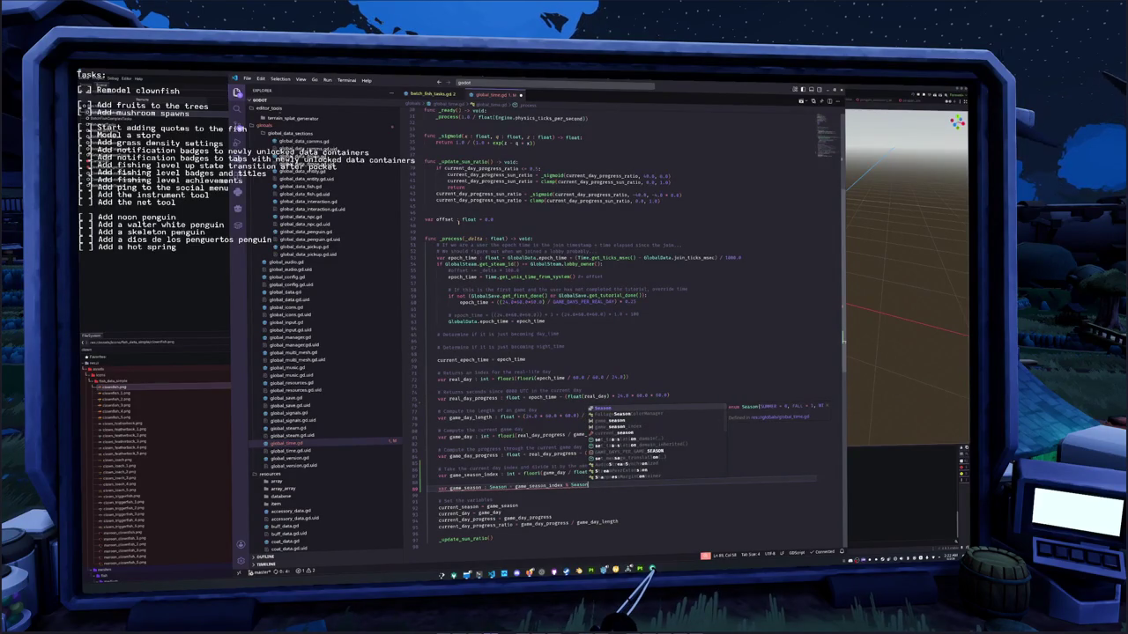
text(.SIZ)
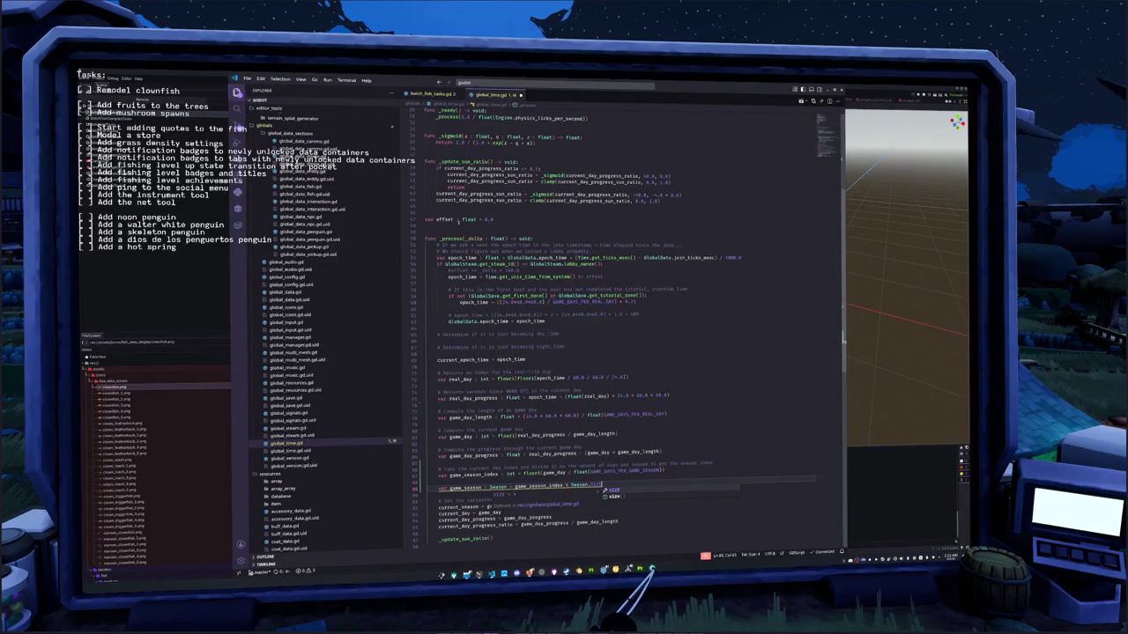
key(Return)
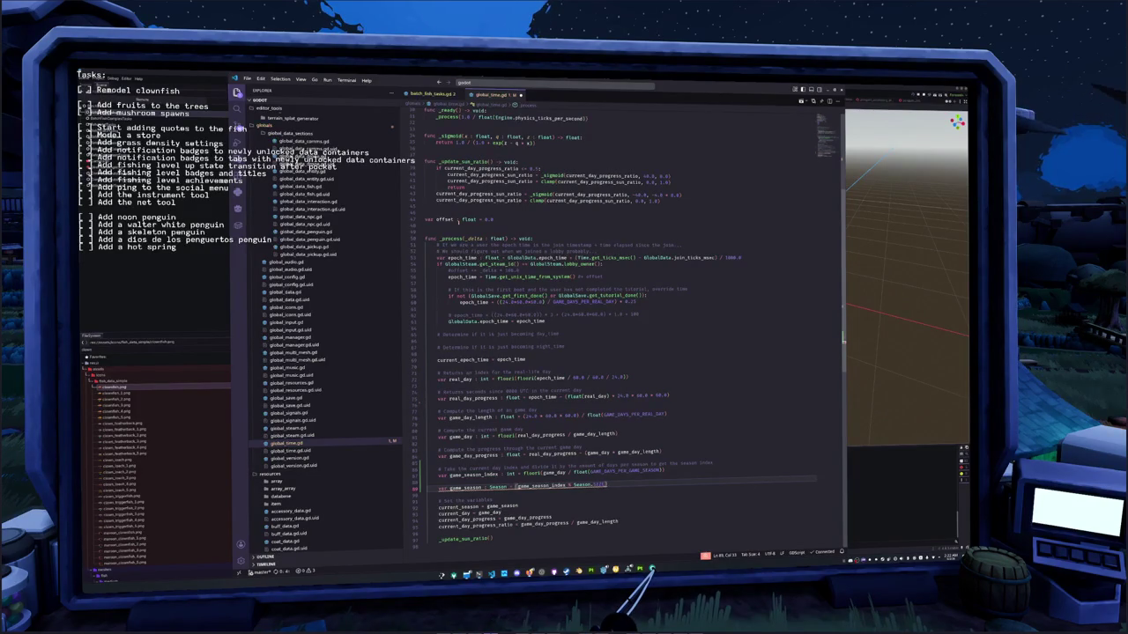
text( as Season)
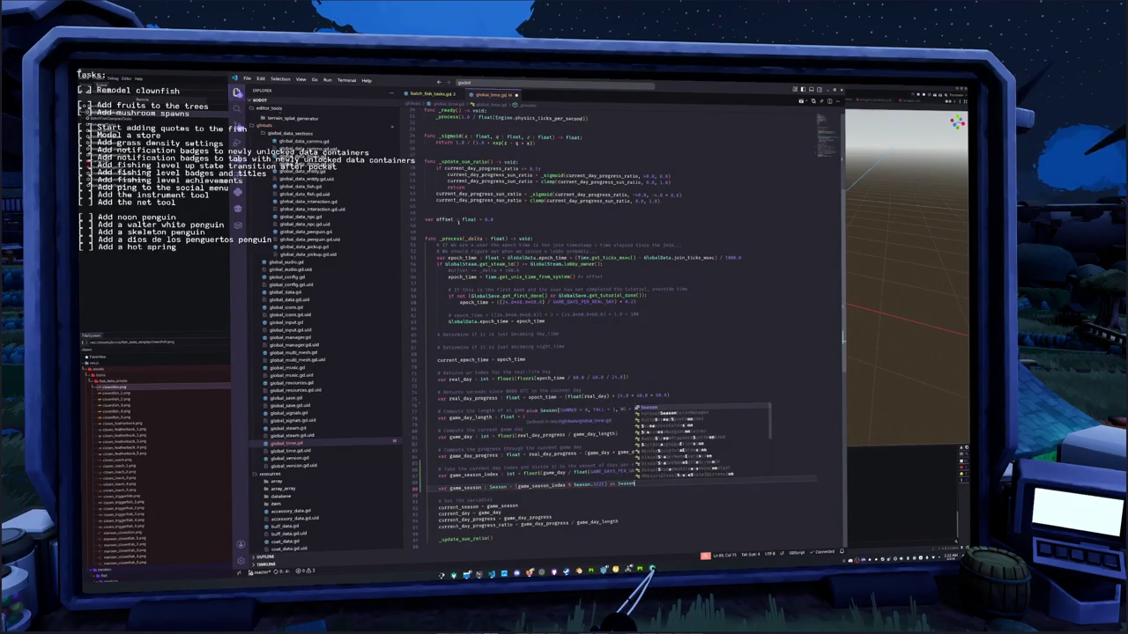
- Add a comment above it explaining the index-modulo-enum-size logic, then save and return to Godot
key(Return)
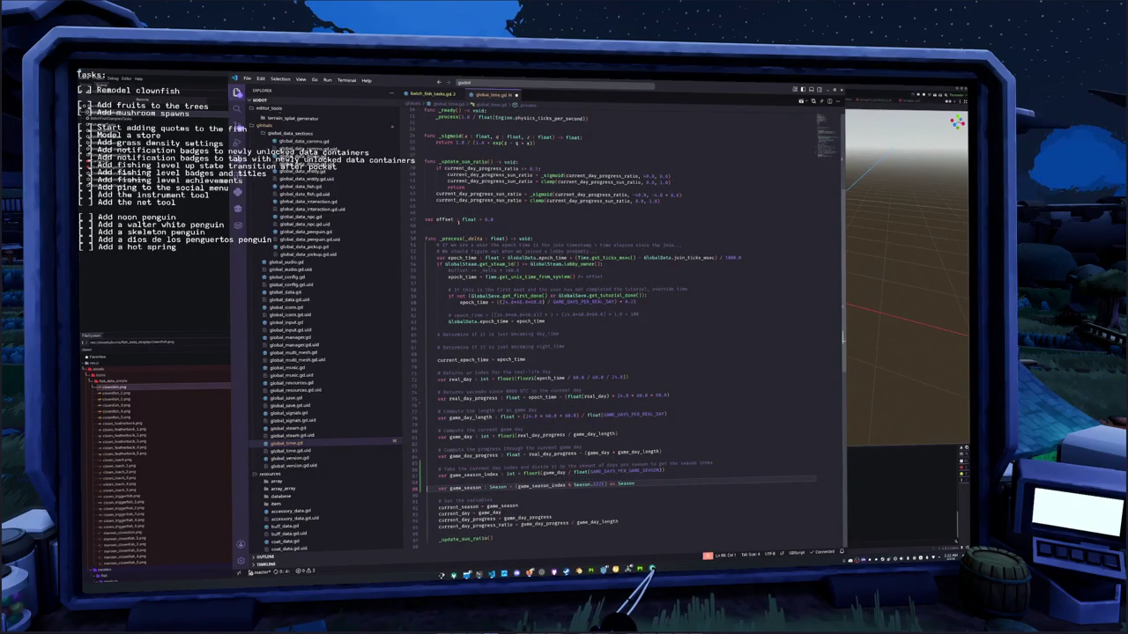
key(Return)
text(# Take the modul)
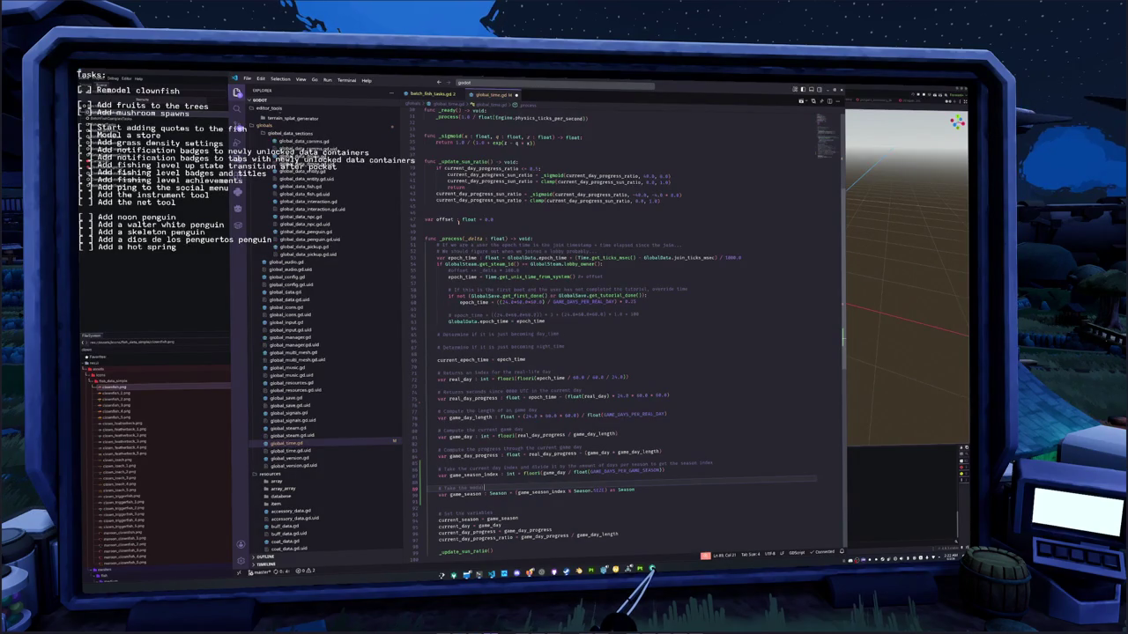
text(us of the )
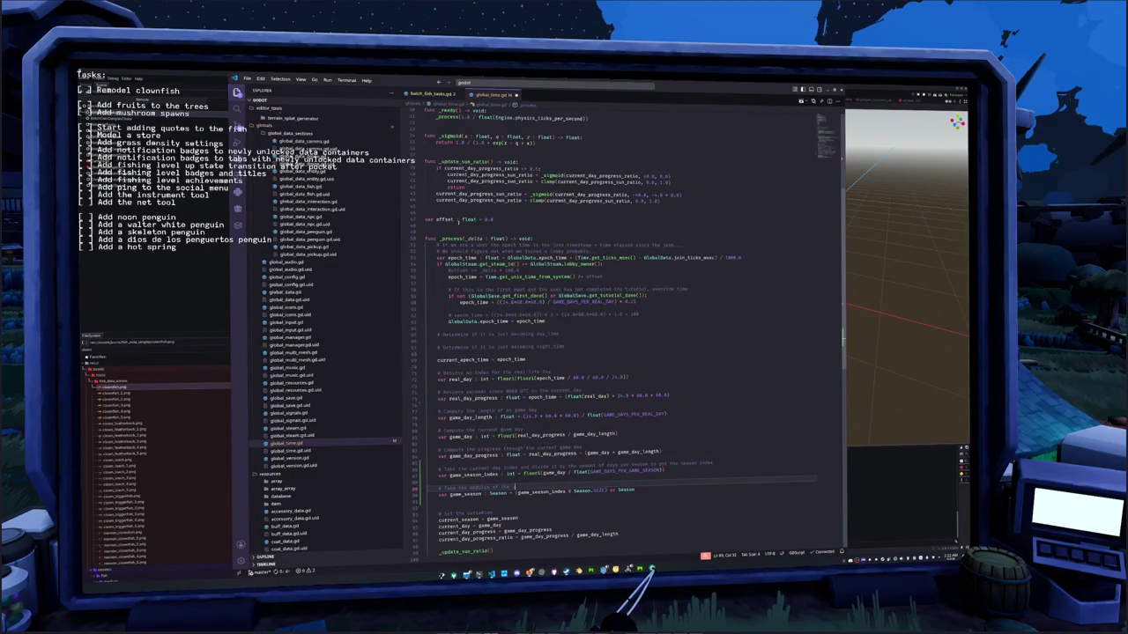
text(index and the size of)
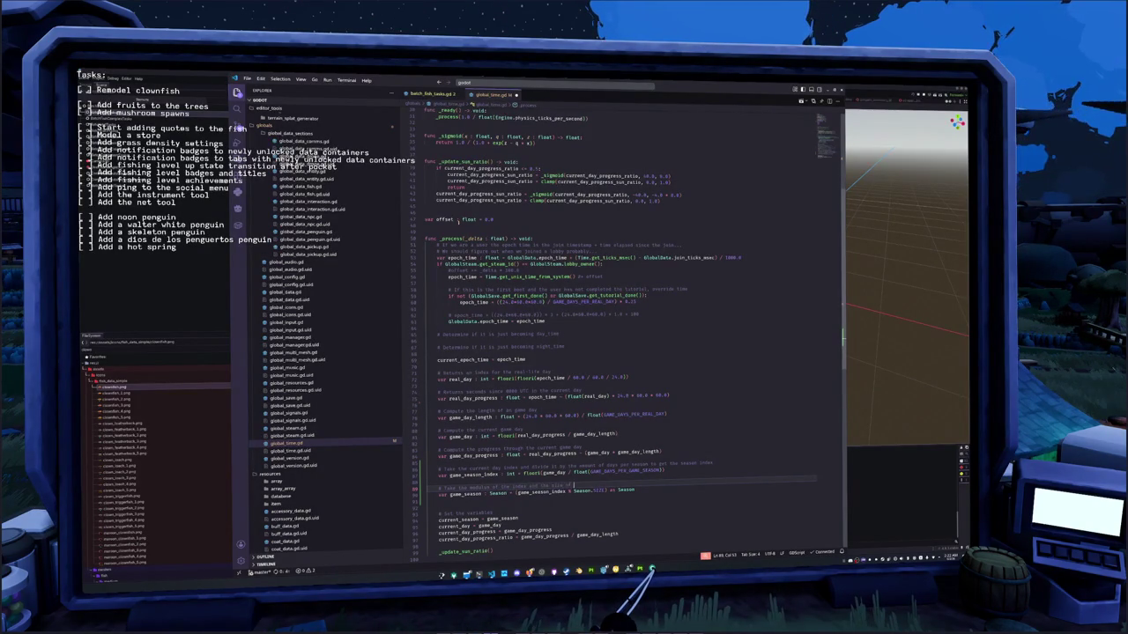
text( the season enum to get the current season)
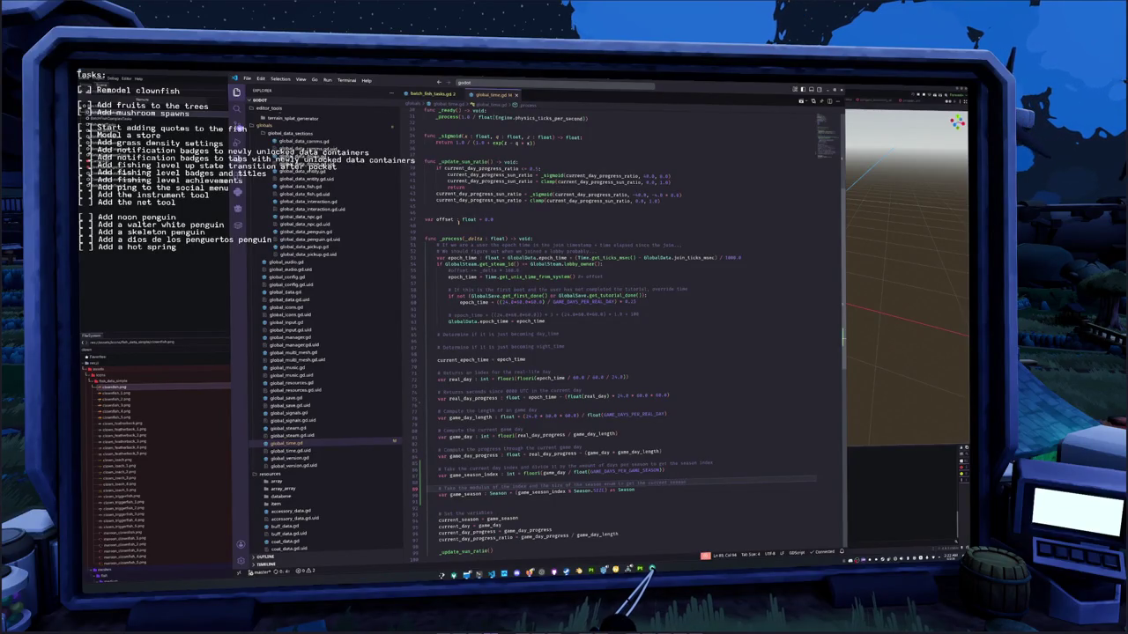
key(Down)
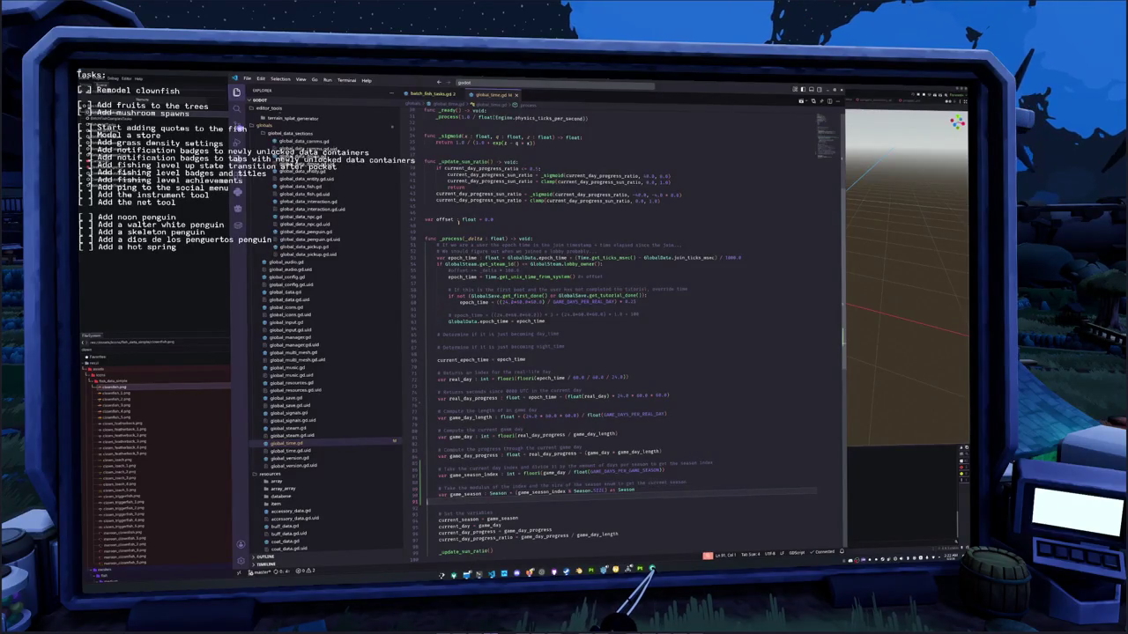
key(Down)
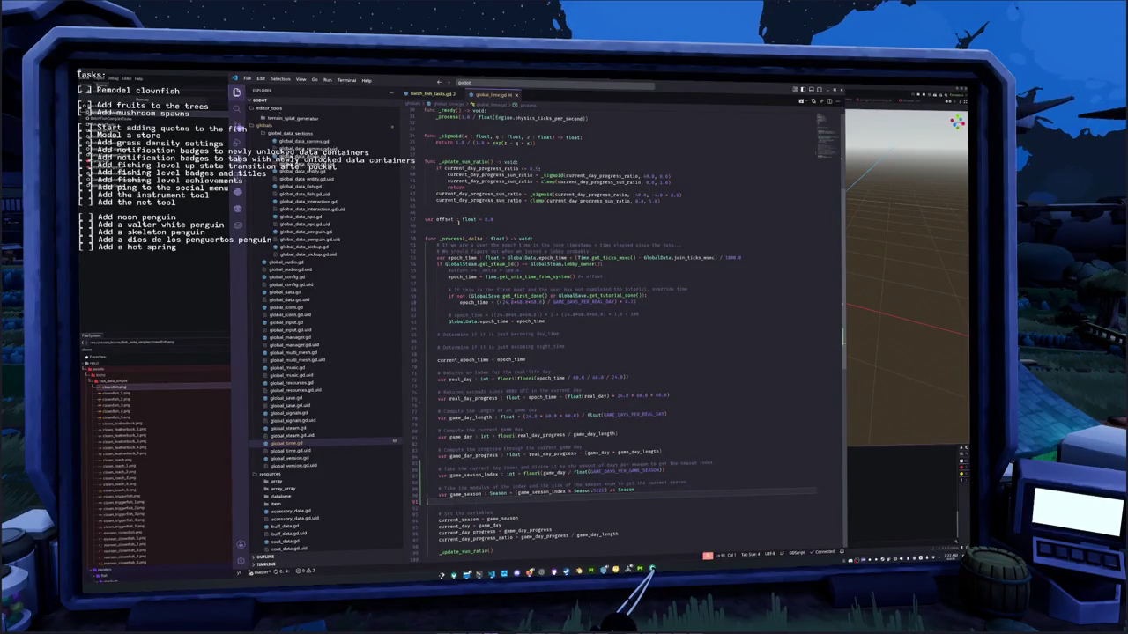
key(alt+Tab)
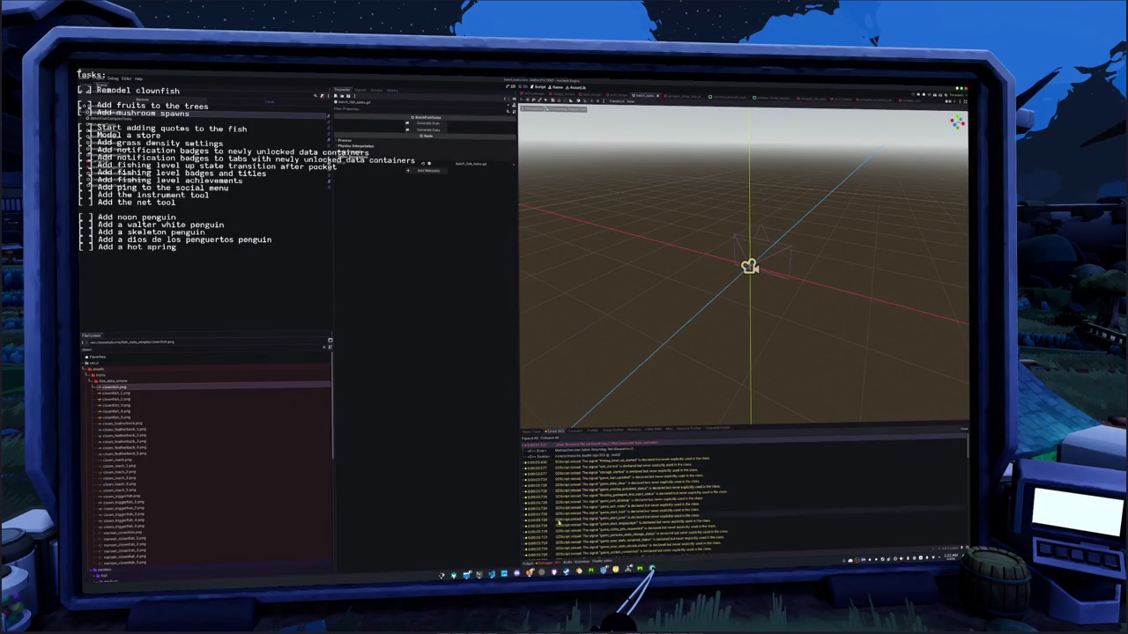
mouse_move(478, 574)
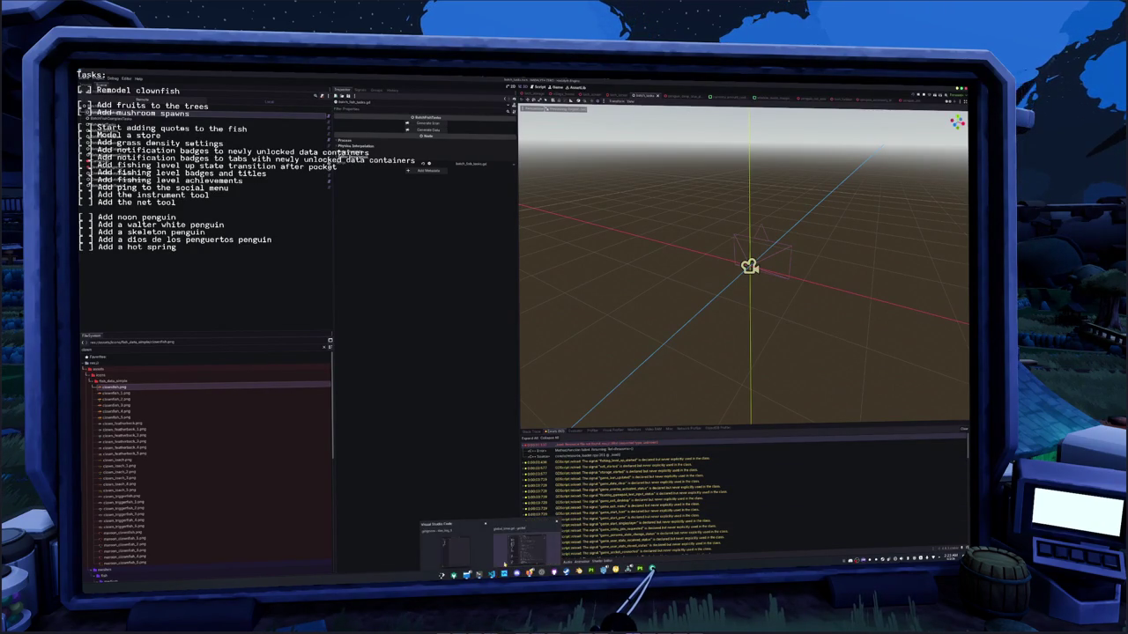
- Find and open project.godot through quick file search to check its shader globals, then return to Godot
click(527, 548)
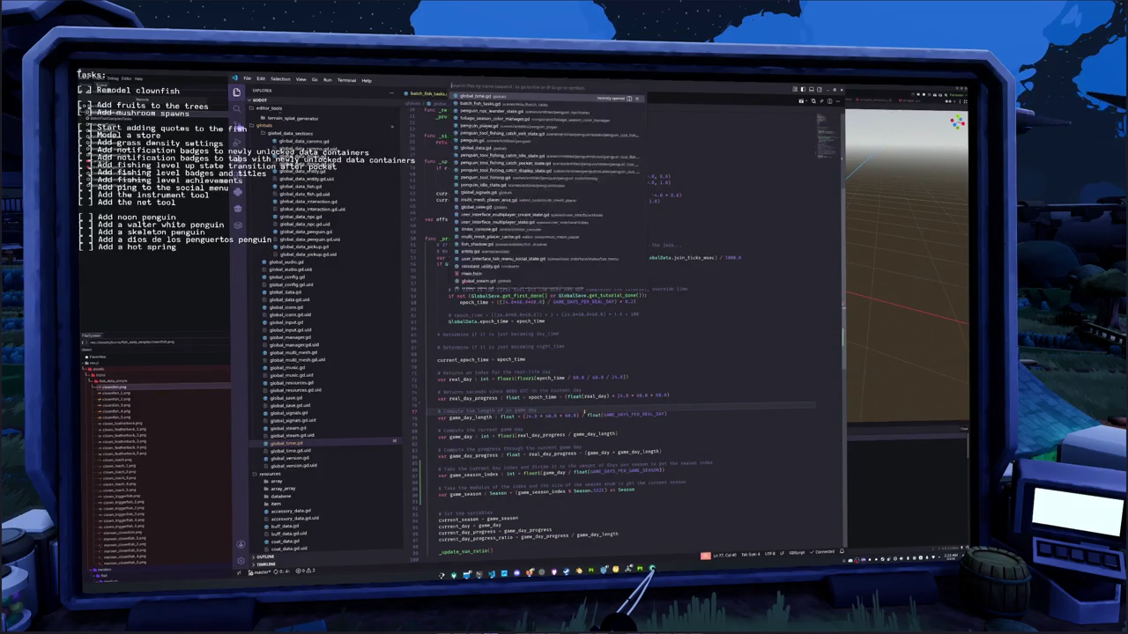
ctrl+click(583, 411)
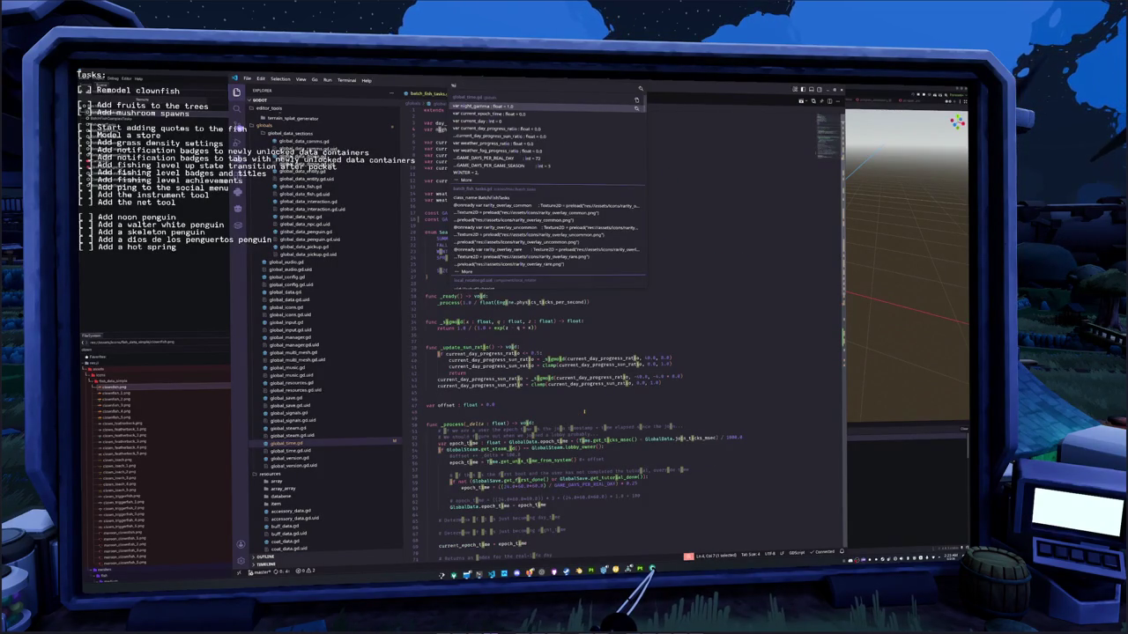
ctrl+click(583, 410)
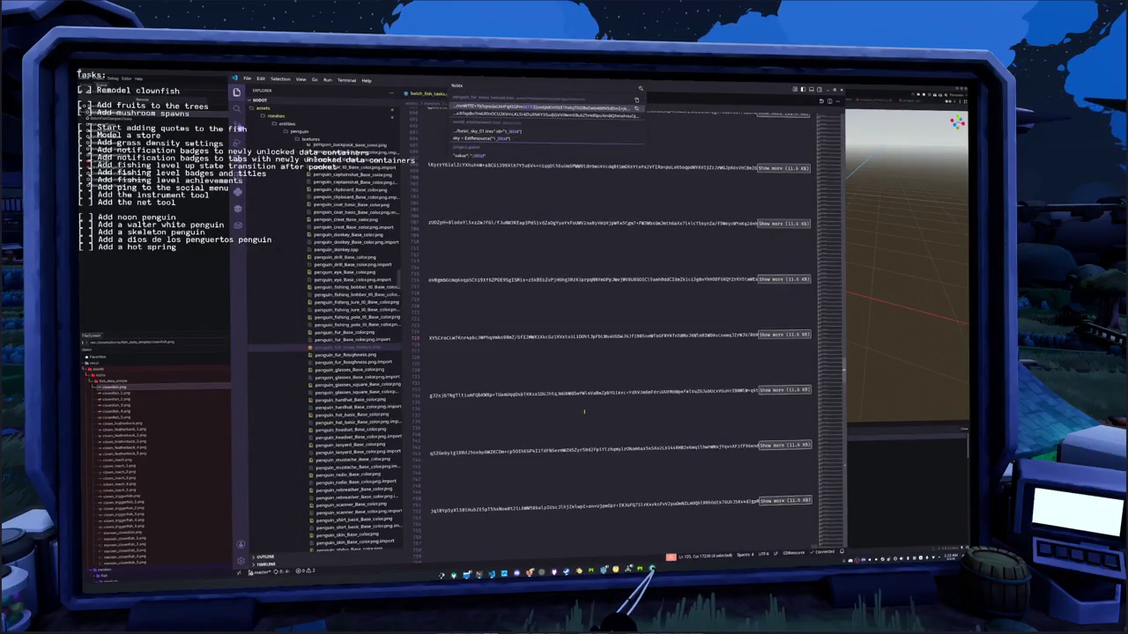
key(alt+Left)
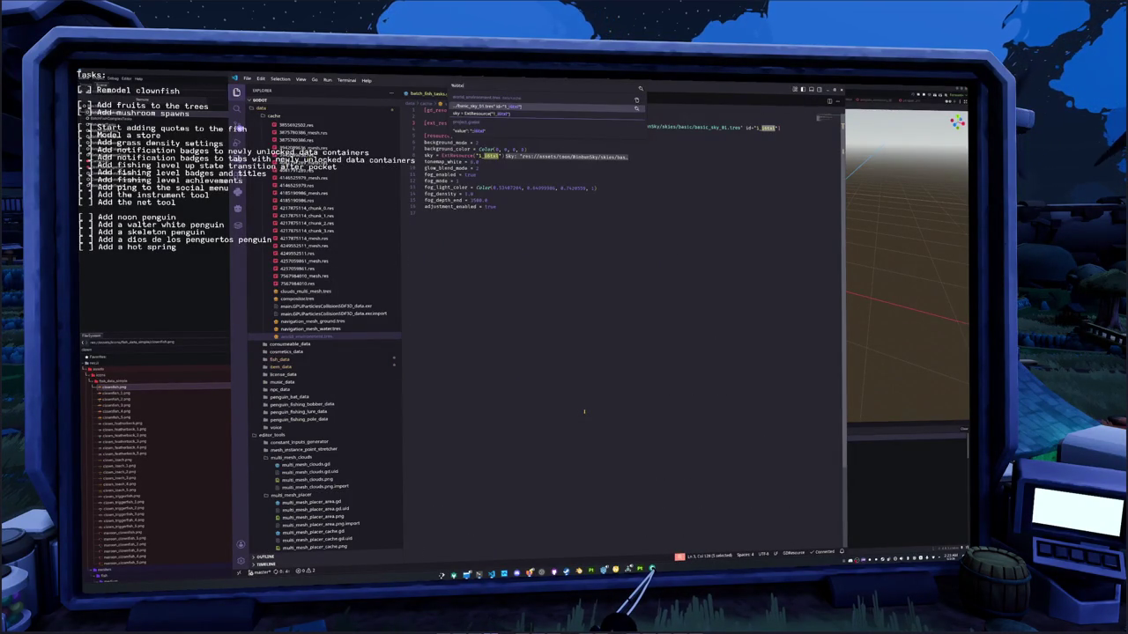
key(Down)
key(Down)
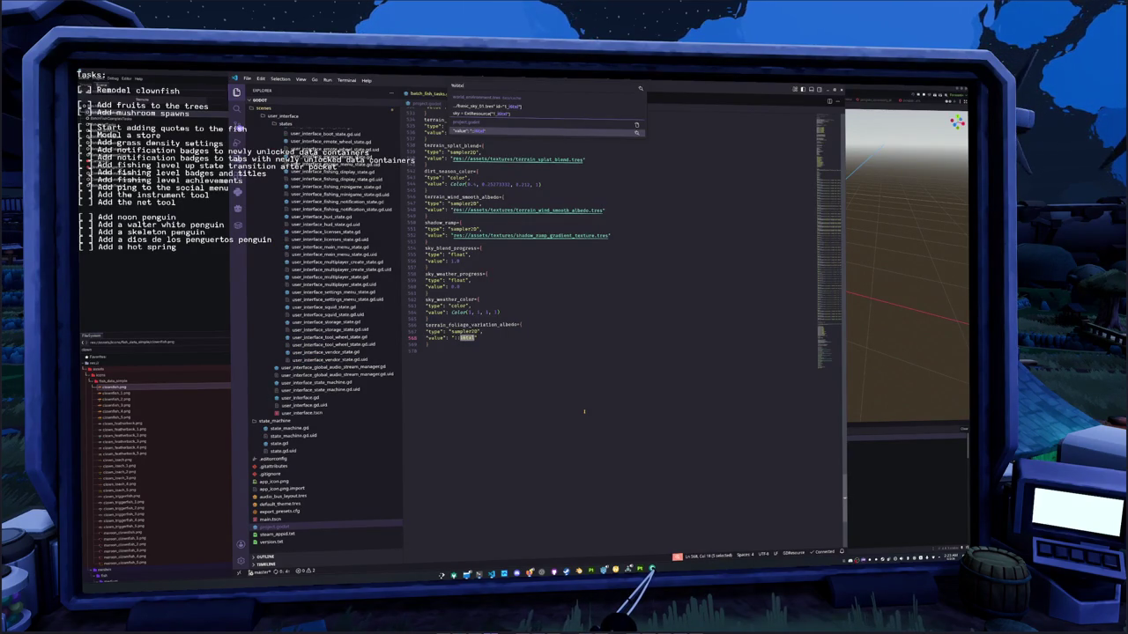
key(Return)
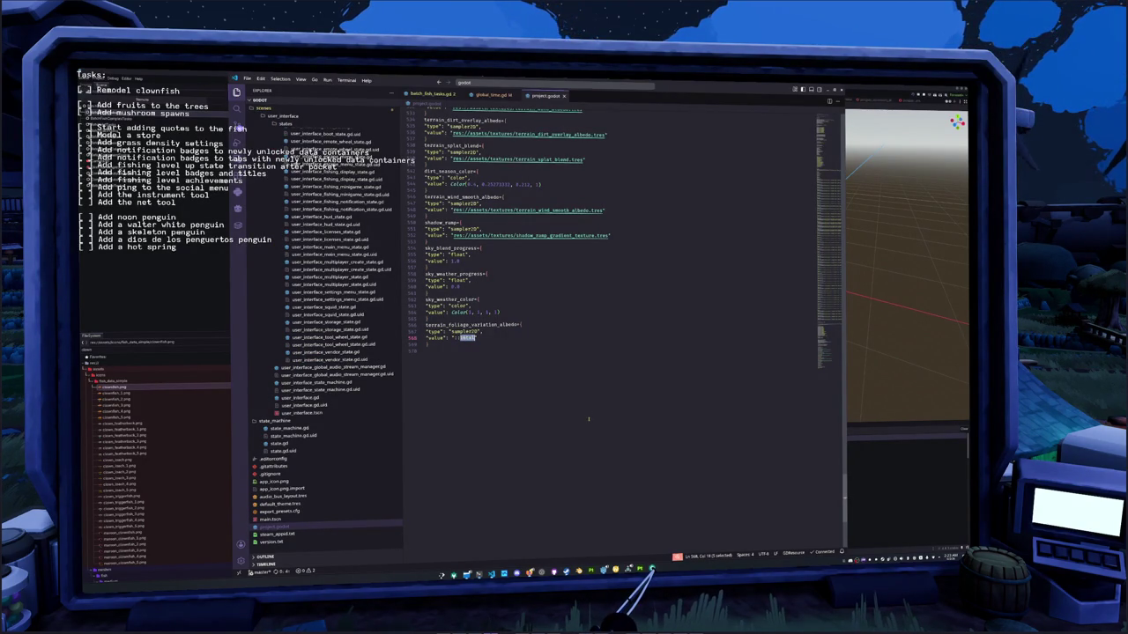
key(alt+Tab)
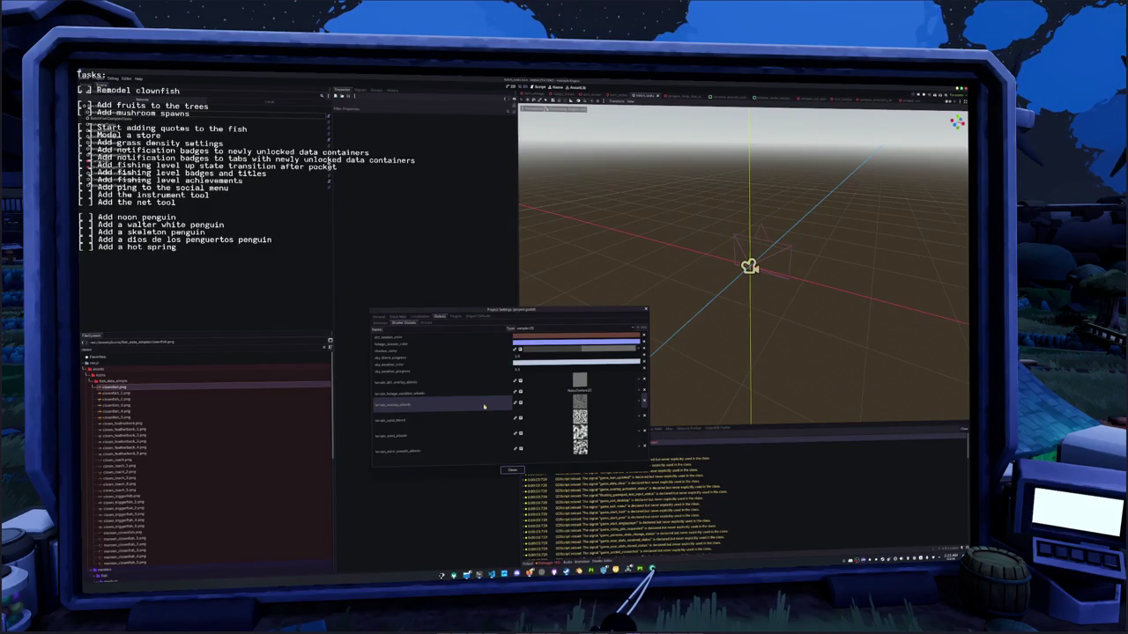
- Give the foliage variation texture a FastNoiseLite noise and save it as worldbe_cli_altered in res://assets/textures
click(562, 391)
click(636, 421)
click(624, 429)
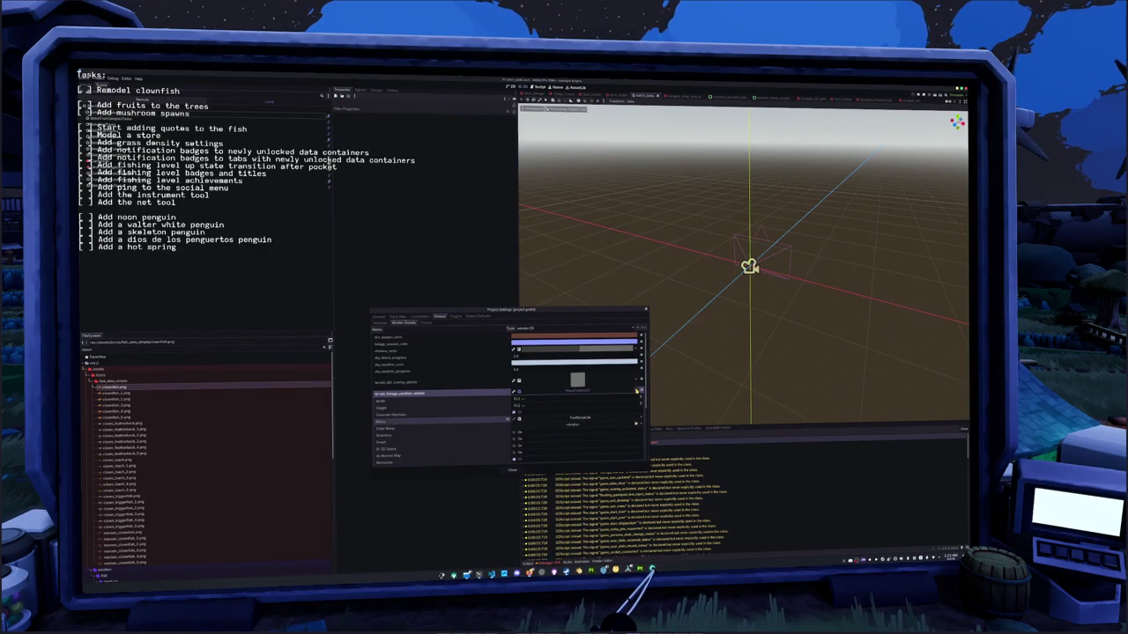
click(636, 390)
click(609, 542)
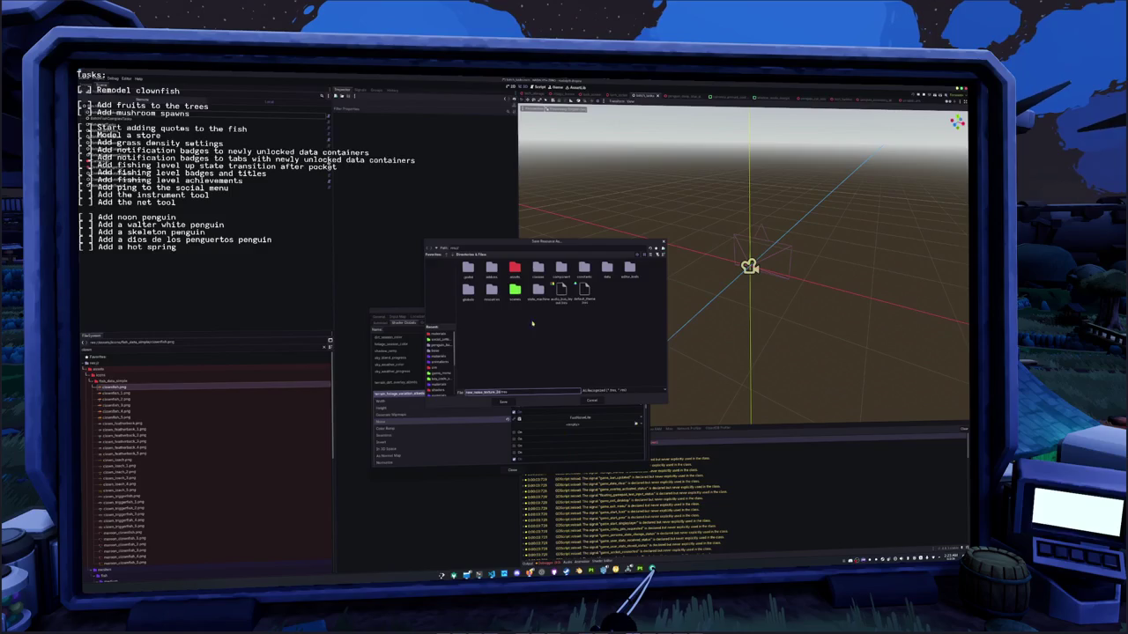
double_click(515, 269)
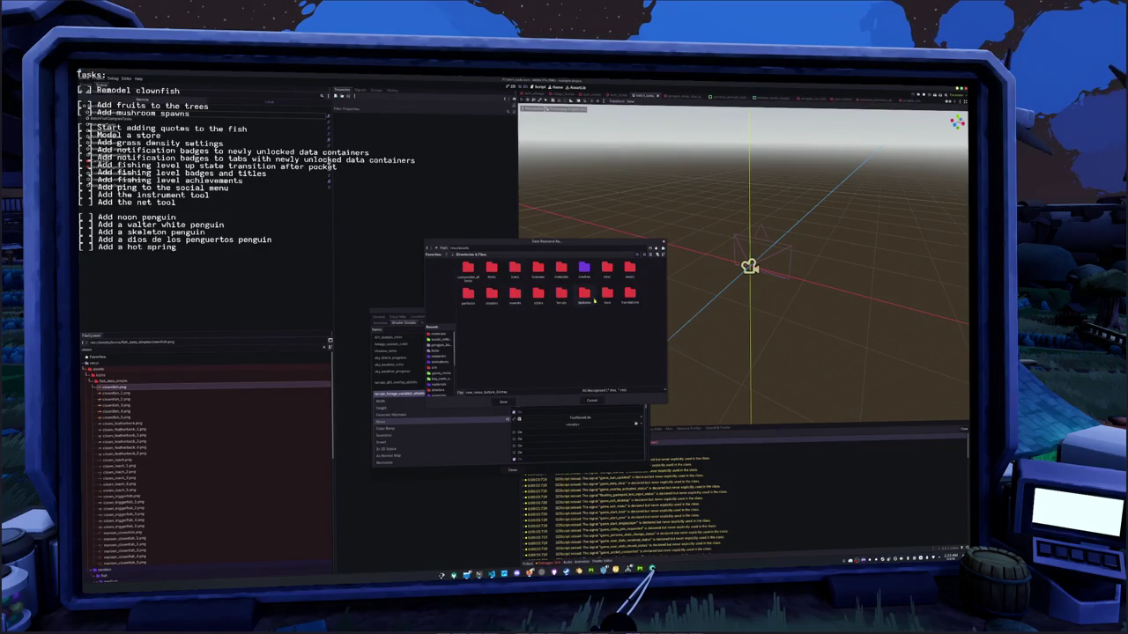
double_click(584, 294)
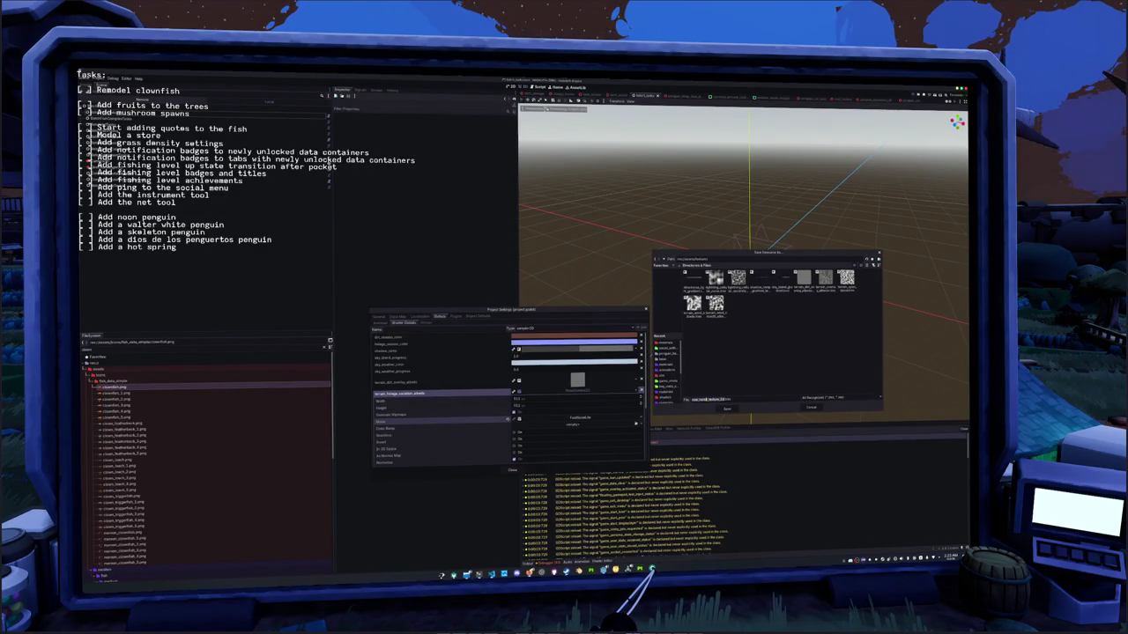
text(worldb)
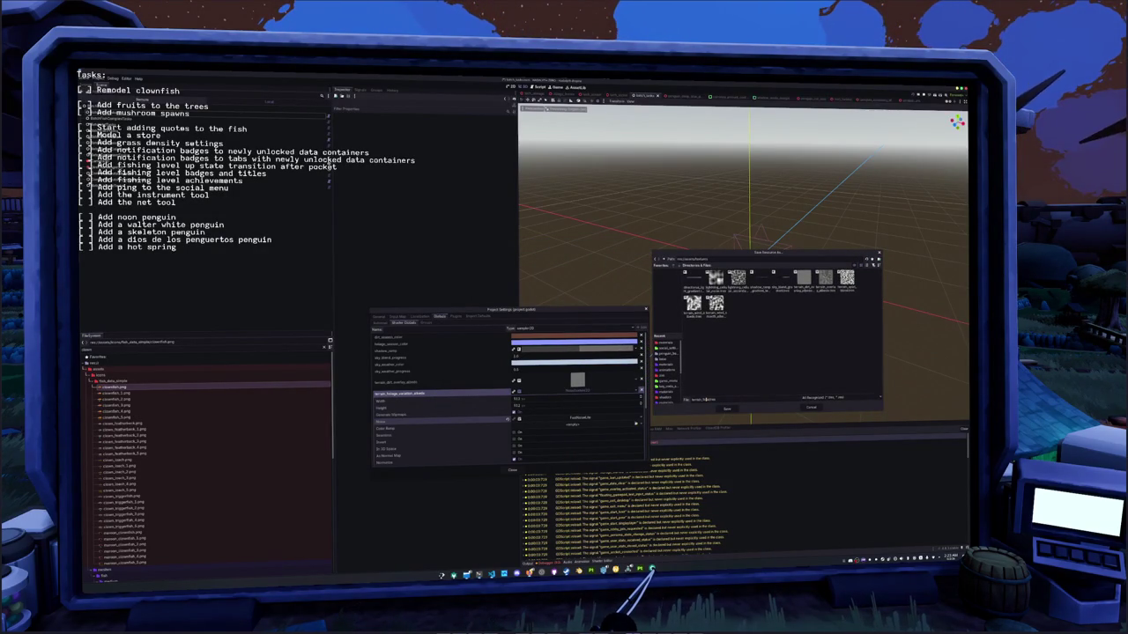
text(e_cli)
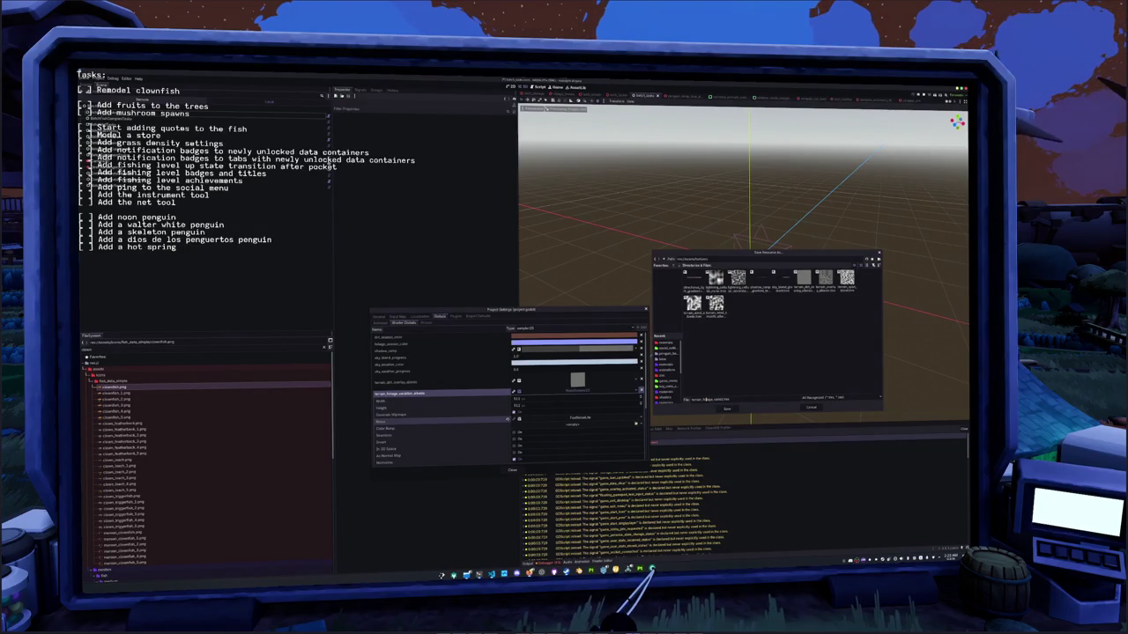
text(_altered)
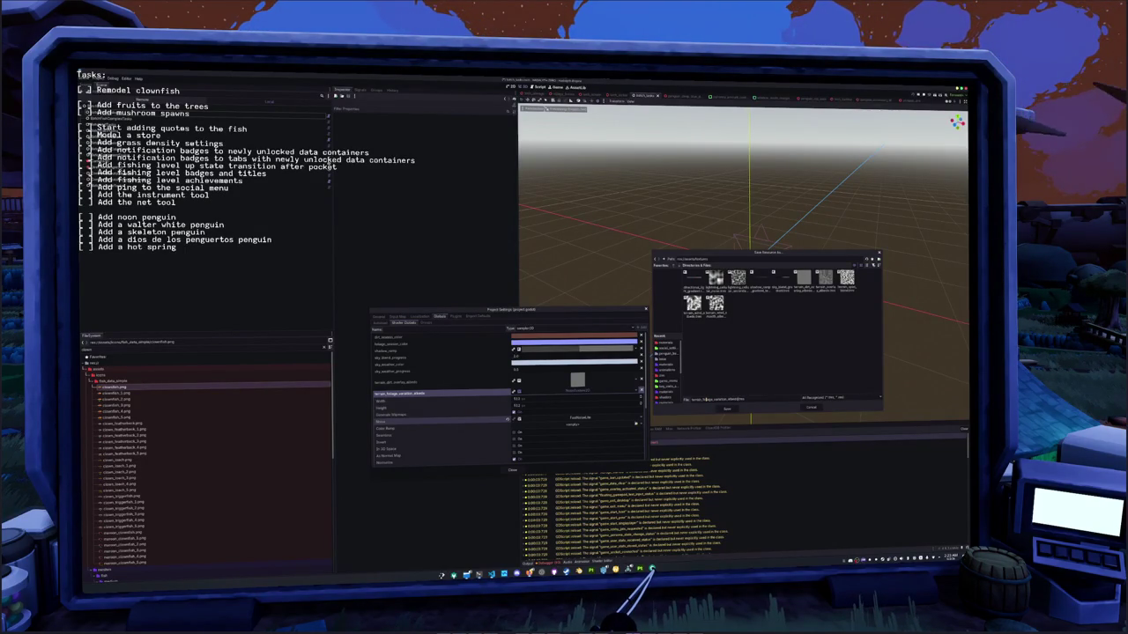
key(Return)
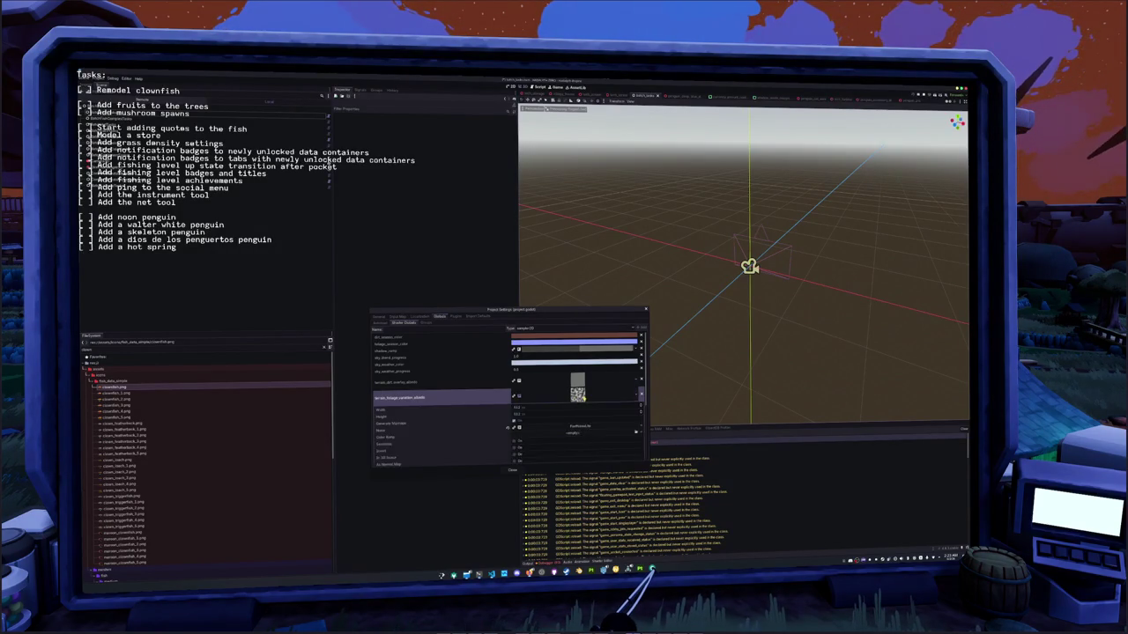
- Collapse the noise settings, close Project Settings and save the scene
scroll(577, 392, down, 2)
click(577, 394)
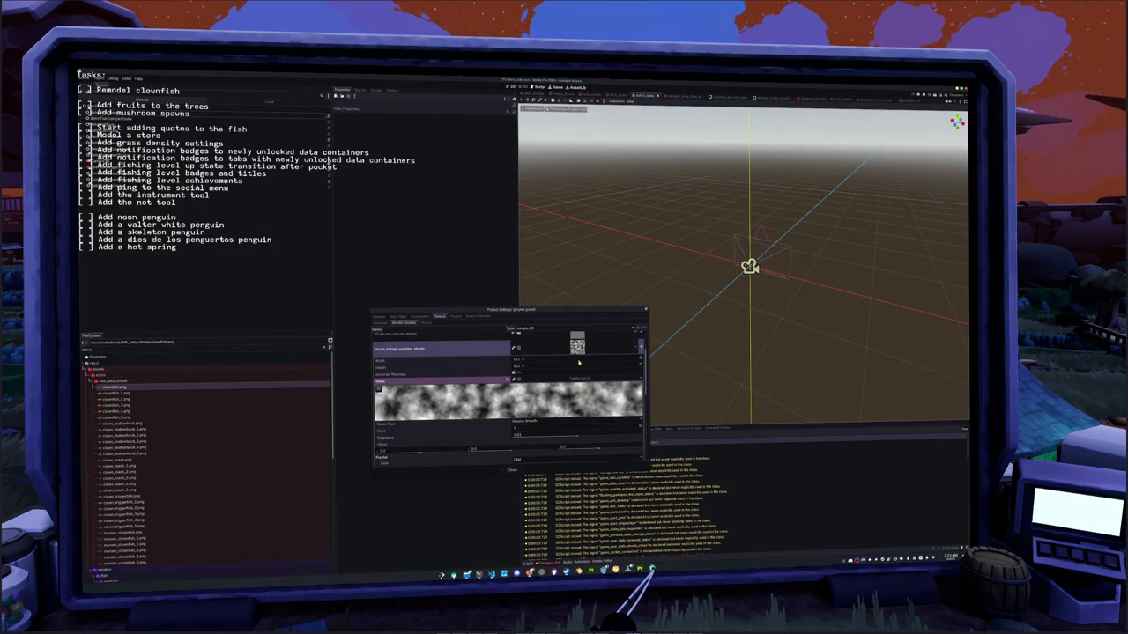
click(577, 366)
click(512, 469)
key(ctrl+s)
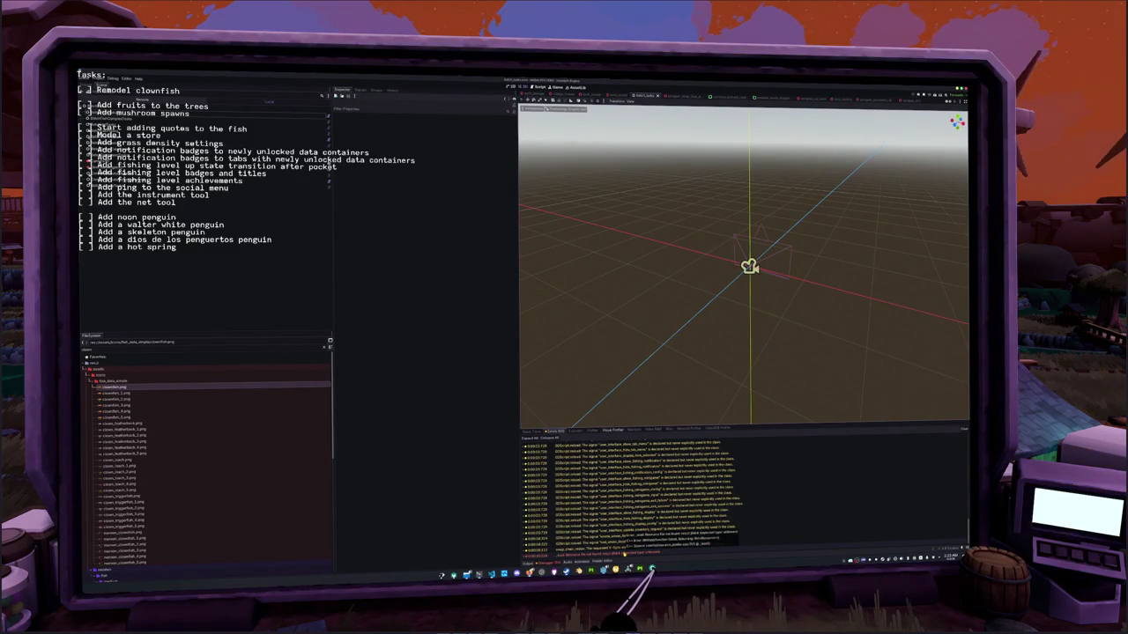
click(624, 553)
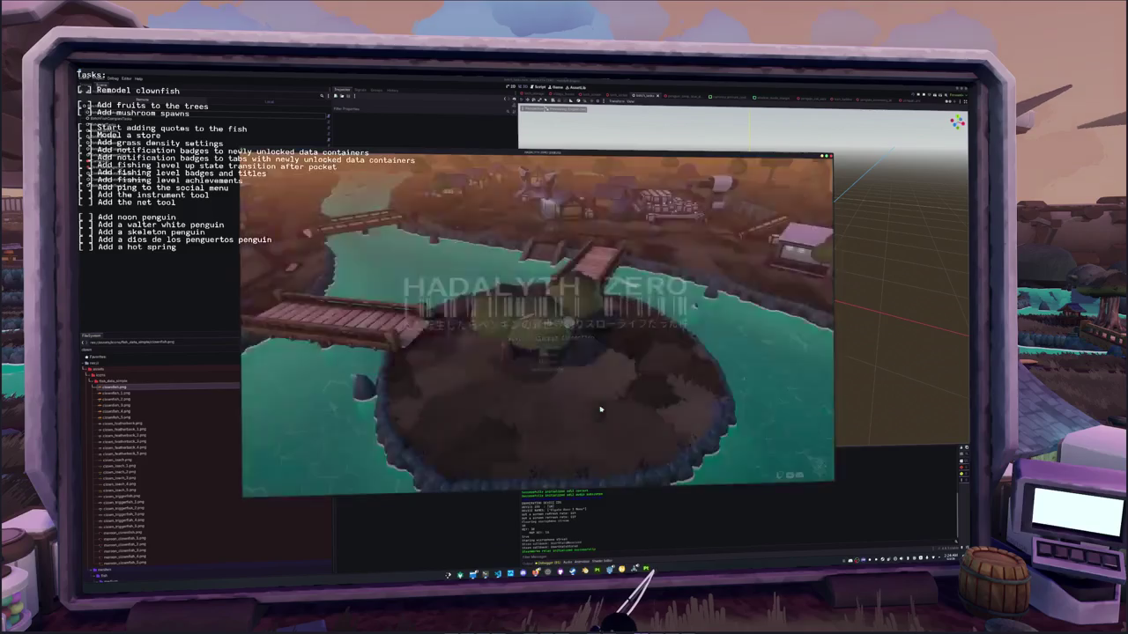
click(548, 340)
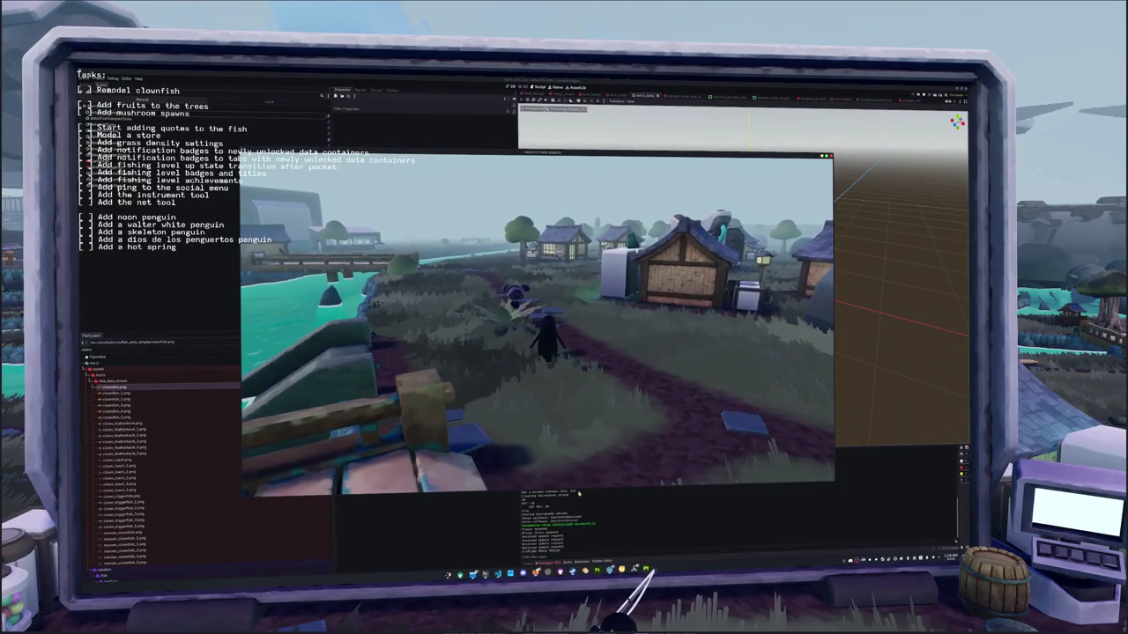
key(F8)
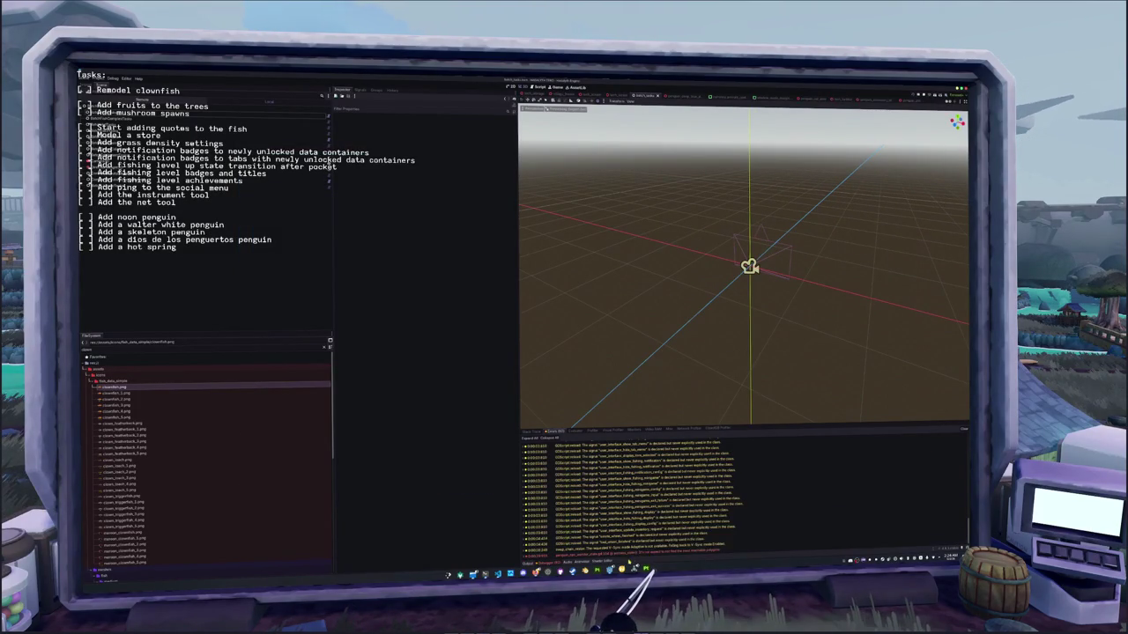
- Show the foliage shader code, switch to the island scene, and change FoliageSeasonColorManager's Editor Current Season
click(606, 562)
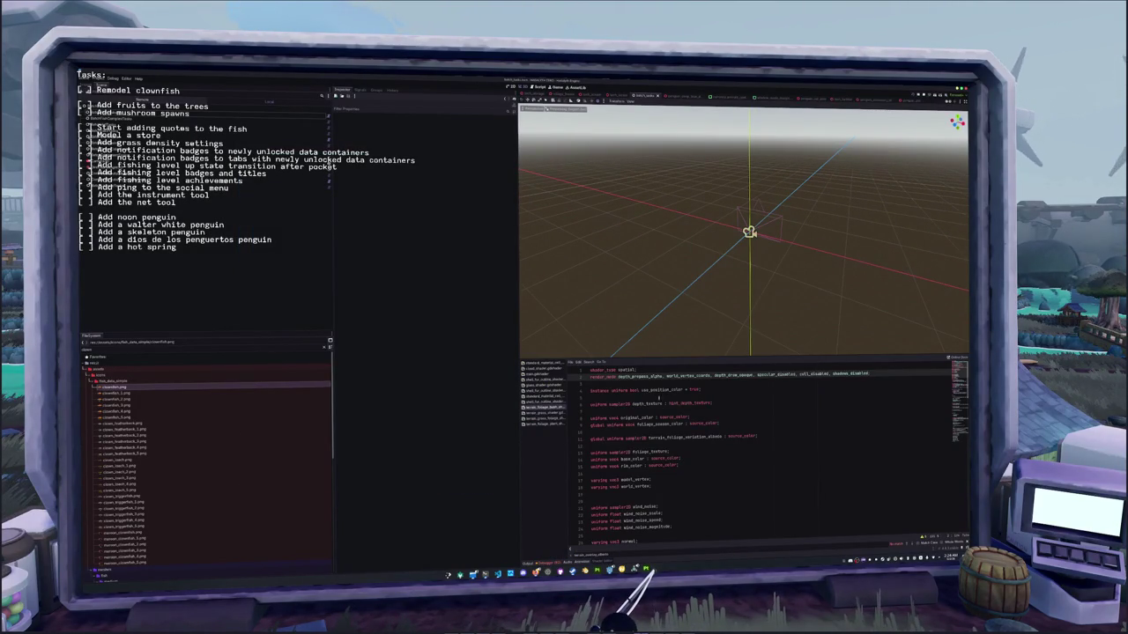
scroll(529, 95, down, 2)
mouse_move(528, 95)
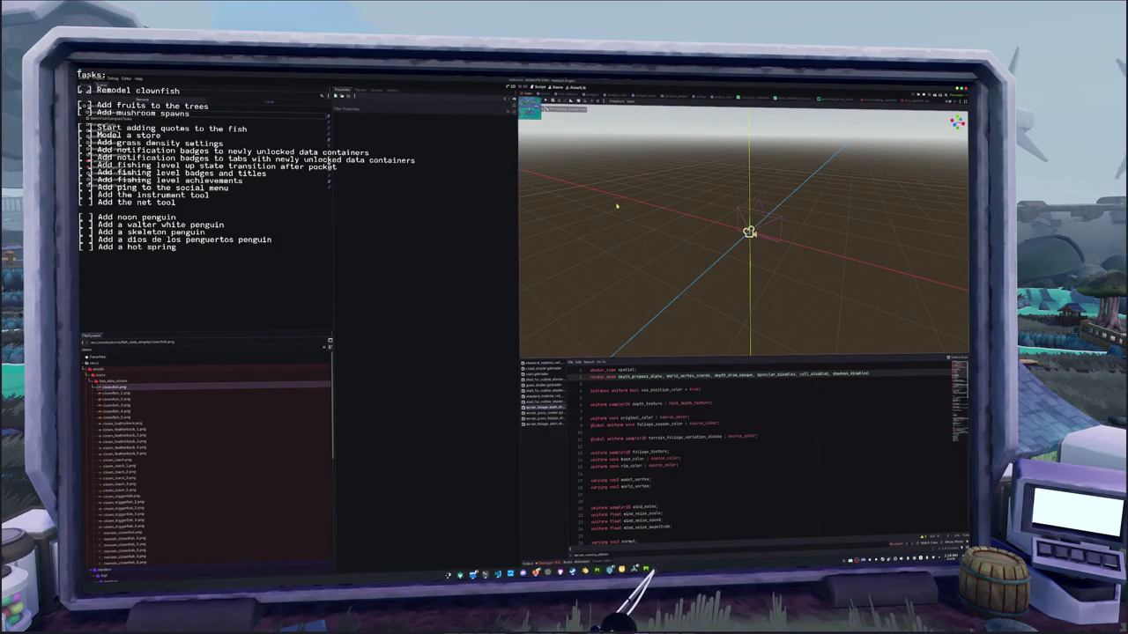
click(548, 95)
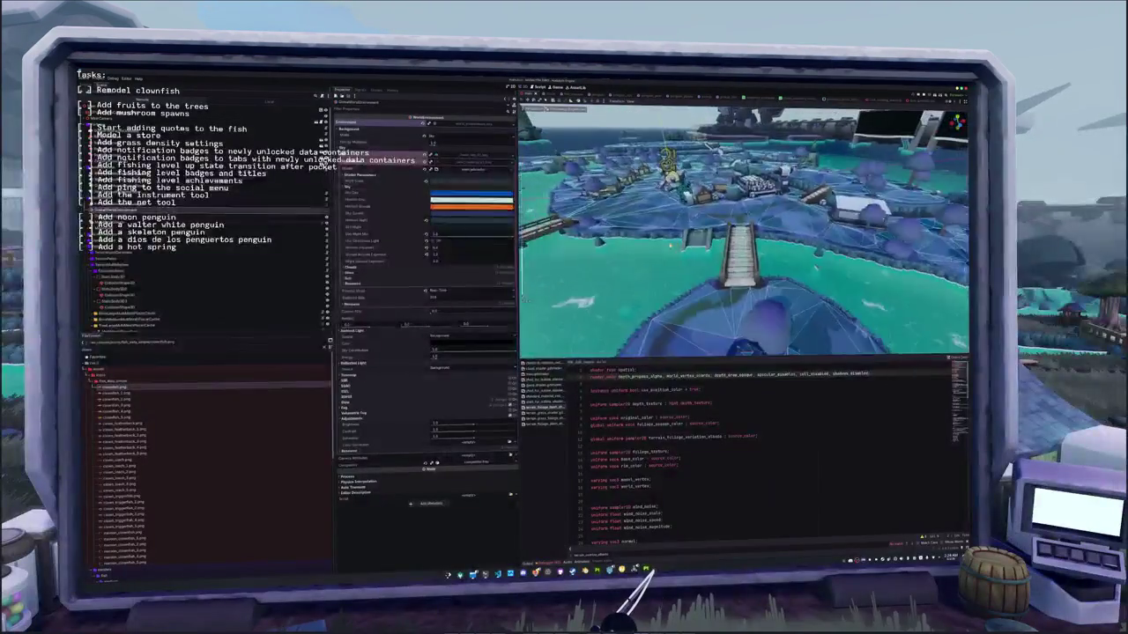
right_drag(650, 233, 597, 235)
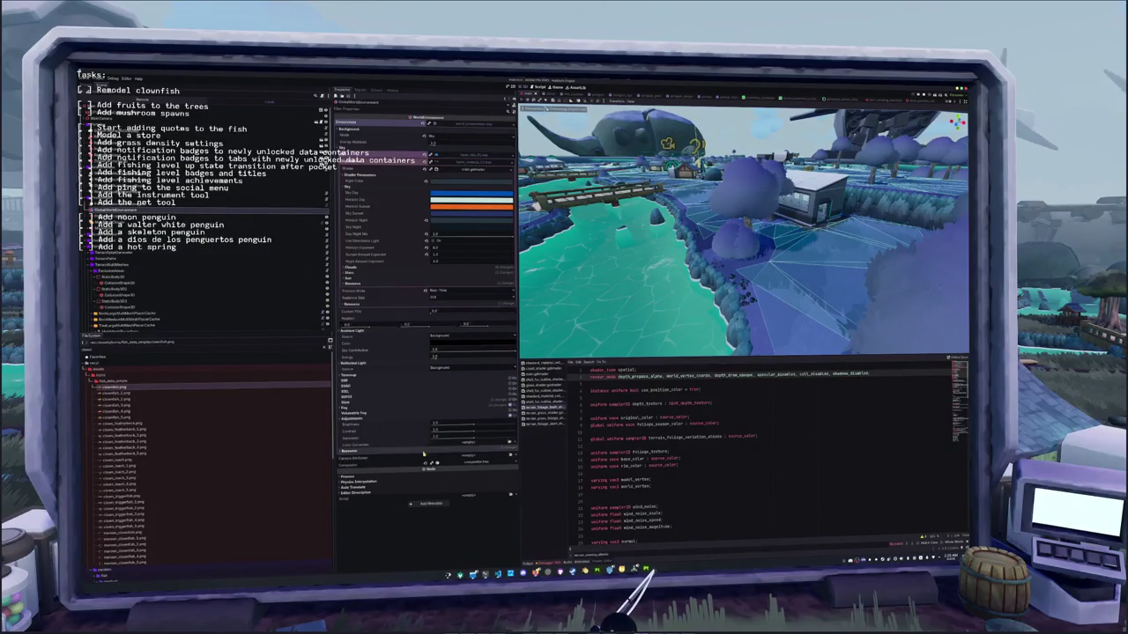
click(202, 209)
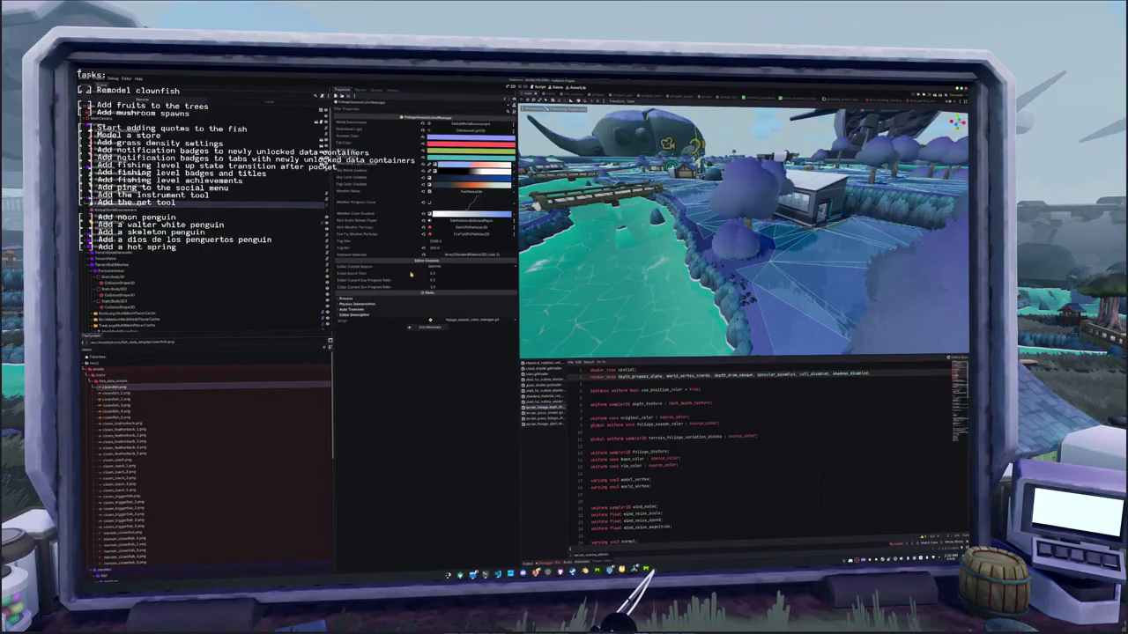
click(444, 288)
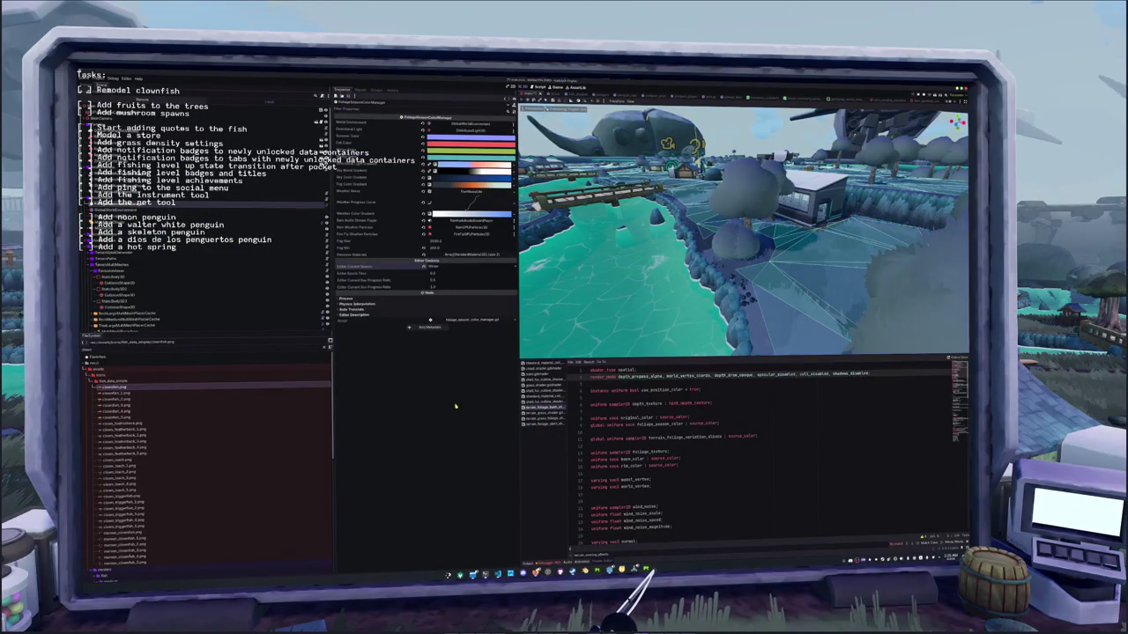
- Edit the hsv adjustment lines in the shader's fragment function and run the game with F5
click(708, 478)
scroll(702, 470, down, 3)
scroll(696, 467, down, 4)
scroll(661, 463, down, 4)
scroll(632, 456, down, 3)
scroll(633, 455, down, 4)
scroll(657, 462, down, 4)
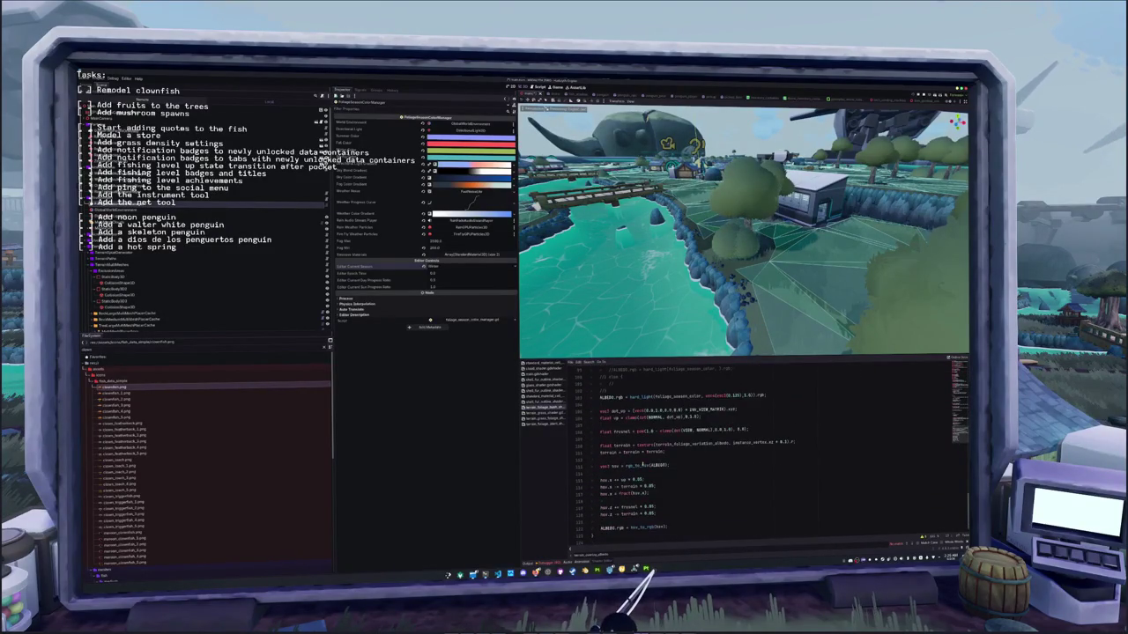
click(613, 473)
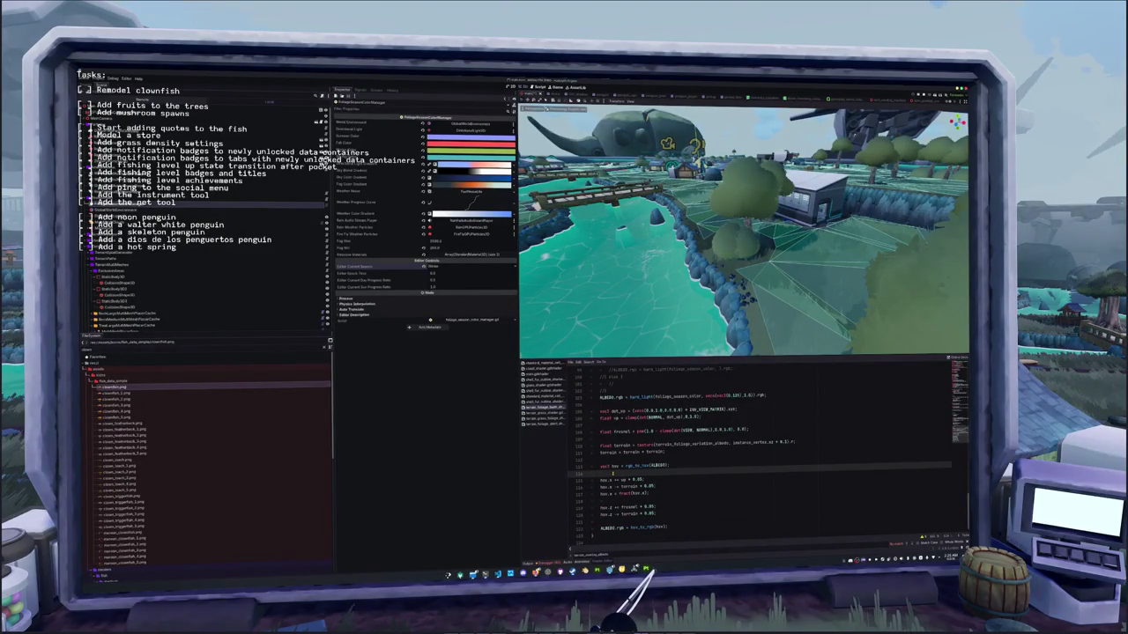
drag(600, 478, 665, 511)
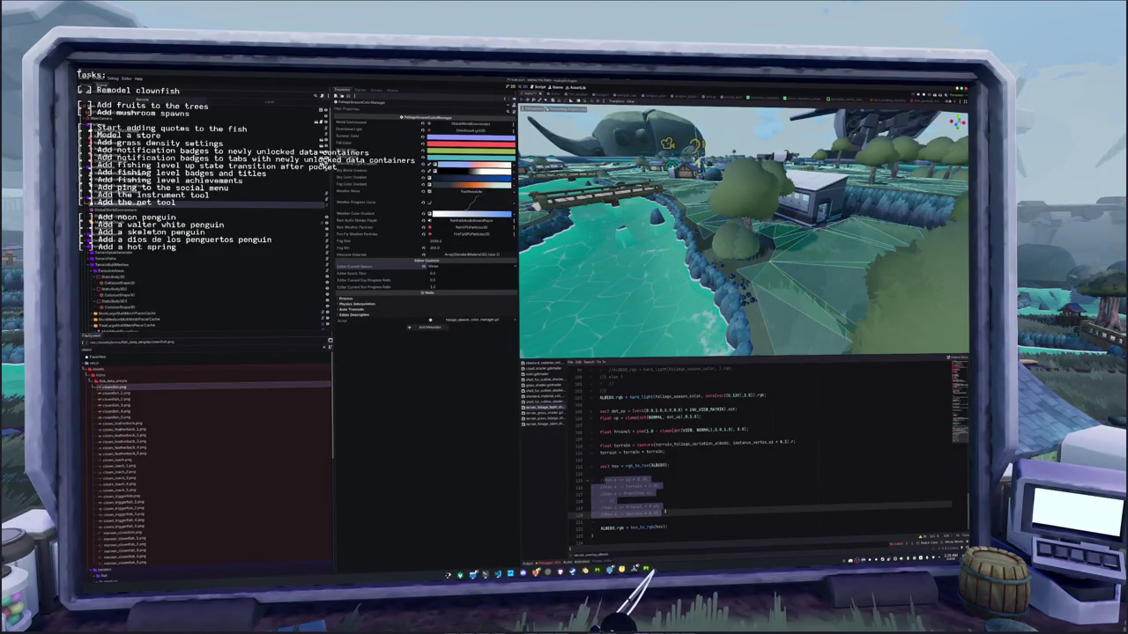
key(Up)
key(Up)
key(Up)
key(Up)
key(Up)
key(Up)
key(Up)
key(Up)
key(Up)
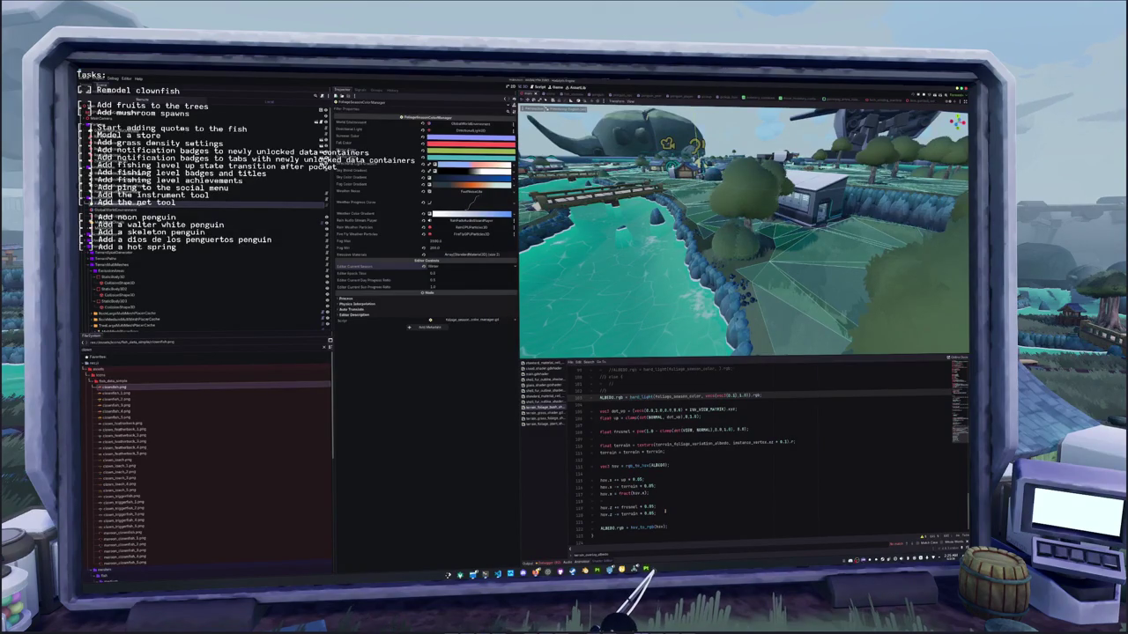
key(F5)
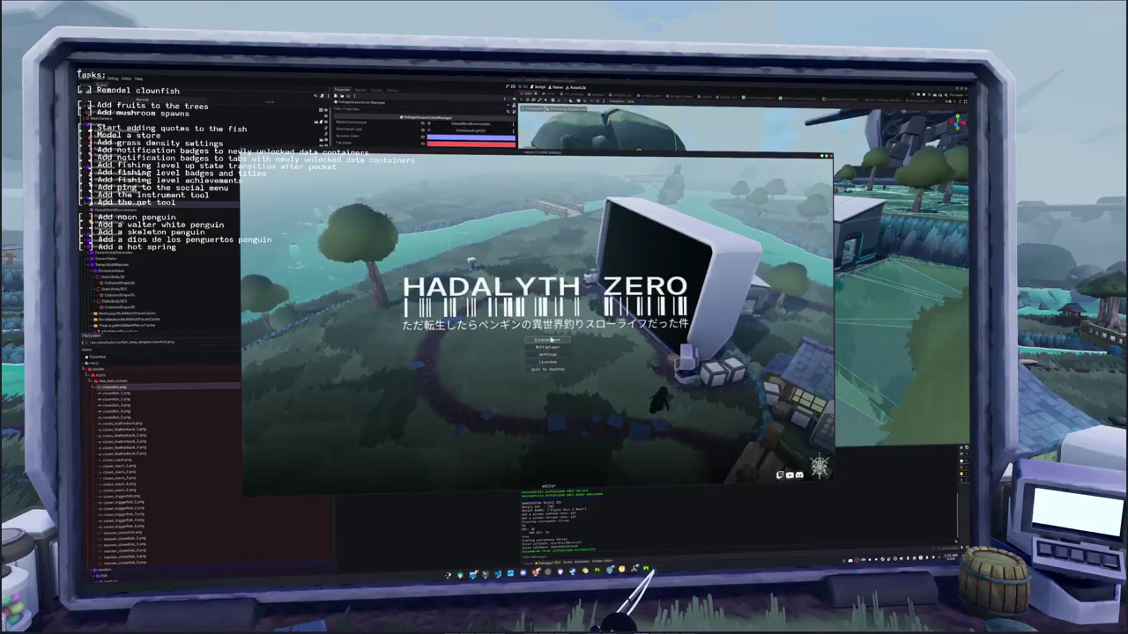
- Start playing, walk the penguin, hold up the clownfish from the inventory and screenshot it
click(548, 341)
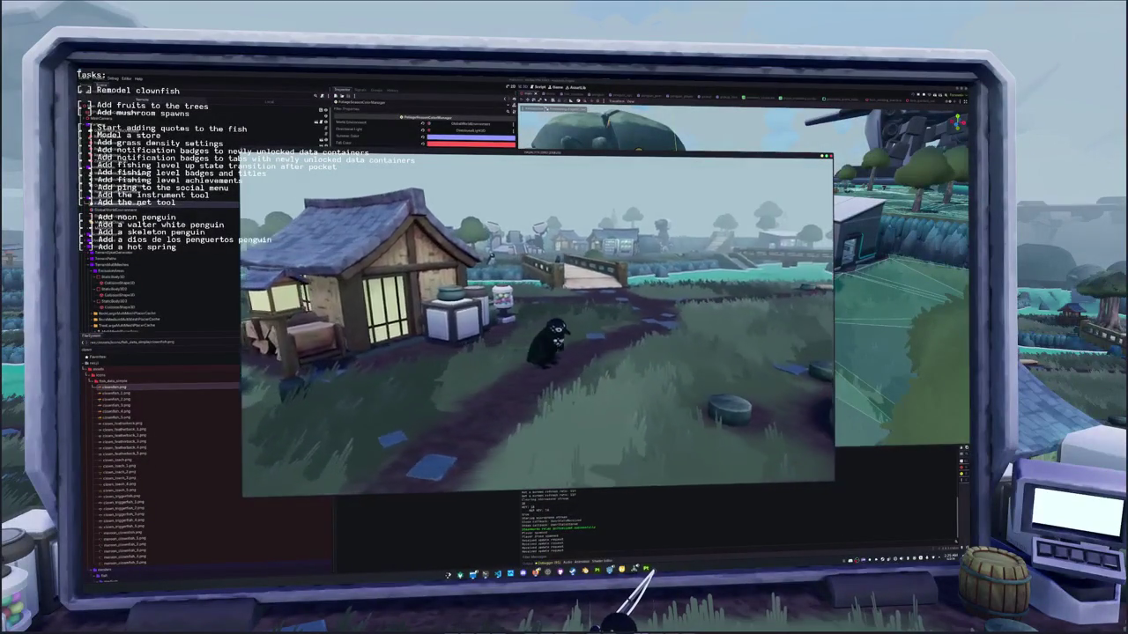
key(w)
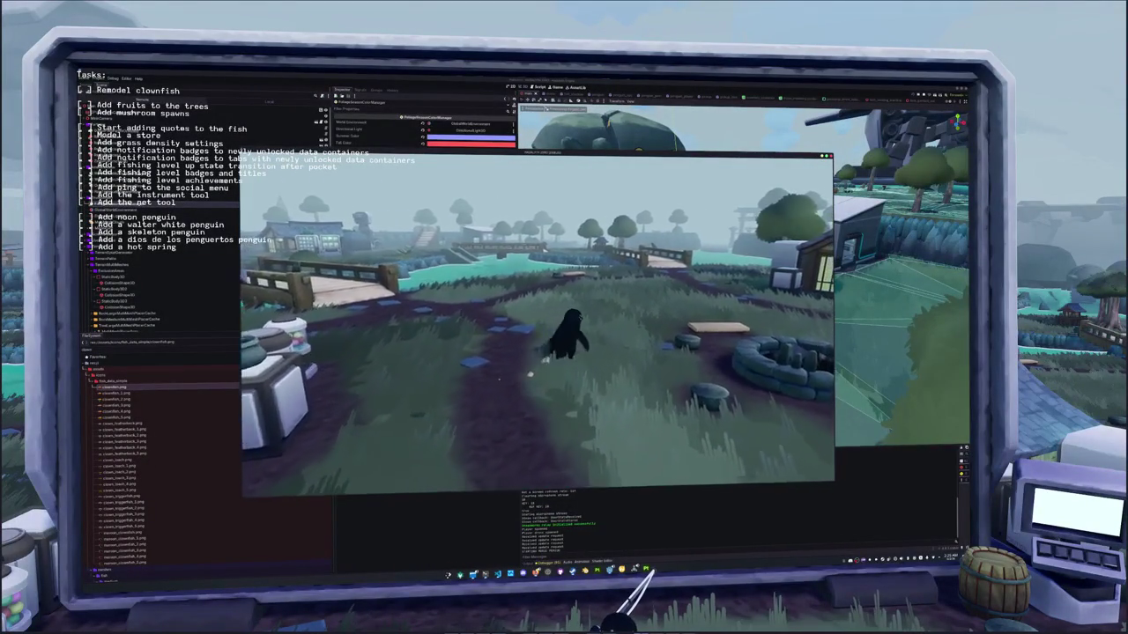
key(s)
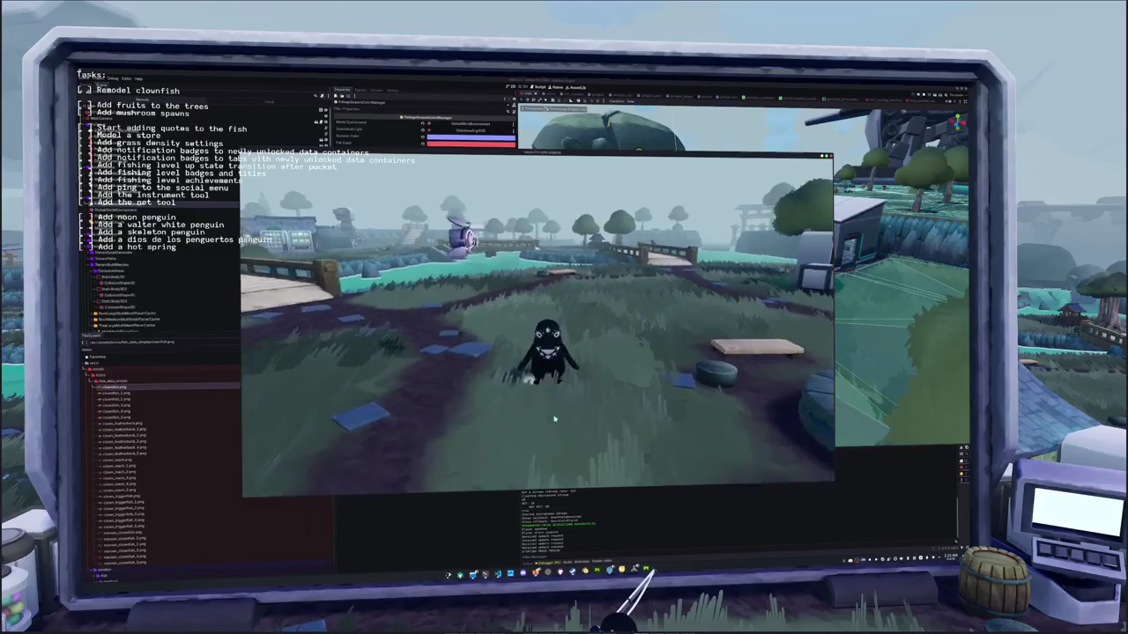
key(Tab)
key(Tab)
click(493, 333)
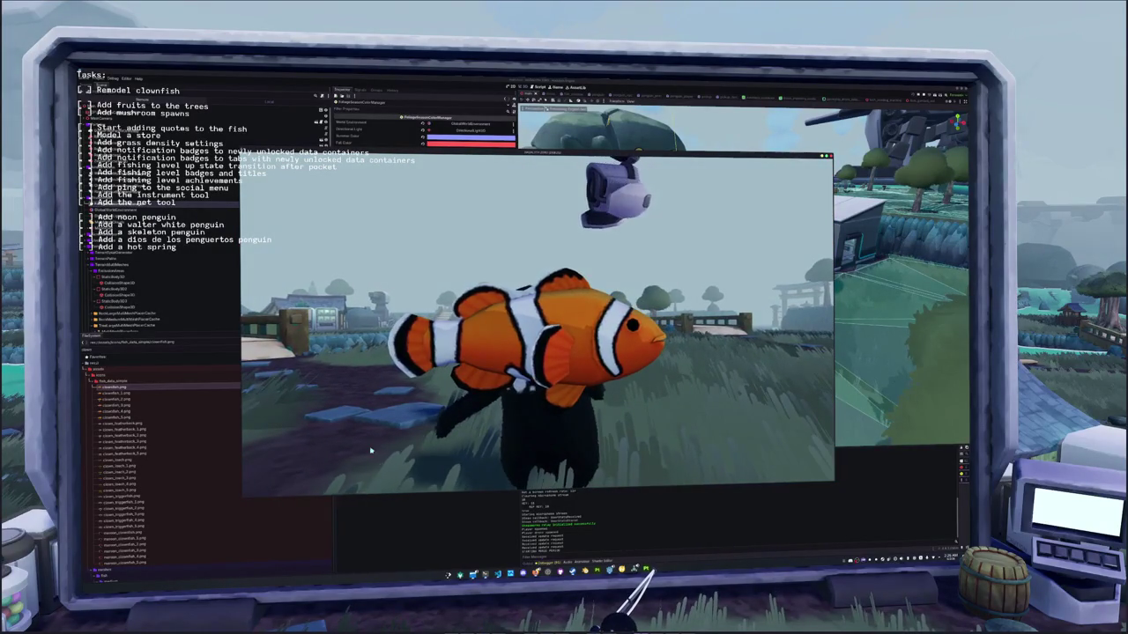
key(super+shift+s)
drag(343, 253, 746, 448)
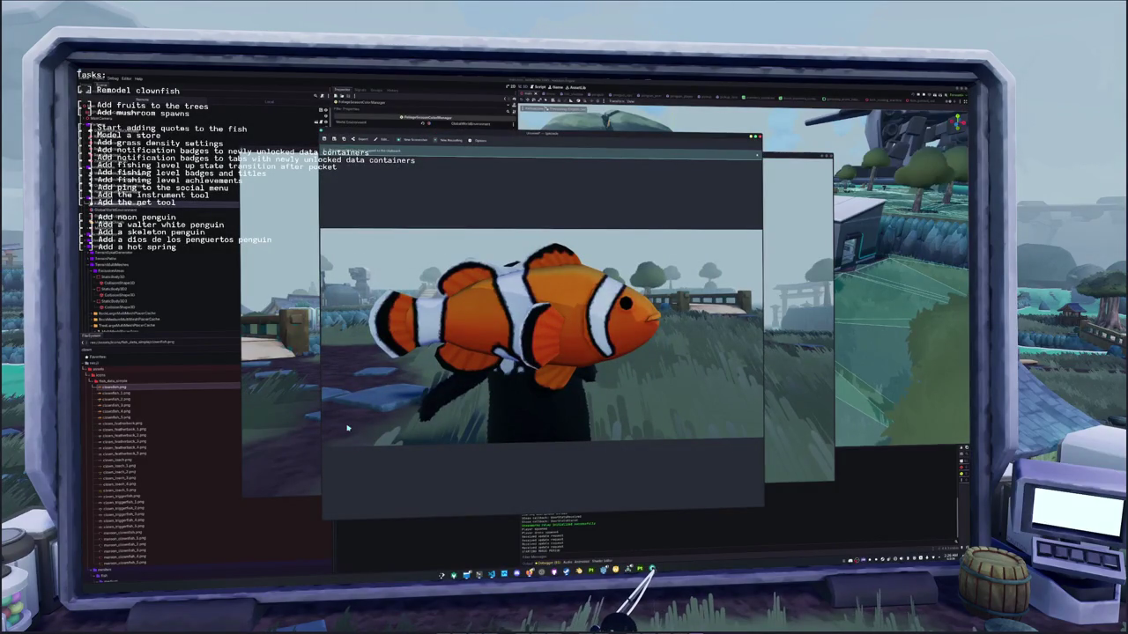
click(798, 156)
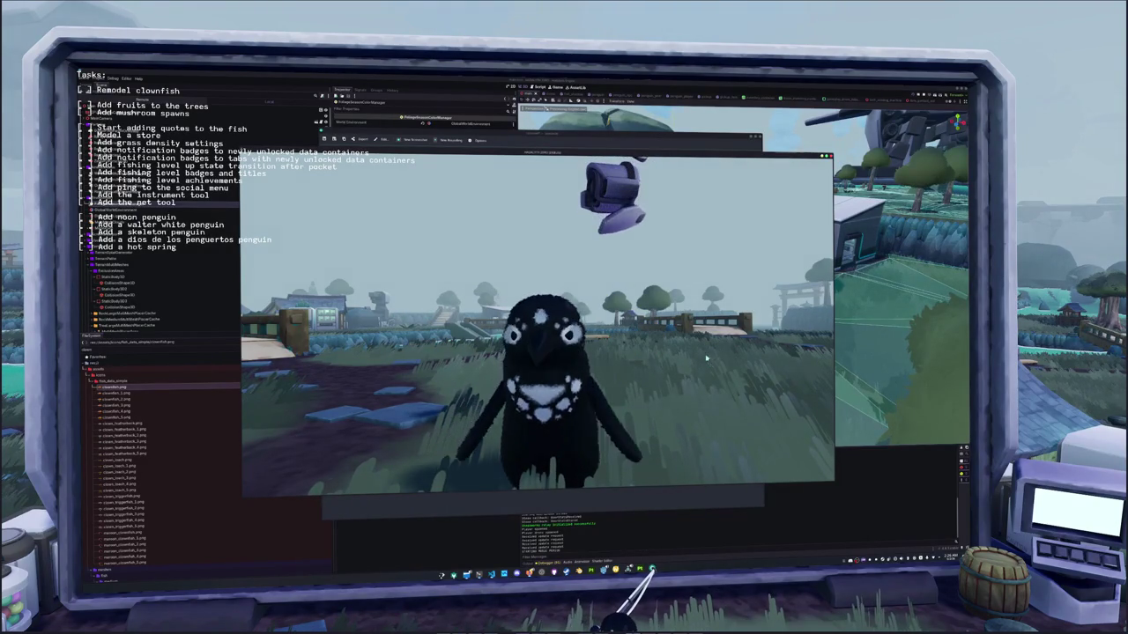
- Walk toward the bridge, equip the clownfish hat from the inventory, and zoom the camera in
key(w)
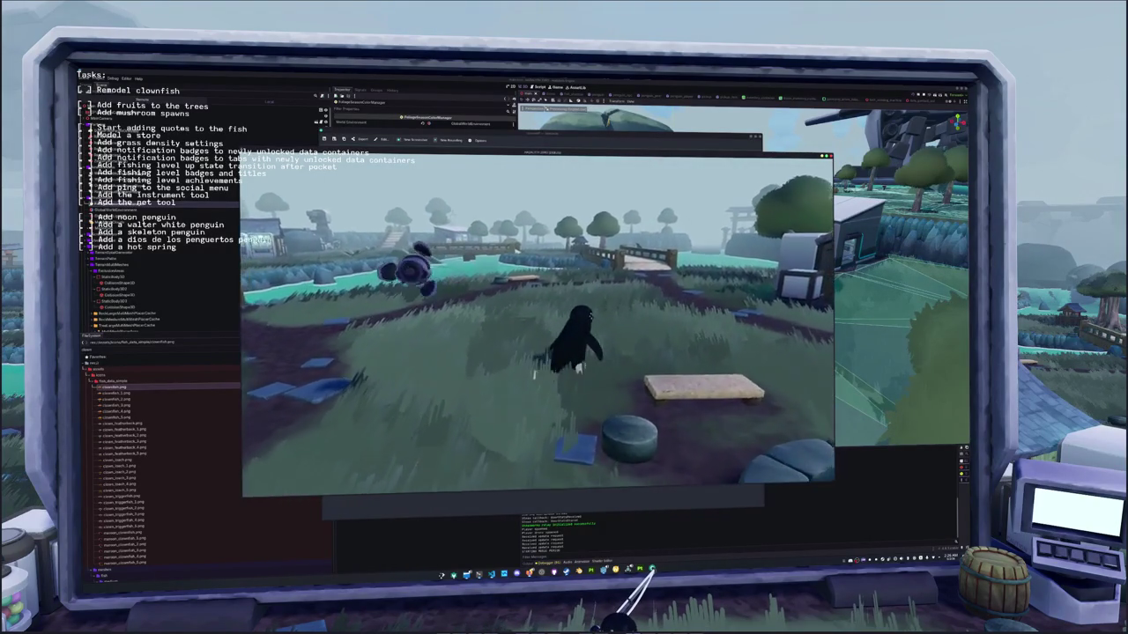
key(w)
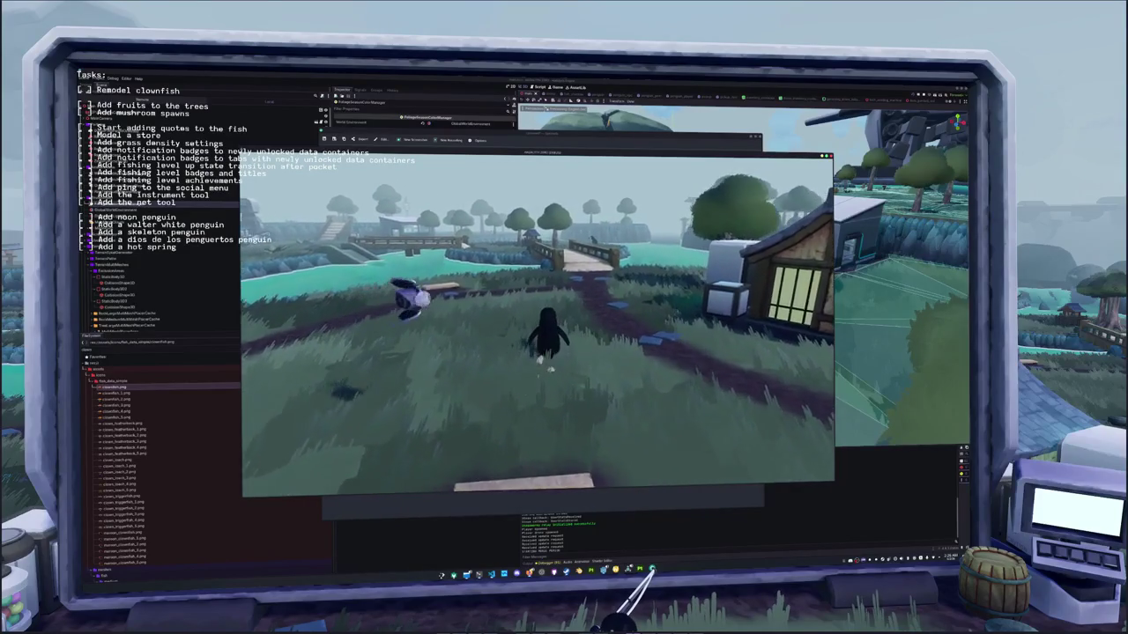
key(i)
click(385, 224)
key(i)
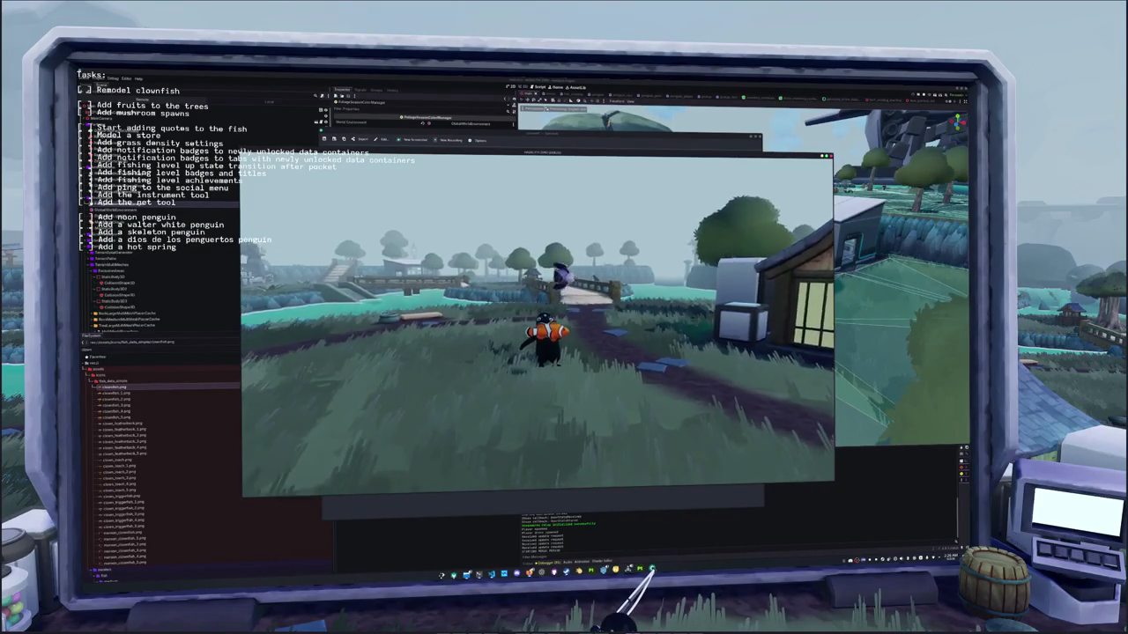
scroll(537, 334, up, 5)
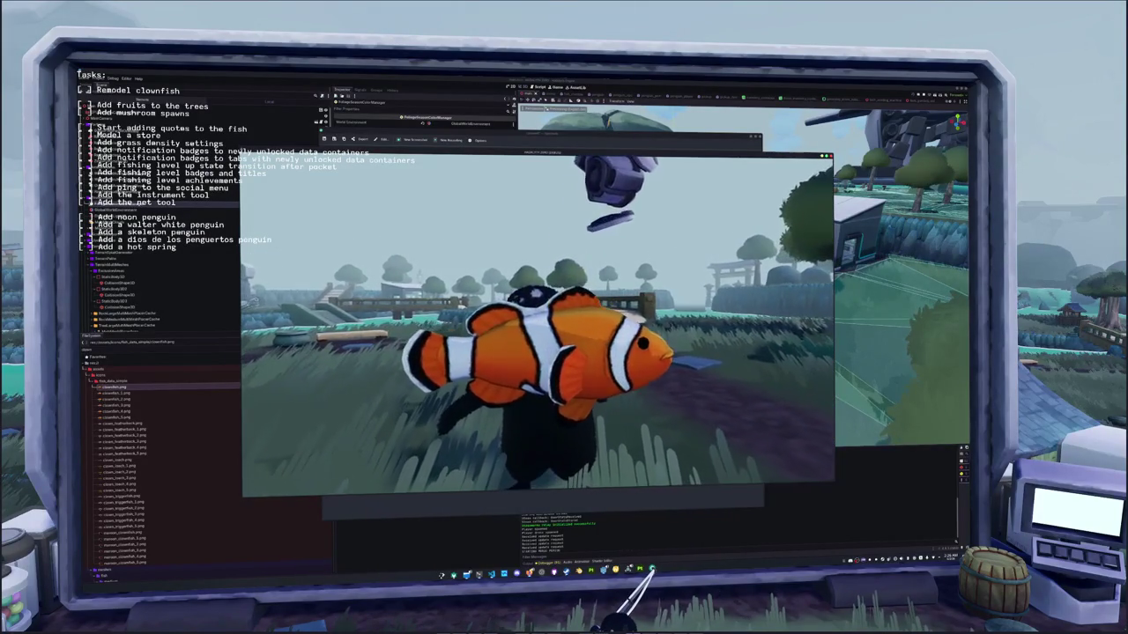
scroll(537, 326, up, 2)
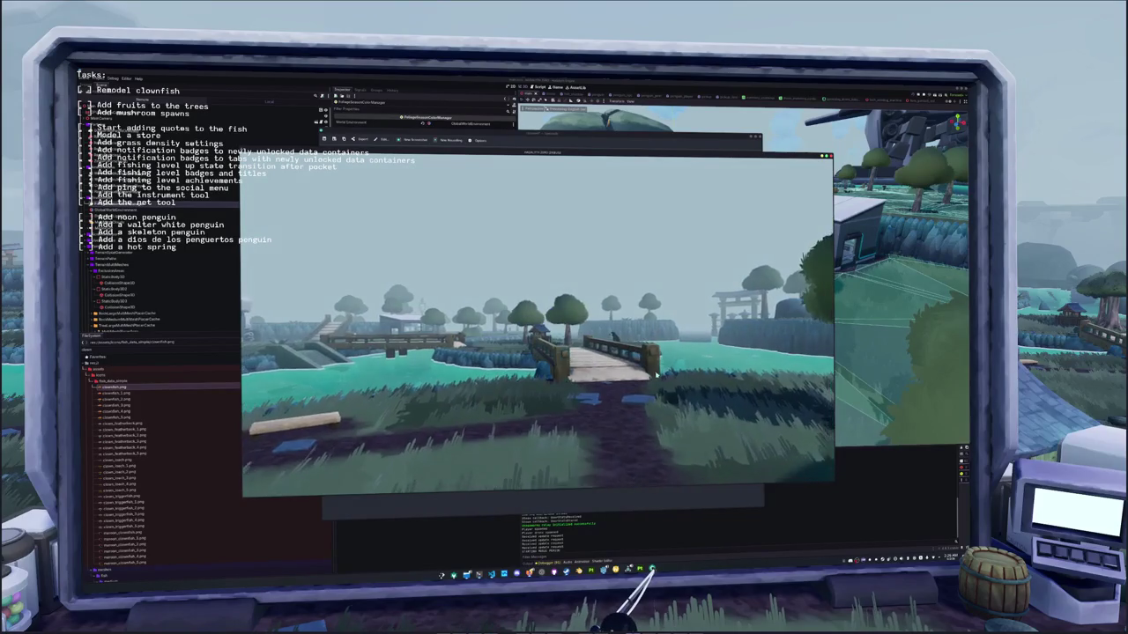
scroll(537, 335, down, 3)
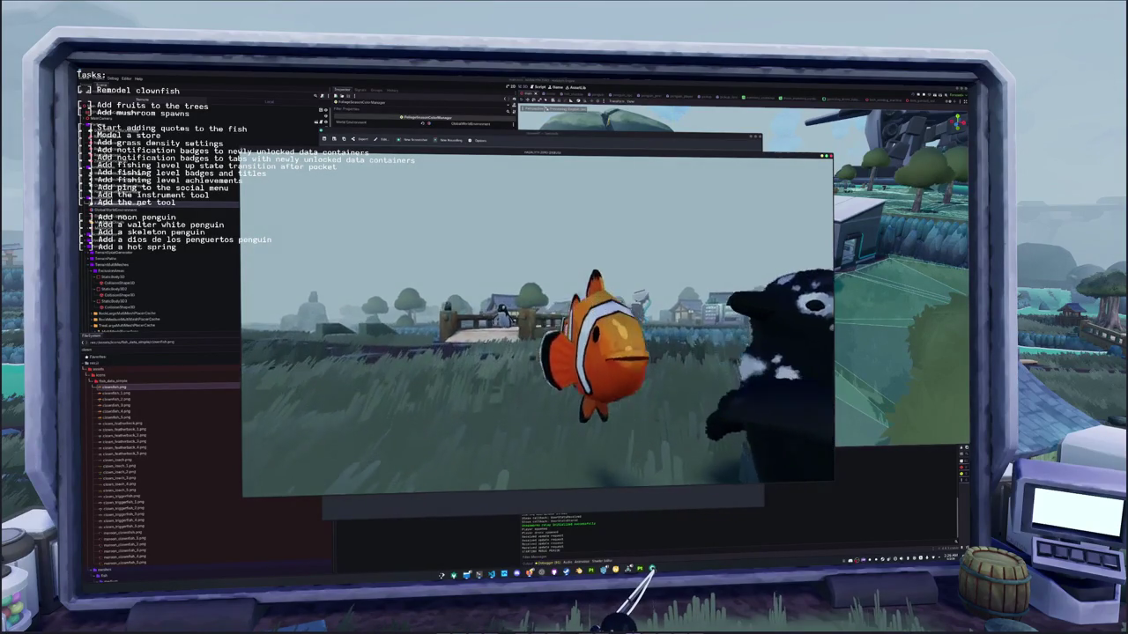
scroll(538, 317, up, 4)
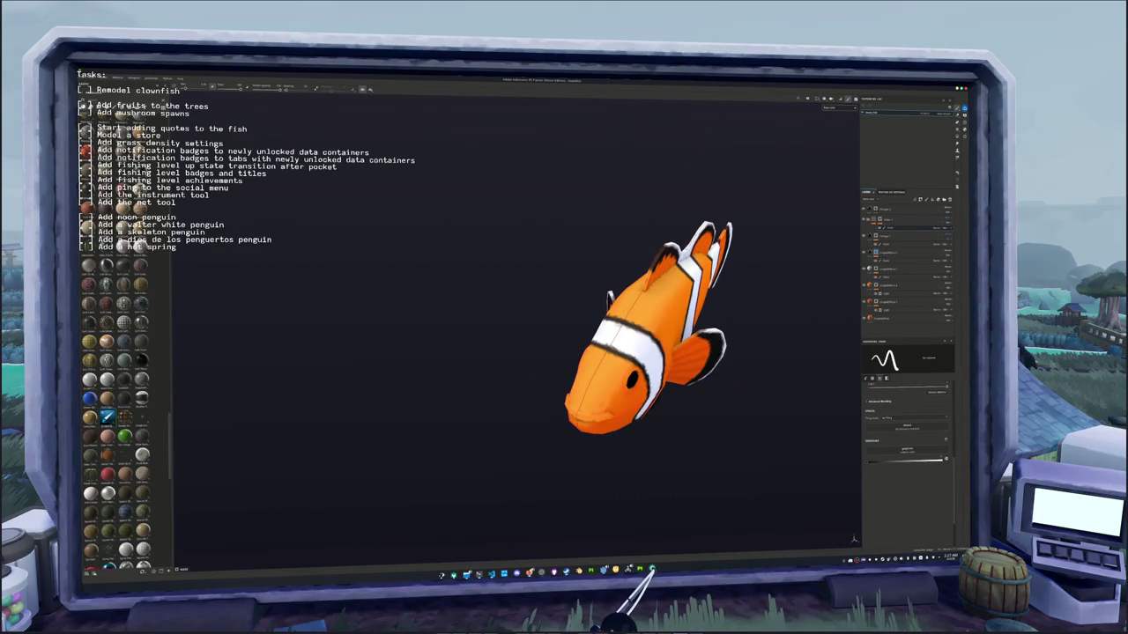
- Close the completed texture export log in the Export textures dialog
click(652, 396)
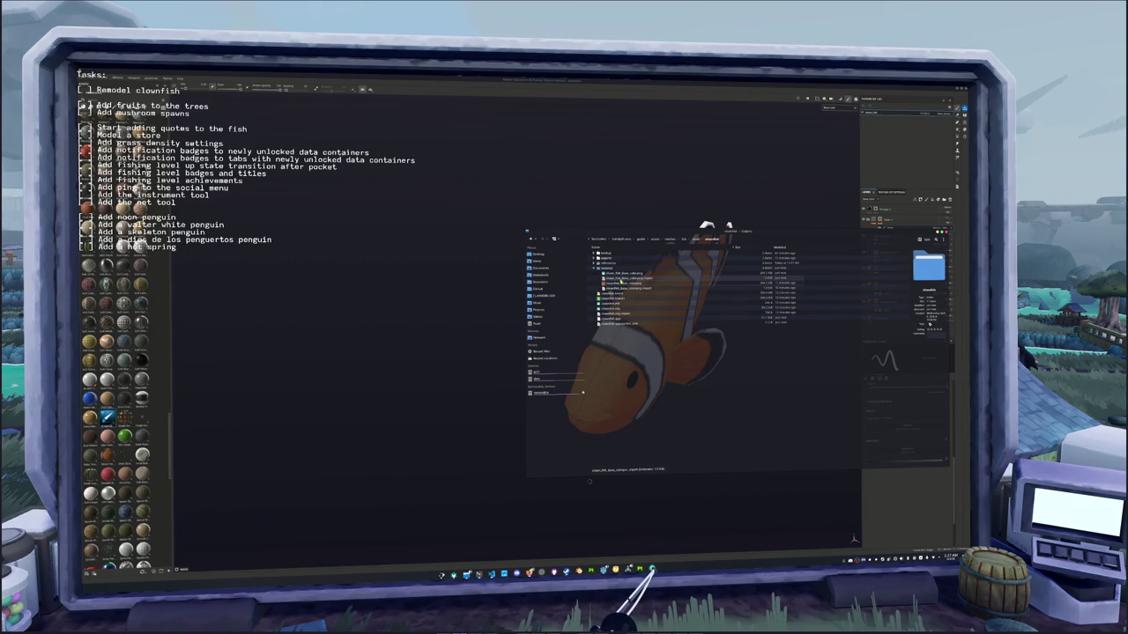
- Click through the exported clown_fish texture files and preview the orange base-colour PNG
click(625, 279)
click(625, 288)
click(625, 293)
click(624, 282)
click(624, 288)
ctrl+click(624, 283)
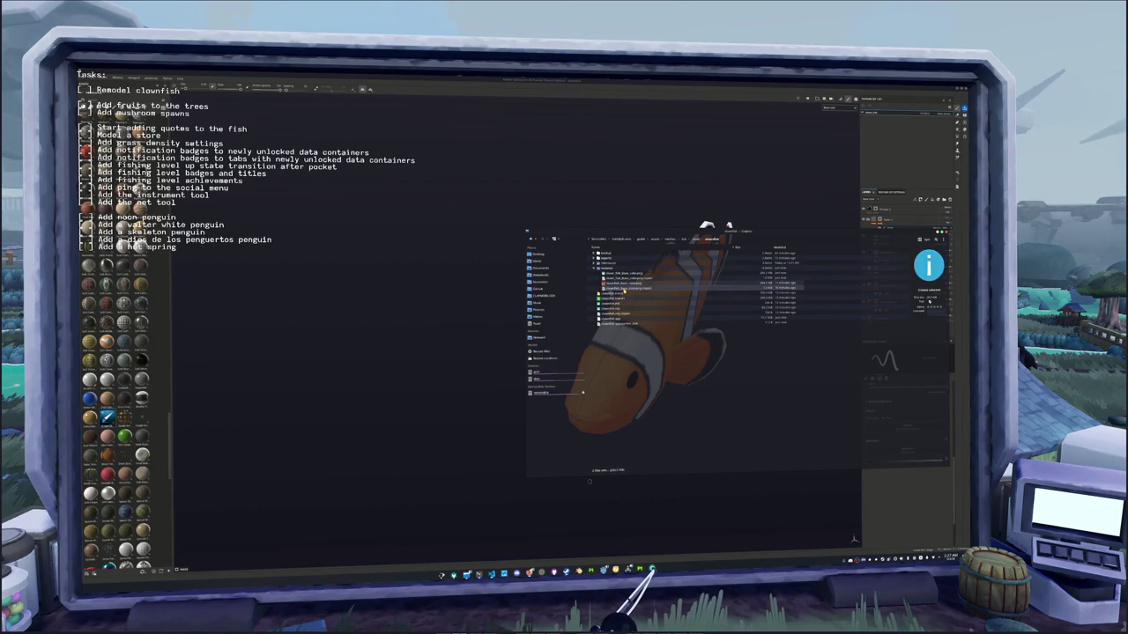
click(622, 274)
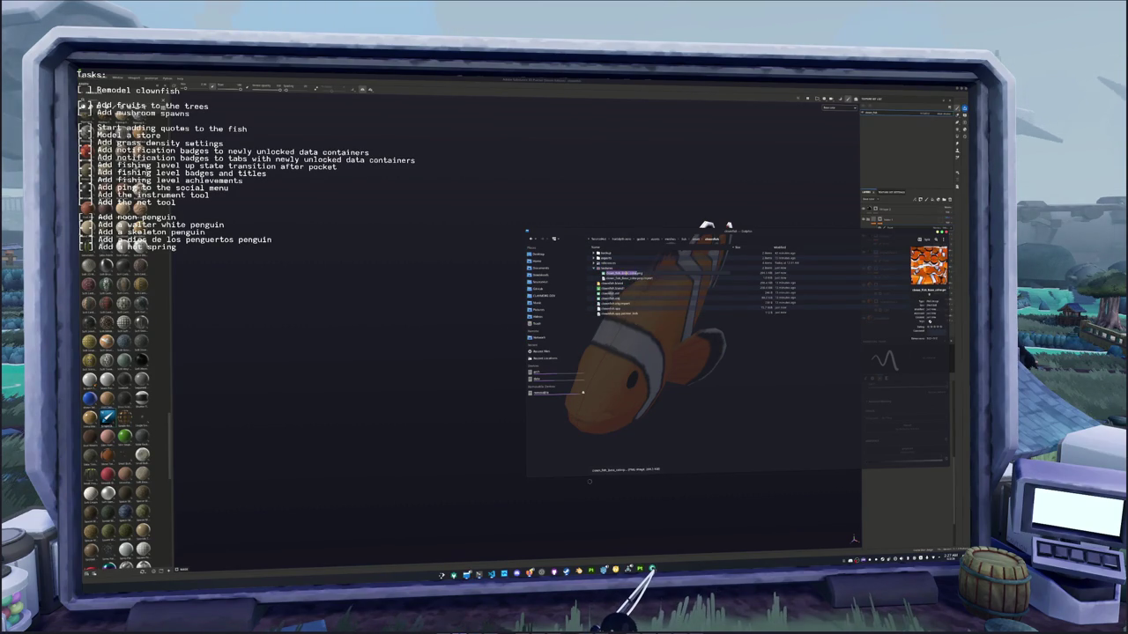
click(625, 277)
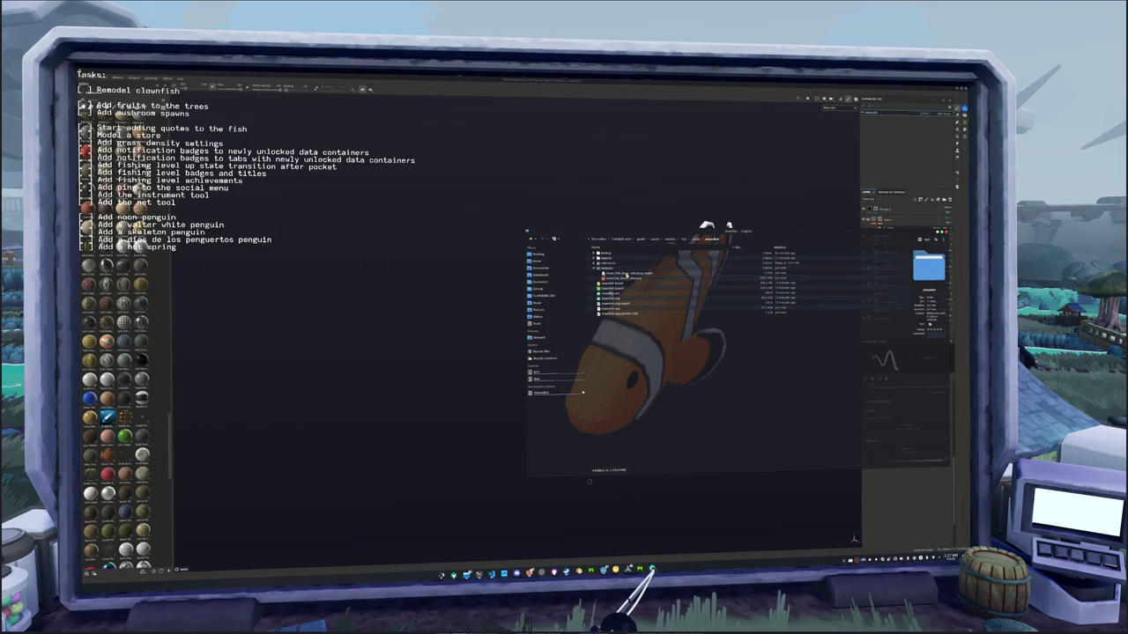
click(624, 272)
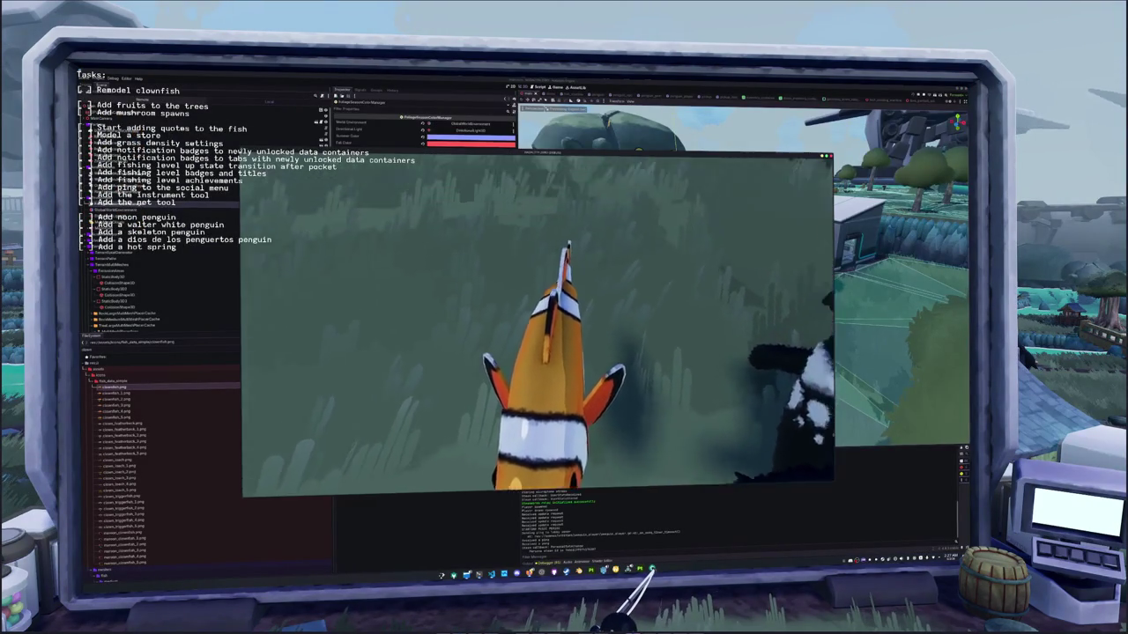
- Bring up the running game's Escape Menu
key(Escape)
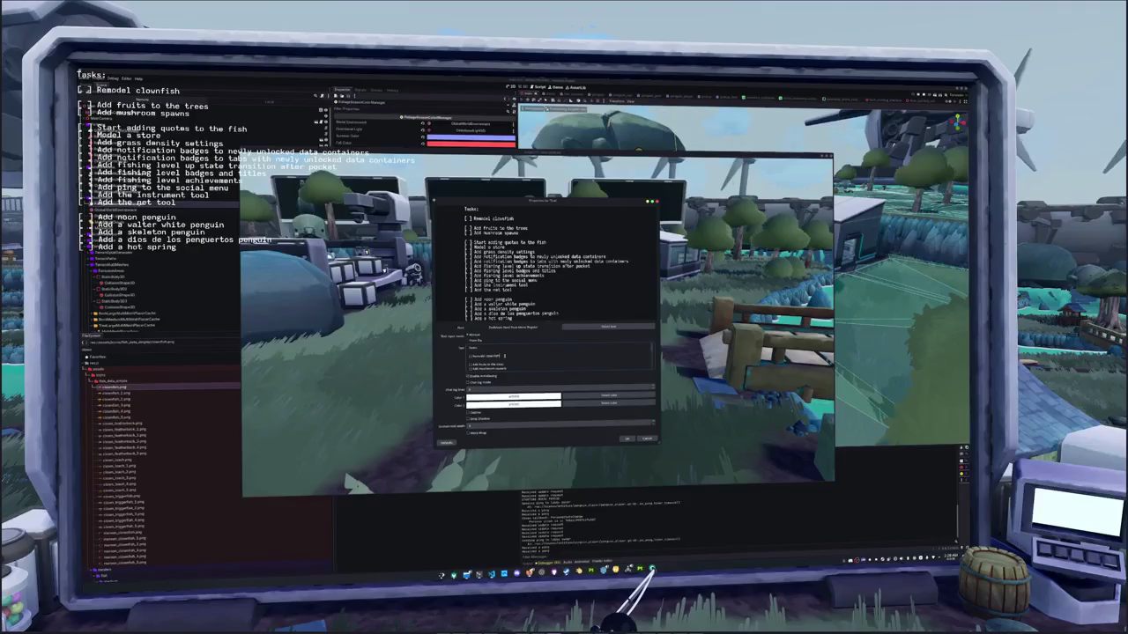
- Delete the 'Remodel clownfish' line and blank line, apply with OK, and place the Raid Channel window beside OBS
key(BackSpace)
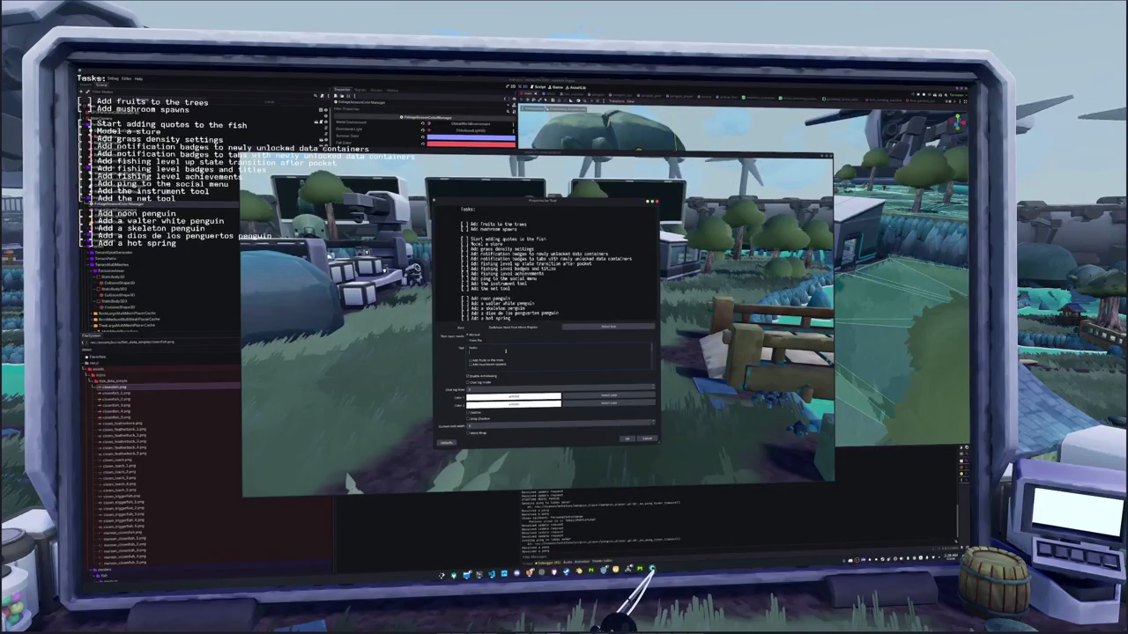
key(BackSpace)
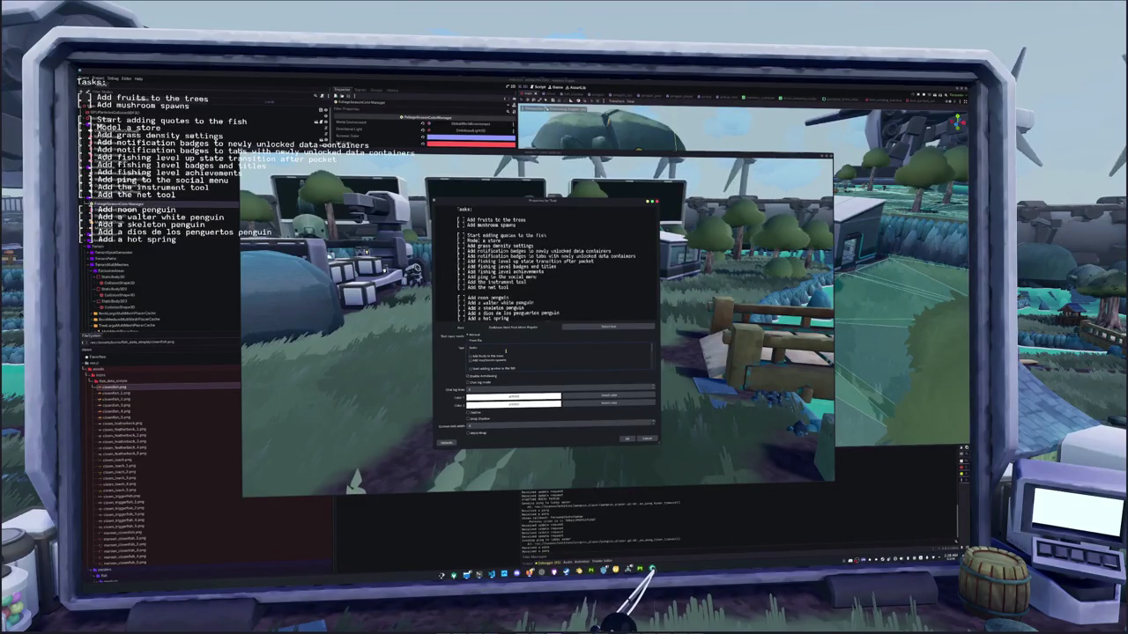
scroll(515, 357, down, 5)
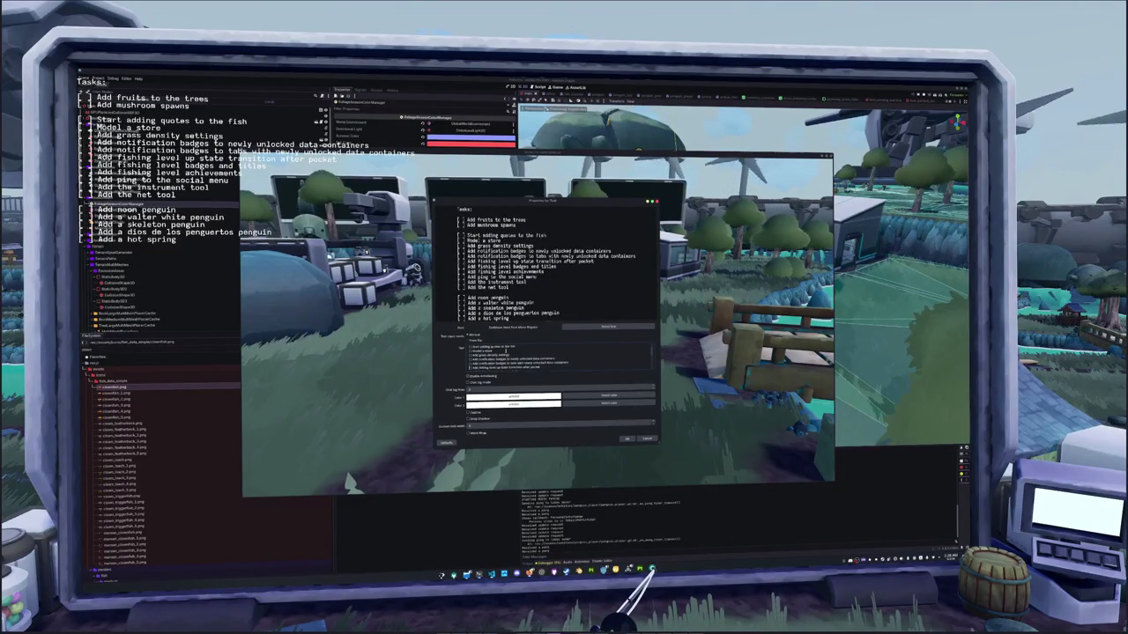
scroll(515, 359, down, 3)
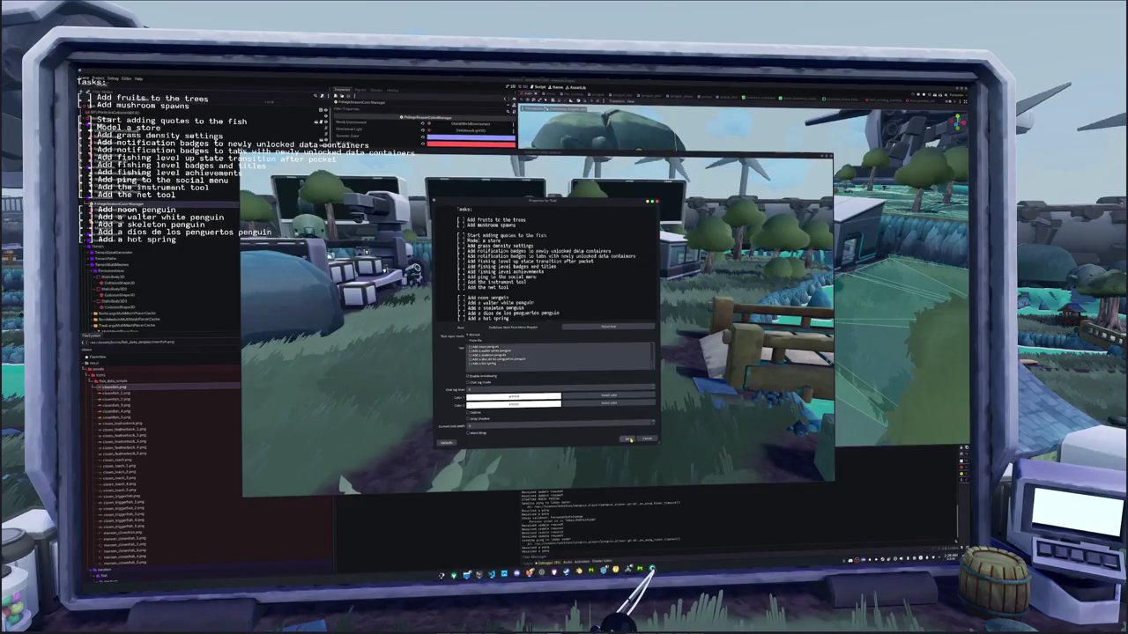
click(627, 439)
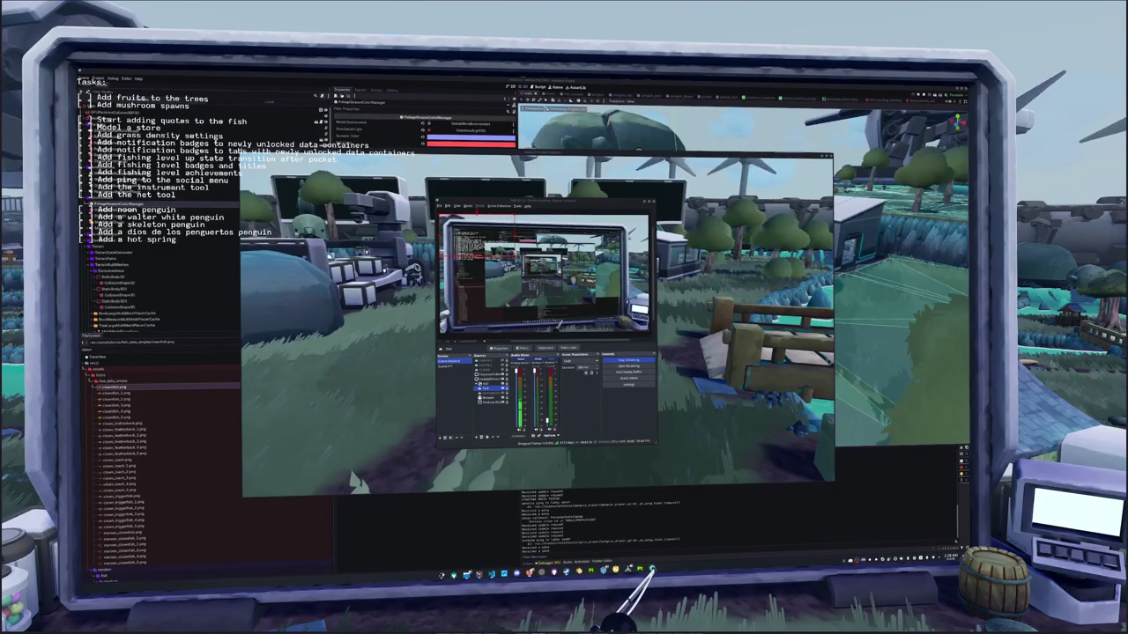
drag(967, 236, 759, 230)
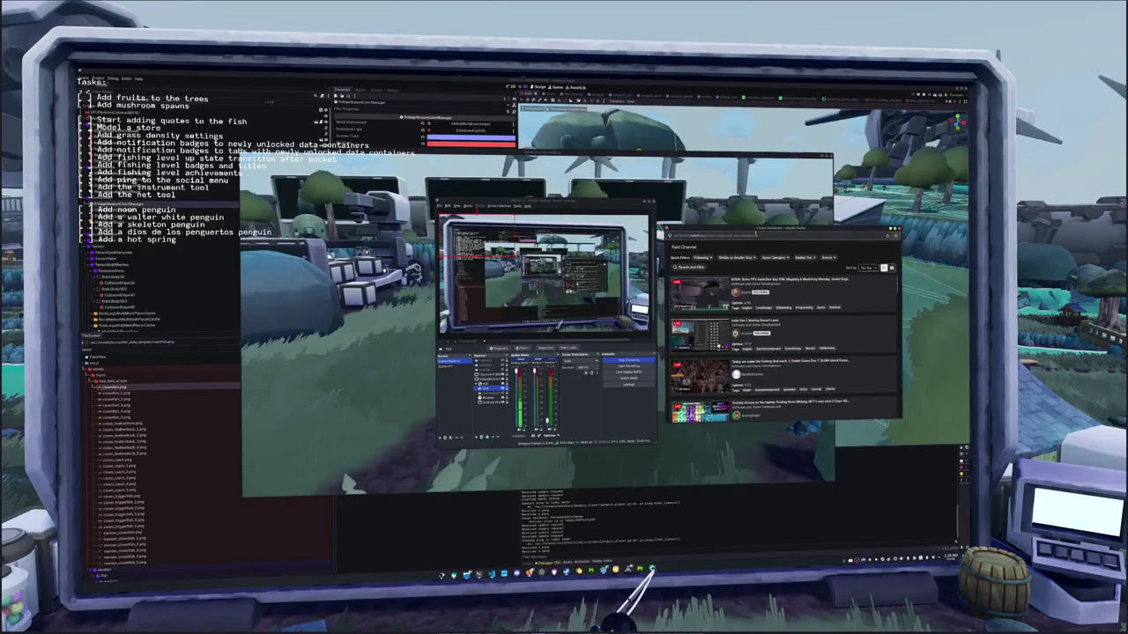
- Preview the chosen channel, accept its chat rules, post 'ill' in chat, then start the raid
click(799, 332)
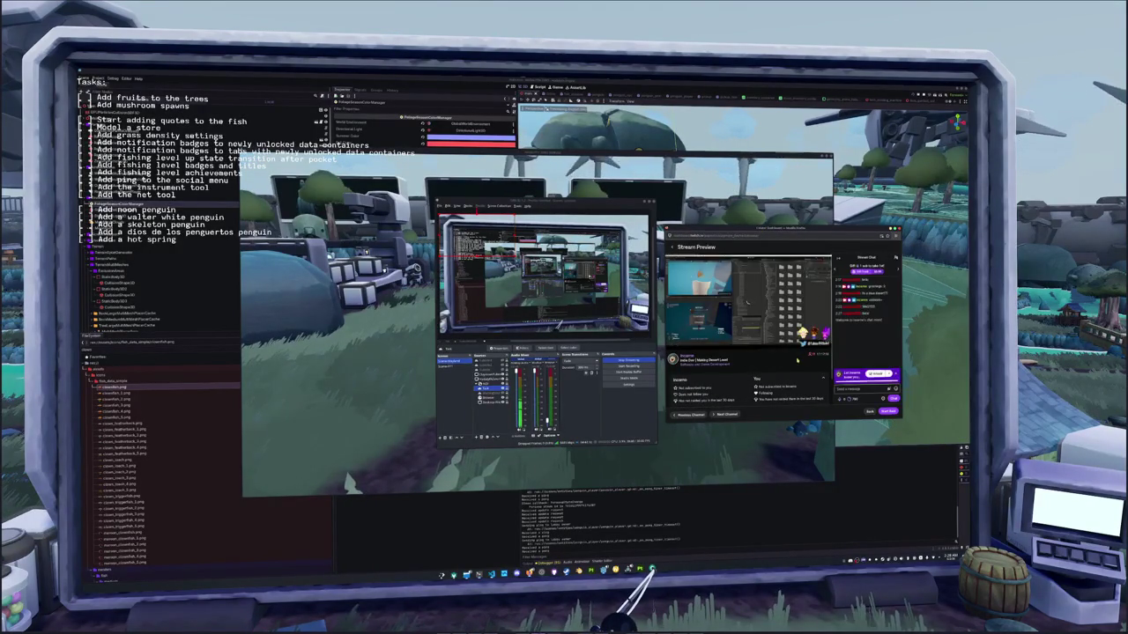
click(873, 388)
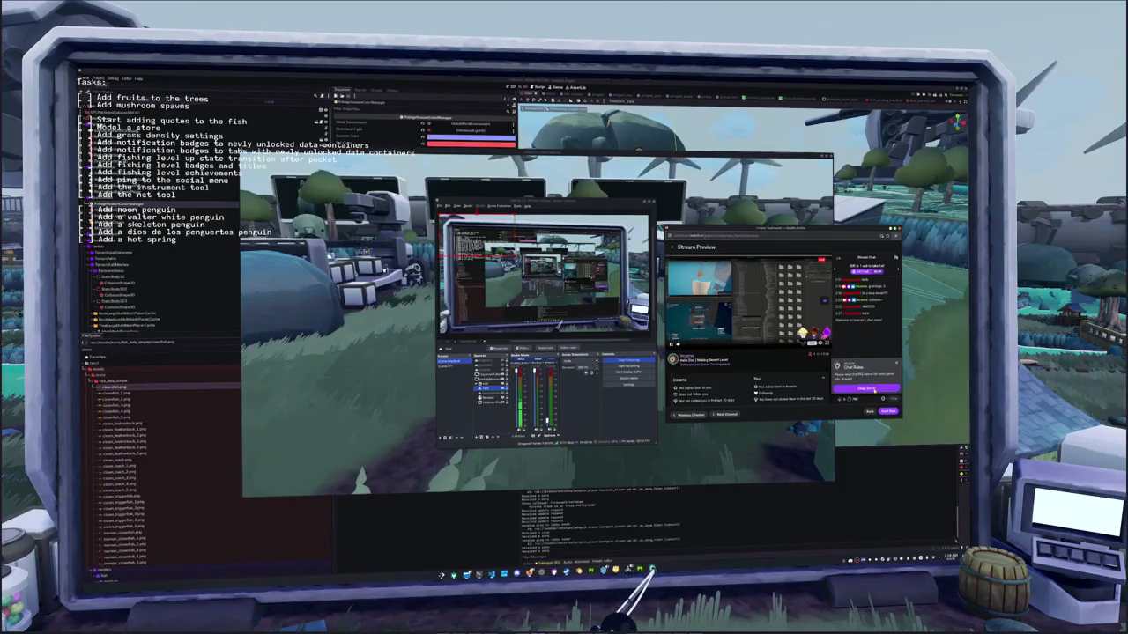
click(874, 390)
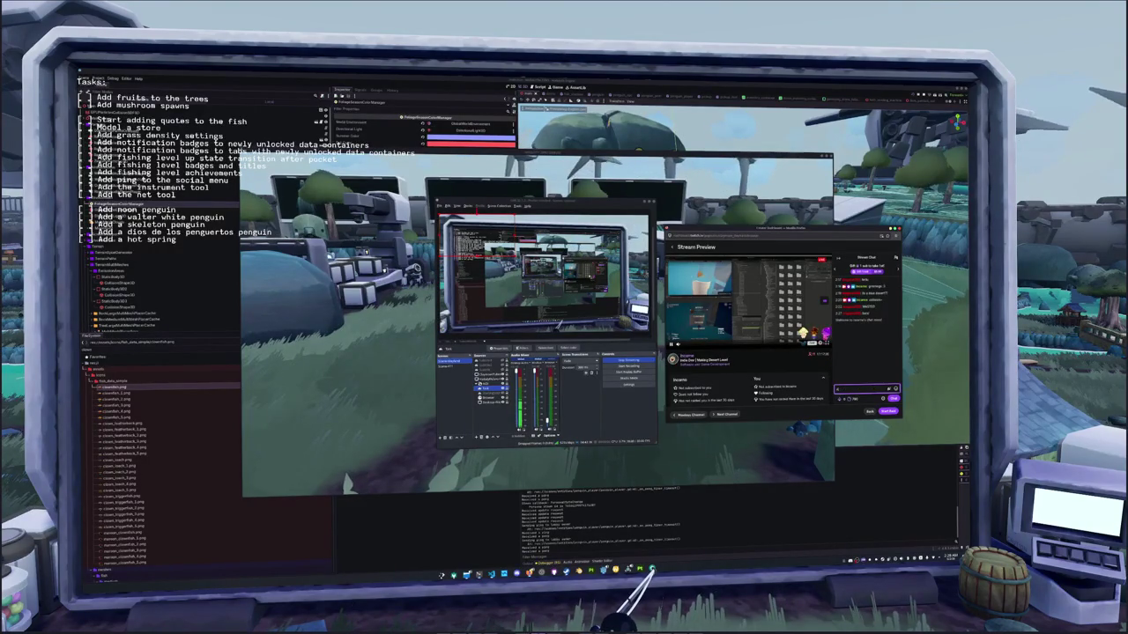
text(ill)
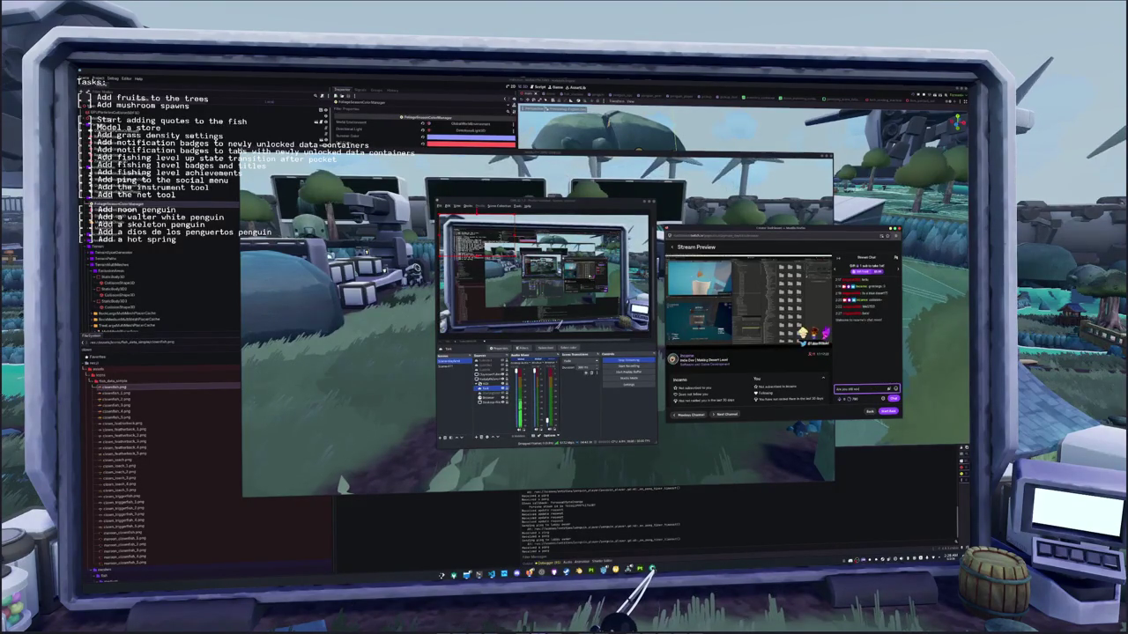
key(Return)
click(888, 410)
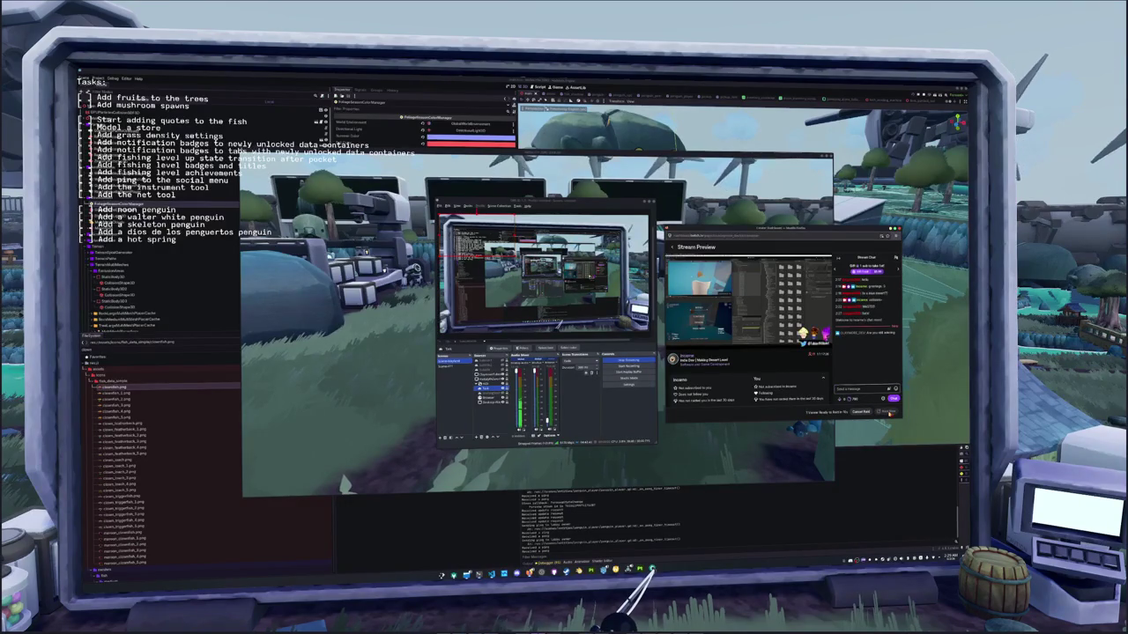